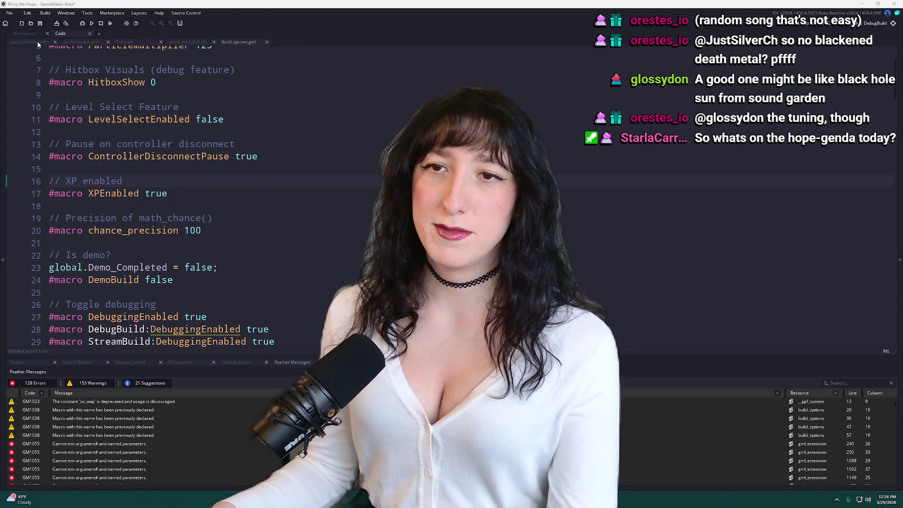
Show ToDo.txt, move its tab to the end of the tab bar, and place the cursor after line 7.
{"action": "left_click", "coordinate": [37, 42]}
{"action": "left_click", "coordinate": [80, 43]}
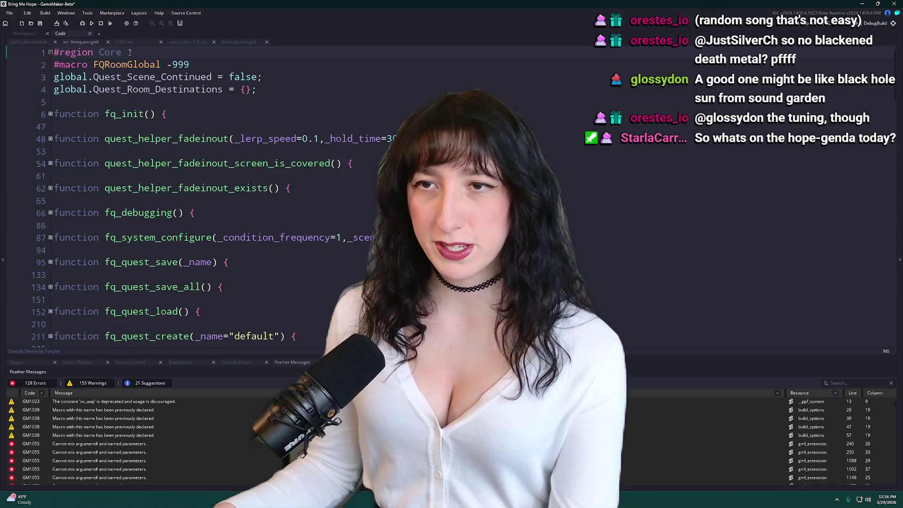
{"action": "left_click", "coordinate": [136, 42]}
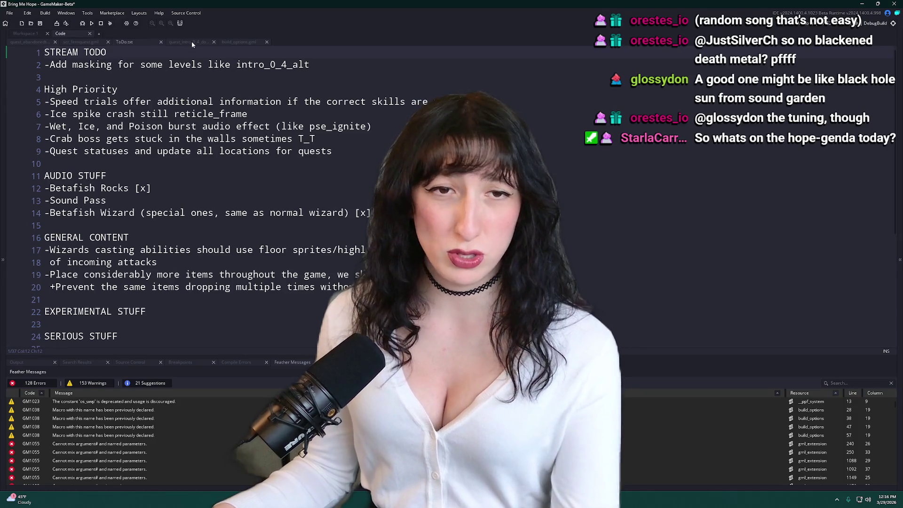
{"action": "left_click_drag", "start_coordinate": [145, 39], "coordinate": [263, 54]}
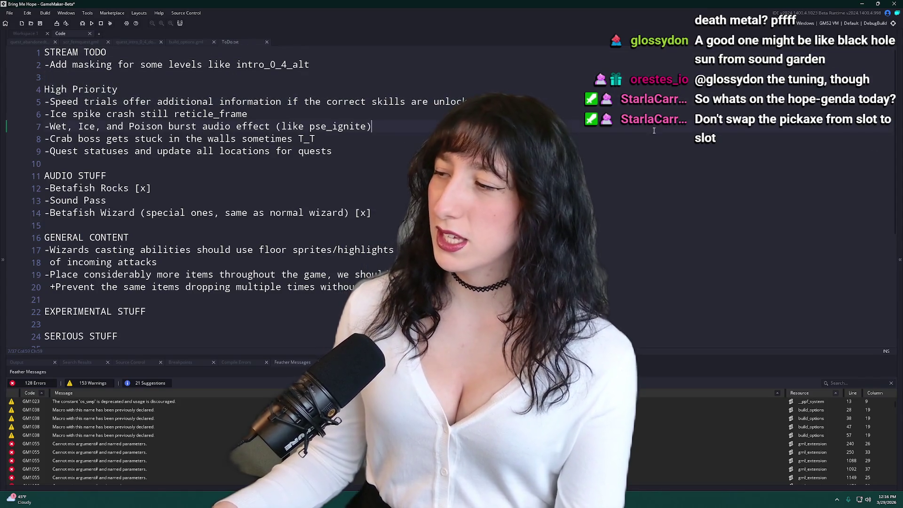
{"action": "left_click", "coordinate": [386, 126]}
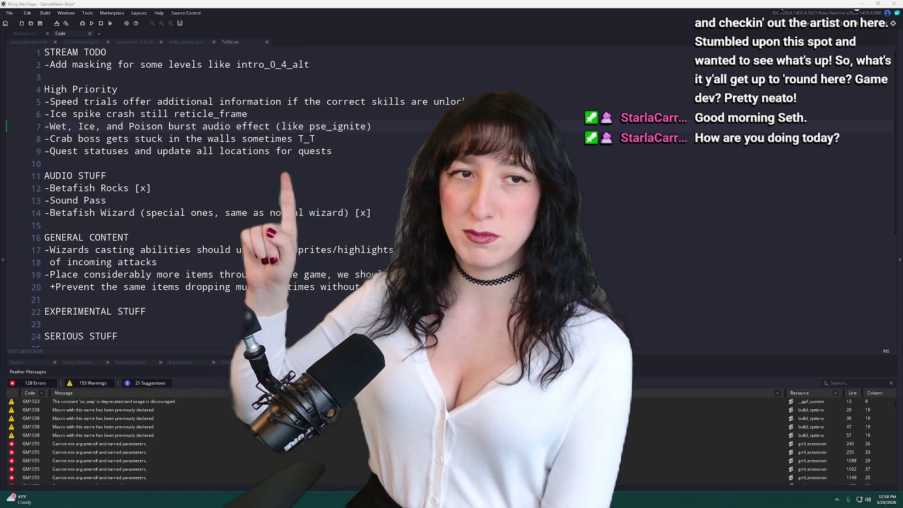
{"action": "mouse_move", "coordinate": [312, 64]}
{"action": "left_mouse_down"}
{"action": "mouse_move", "coordinate": [42, 70]}
{"action": "mouse_move", "coordinate": [338, 68]}
{"action": "left_mouse_up"}
Delete the masking item from line 2 of ToDo.txt, leaving only the dash.
{"action": "left_click", "coordinate": [284, 58]}
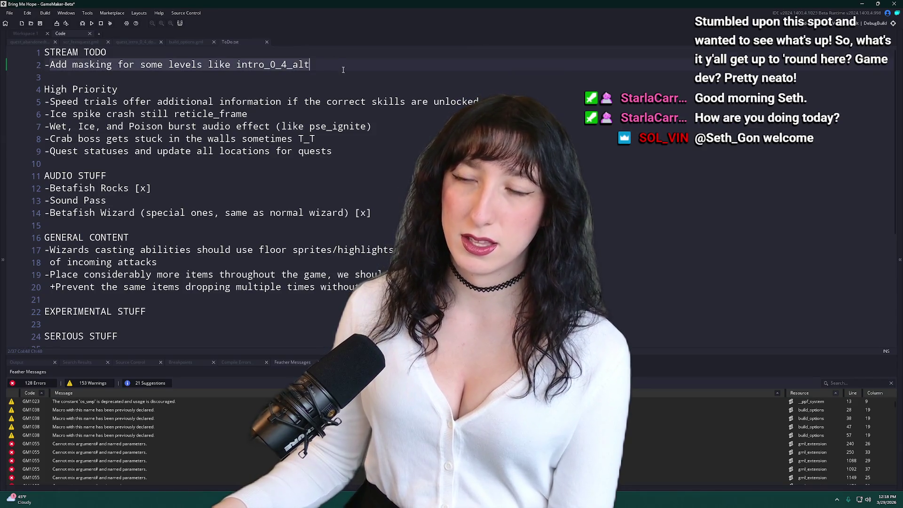
{"action": "key", "text": "BackSpace"}
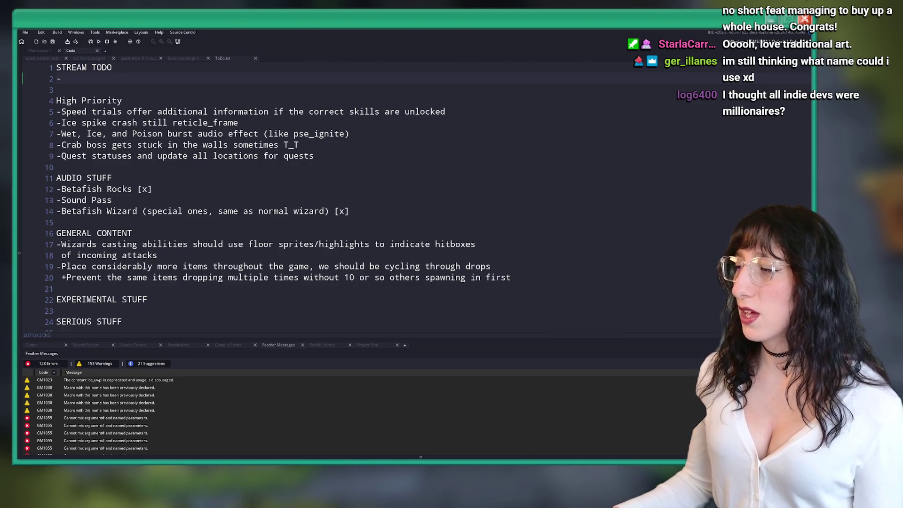
{"action": "left_click", "coordinate": [319, 78]}
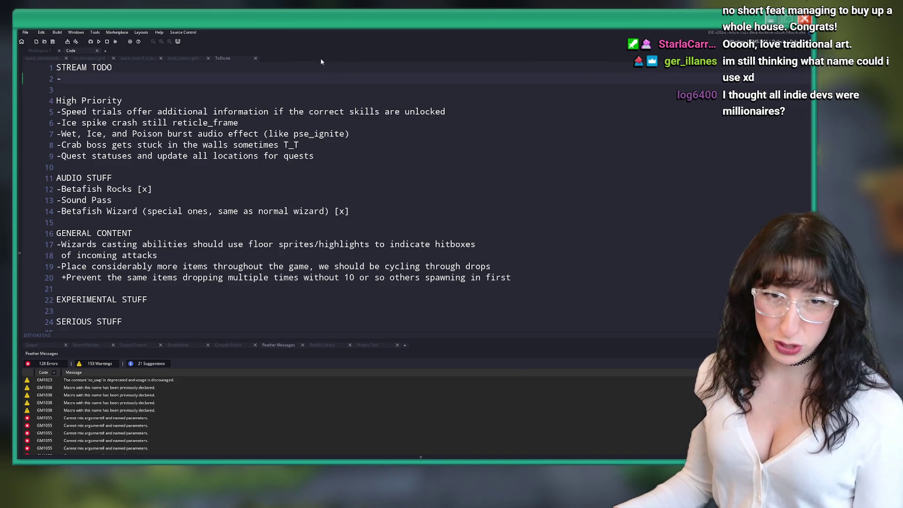
From the quest_intro_0_4_door_unlock script, add Workspace 2 and close Workspace 1.
{"action": "left_click", "coordinate": [183, 58]}
{"action": "left_click", "coordinate": [146, 58]}
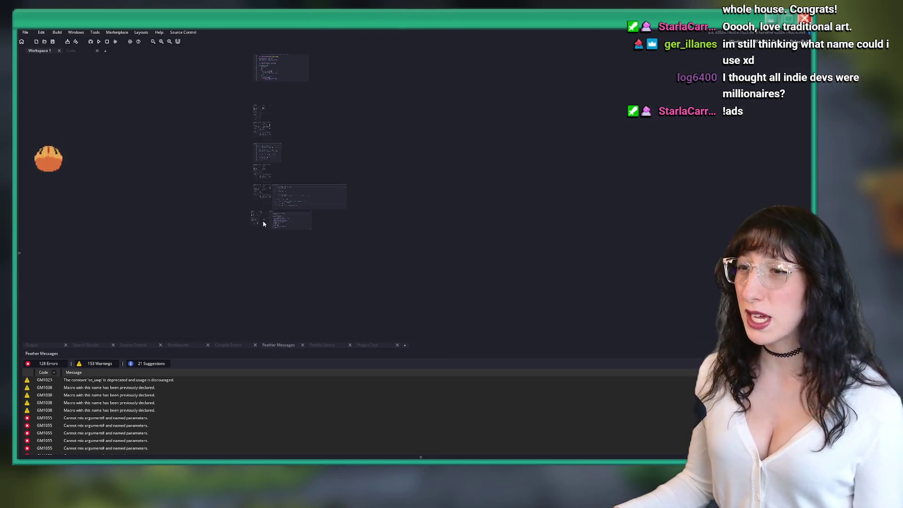
{"action": "left_click", "coordinate": [104, 50]}
{"action": "left_click", "coordinate": [59, 51]}
Dismiss the asset search unused, run the game with F5, and return to the code workspace.
{"action": "key", "text": "ctrl+t"}
{"action": "type", "text": "ru"}
{"action": "key", "text": "BackSpace"}
{"action": "key", "text": "BackSpace"}
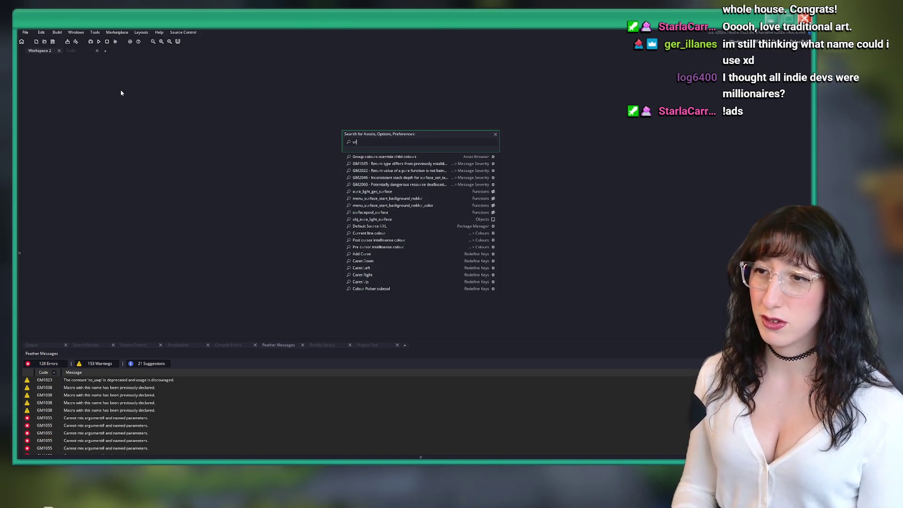
{"action": "key", "text": "Escape"}
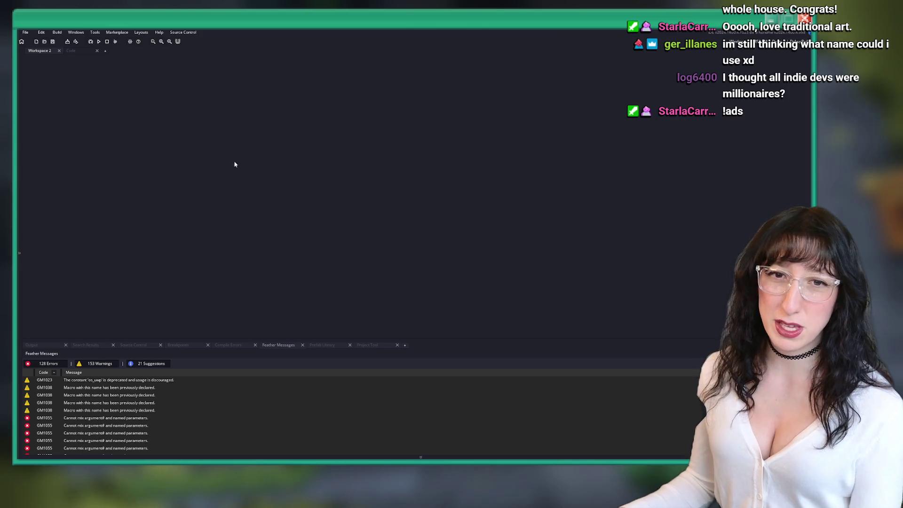
{"action": "key", "text": "F5"}
{"action": "left_click", "coordinate": [71, 50]}
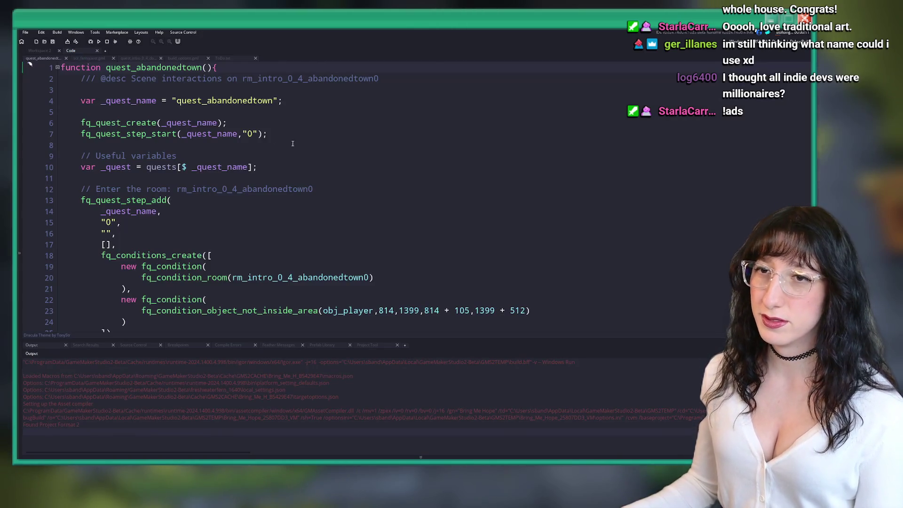
{"action": "left_click", "coordinate": [302, 146]}
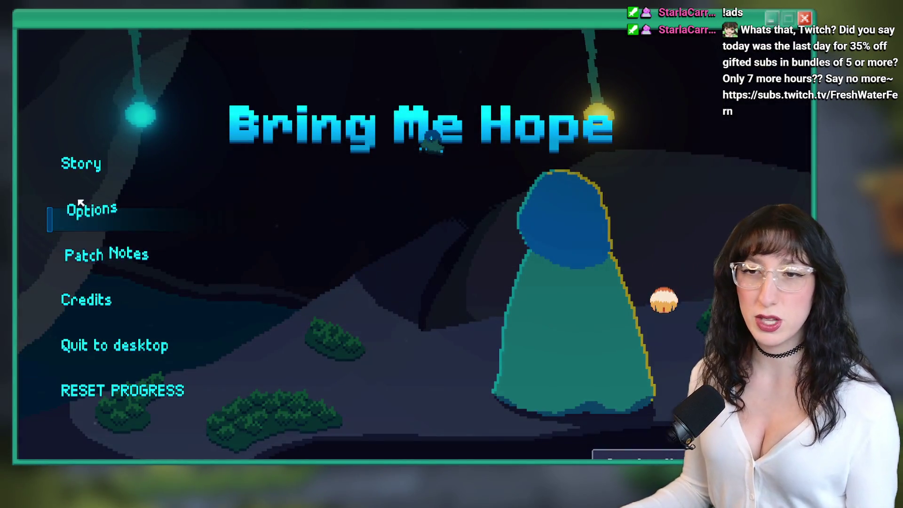
Start Story, walk through the Sea Cave City arch, quit to title, then reload and toggle the map.
{"action": "left_click", "coordinate": [98, 162]}
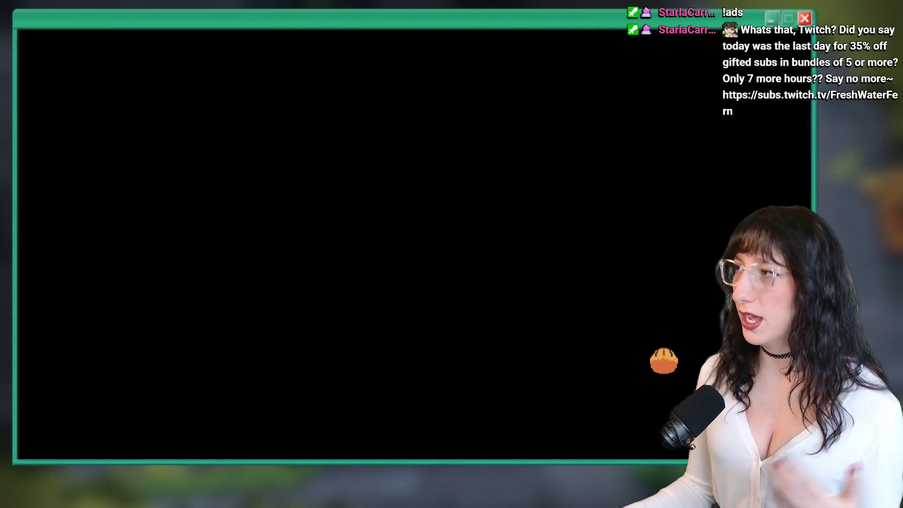
{"action": "key", "text": "w"}
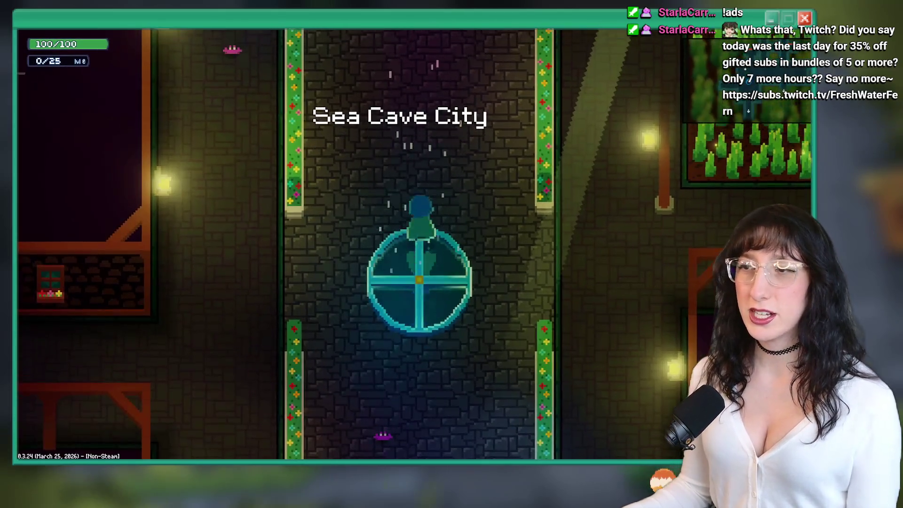
{"action": "key", "text": "w"}
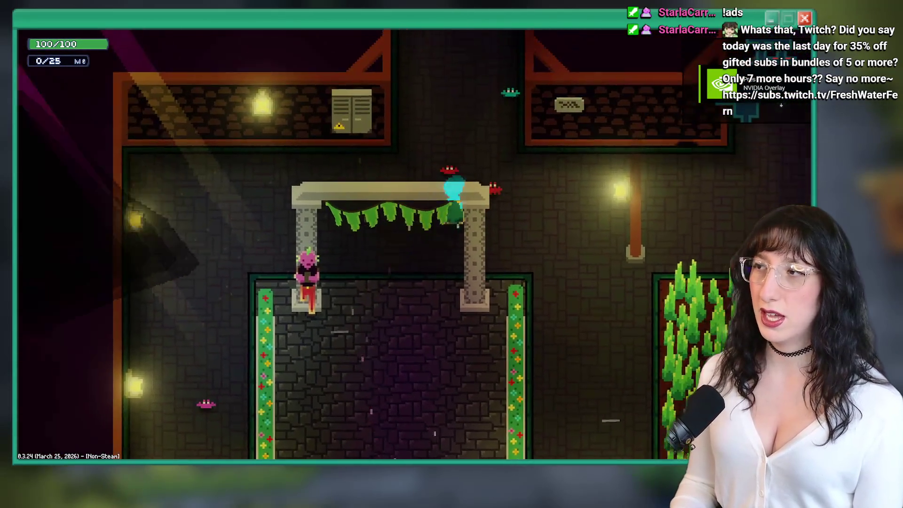
{"action": "key", "text": "d"}
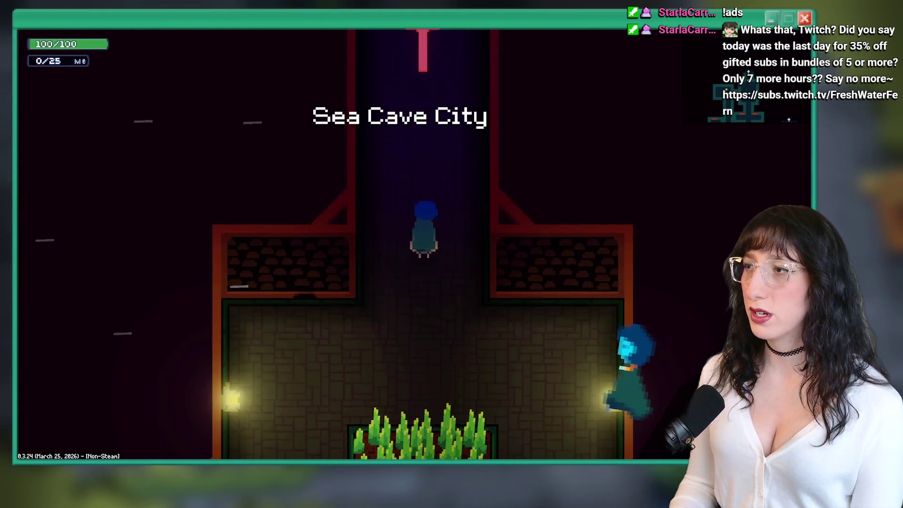
{"action": "key", "text": "Escape"}
{"action": "key", "text": "Return"}
{"action": "key", "text": "Return"}
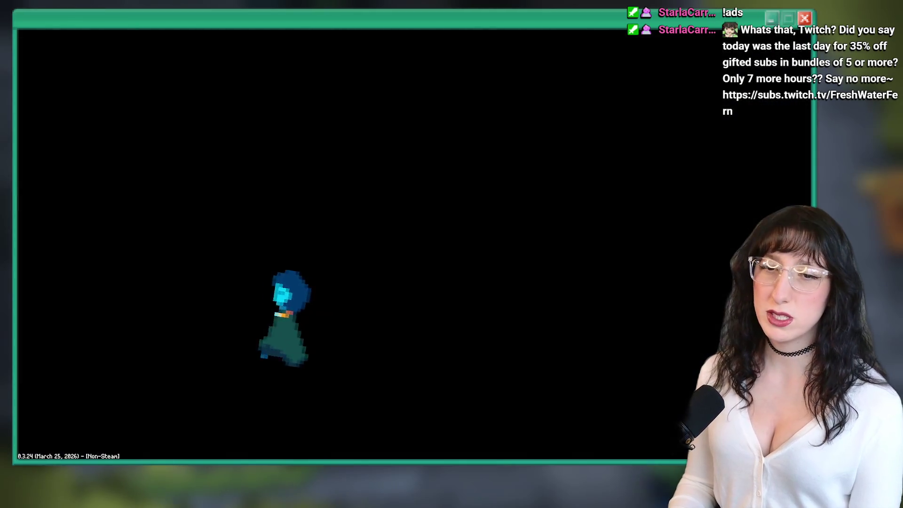
{"action": "key", "text": "m"}
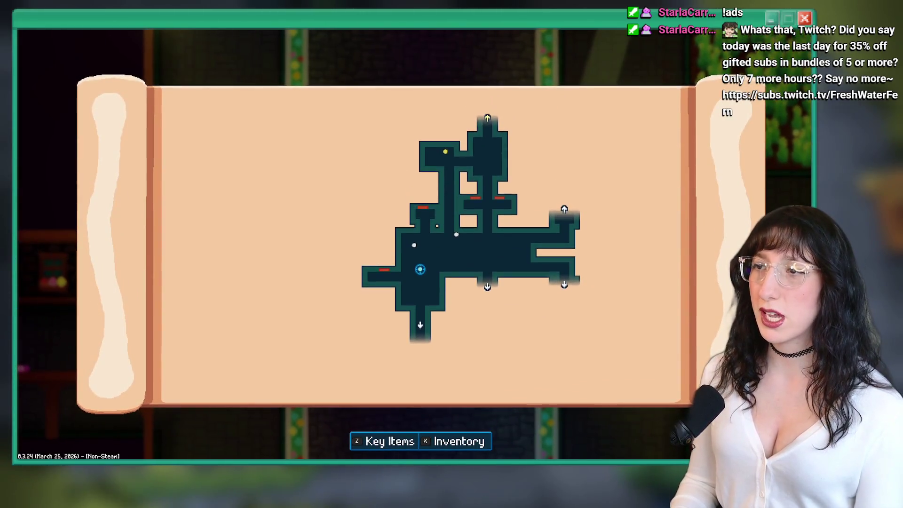
{"action": "key", "text": "m"}
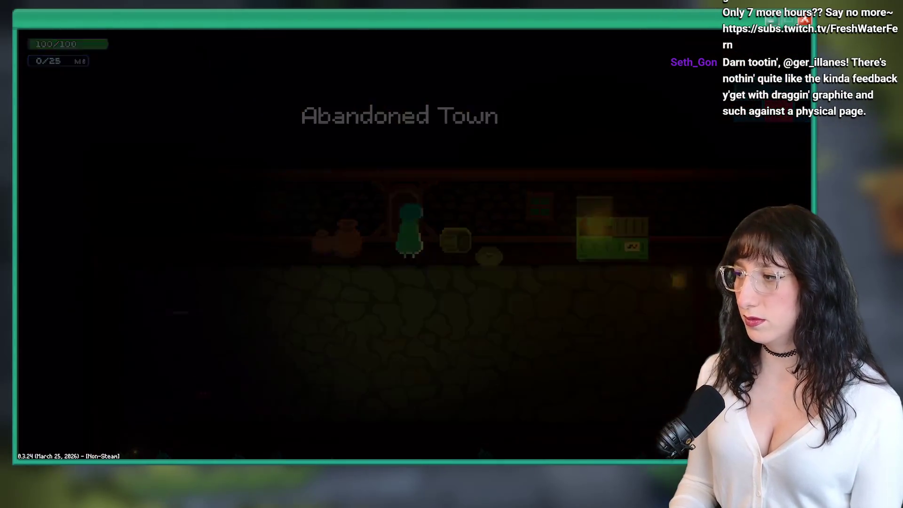
Climb out through the broken wall, walk north, then return south into the dark chest room.
{"action": "key", "text": "w"}
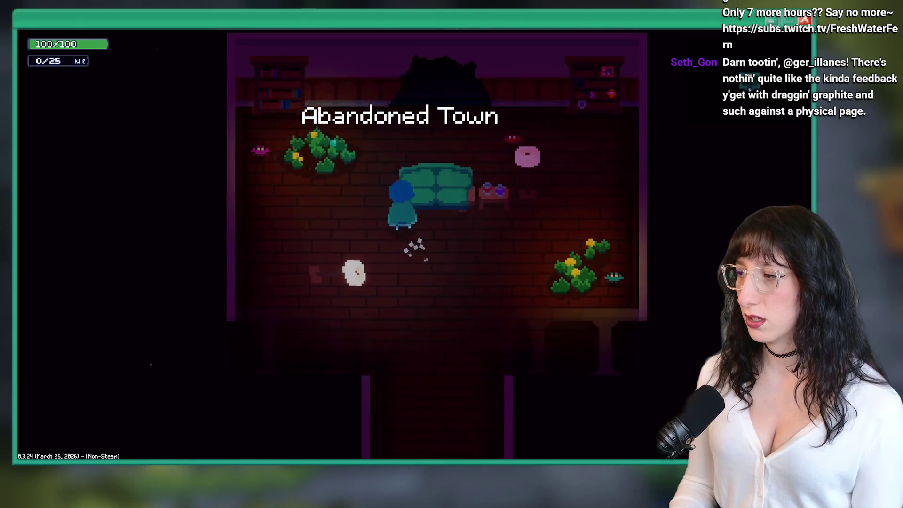
{"action": "key", "text": "e"}
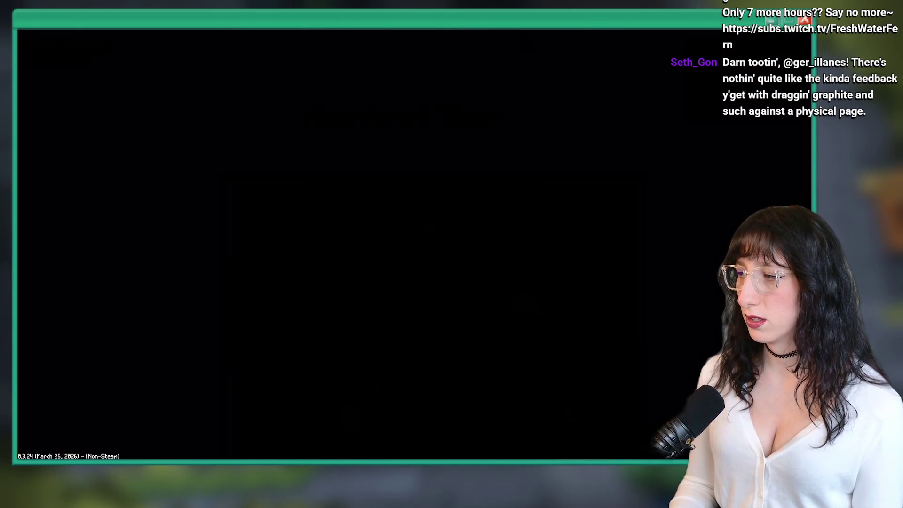
{"action": "key", "text": "w"}
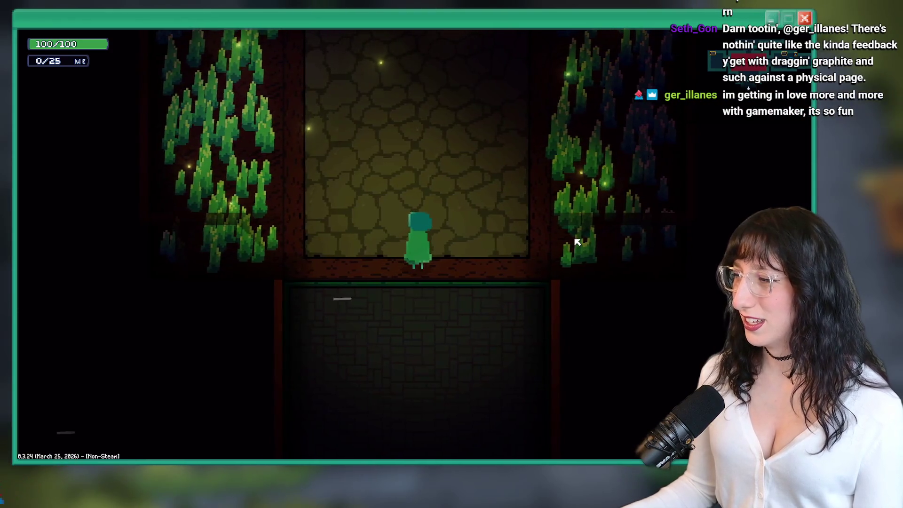
{"action": "key", "text": "w"}
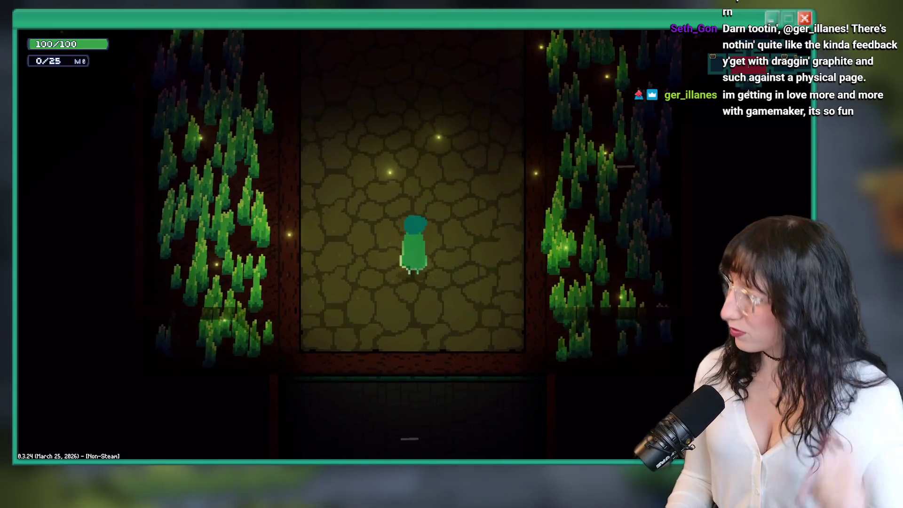
{"action": "key", "text": "w"}
{"action": "key", "text": "s"}
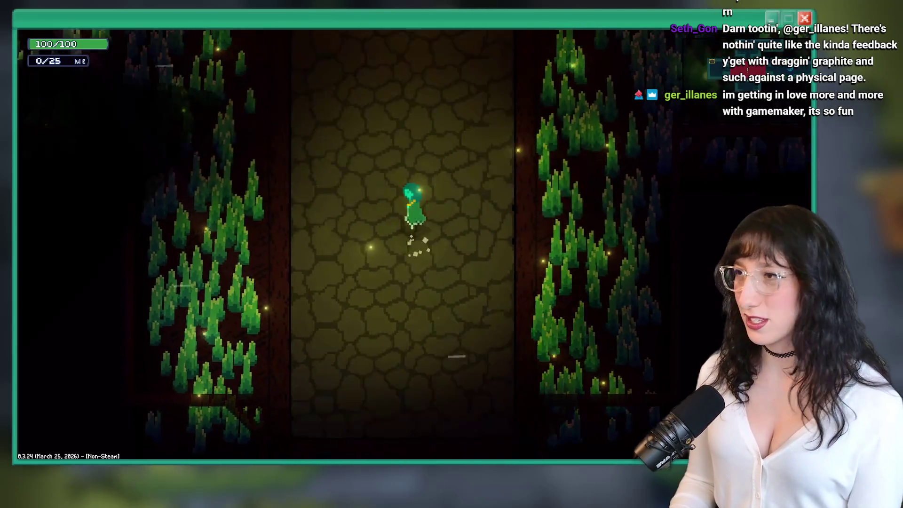
{"action": "key", "text": "s"}
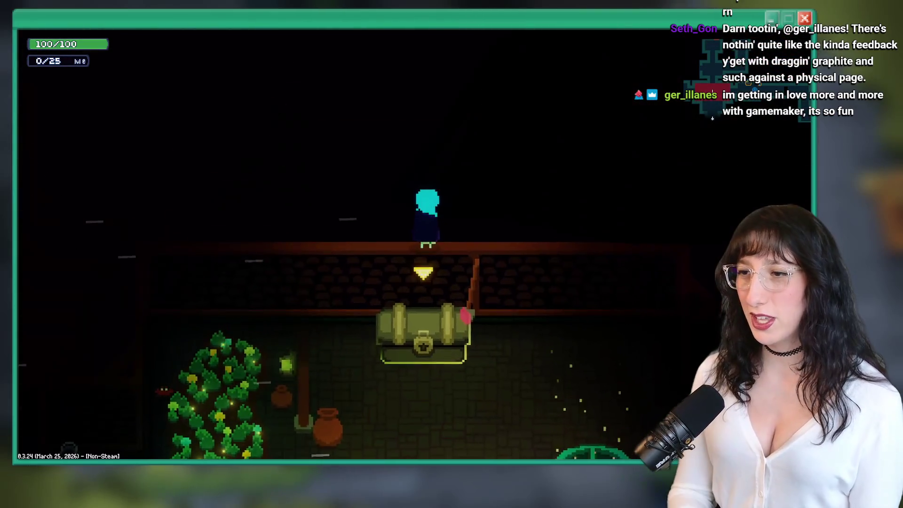
Walk the character around the chest and up above the wall behind it.
{"action": "key", "text": "w"}
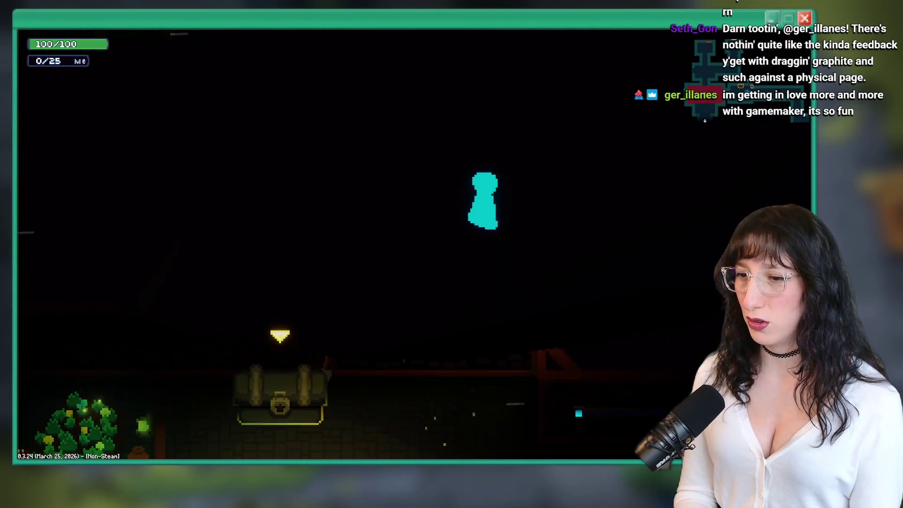
{"action": "key", "text": "s"}
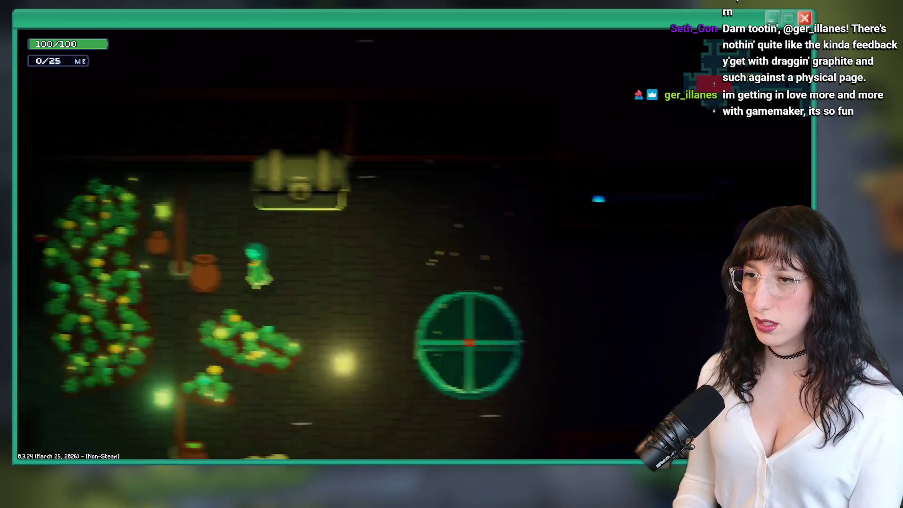
{"action": "key", "text": "s"}
{"action": "key", "text": "w"}
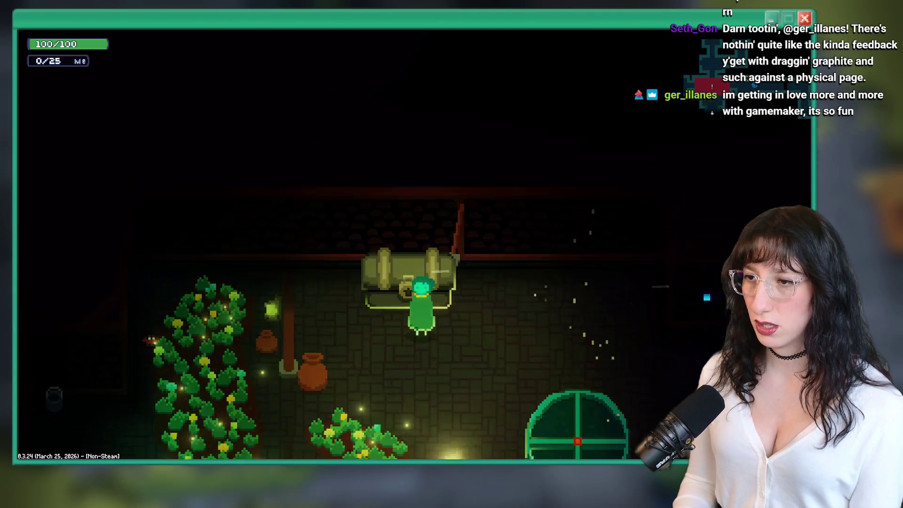
{"action": "key", "text": "s"}
{"action": "key", "text": "w"}
{"action": "key", "text": "s"}
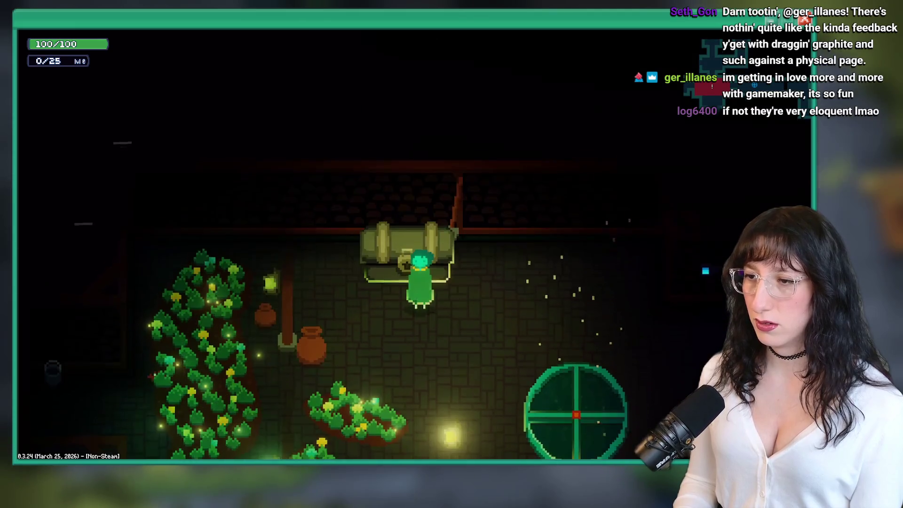
{"action": "key", "text": "w"}
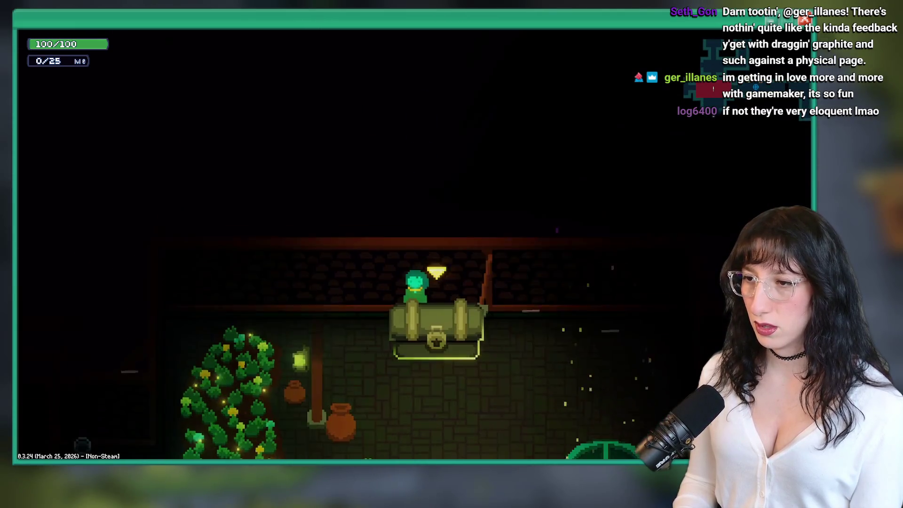
Walk left into the next room, past the rock, and up through the door into the corridor.
{"action": "key", "text": "a"}
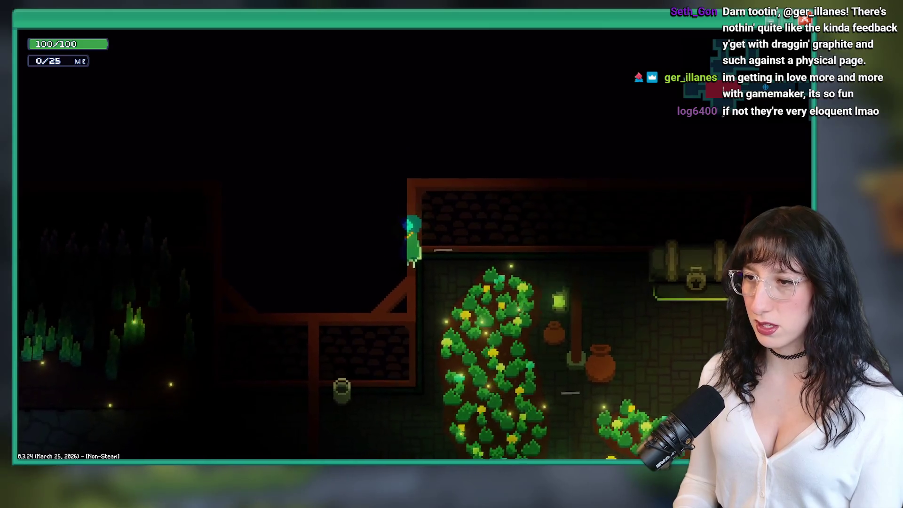
{"action": "key", "text": "w"}
{"action": "key", "text": "d"}
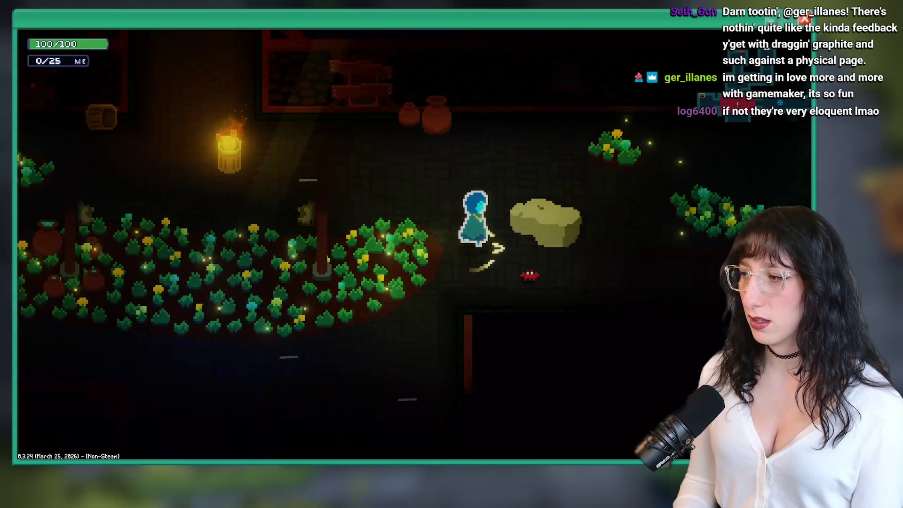
{"action": "key", "text": "w"}
{"action": "key", "text": "d"}
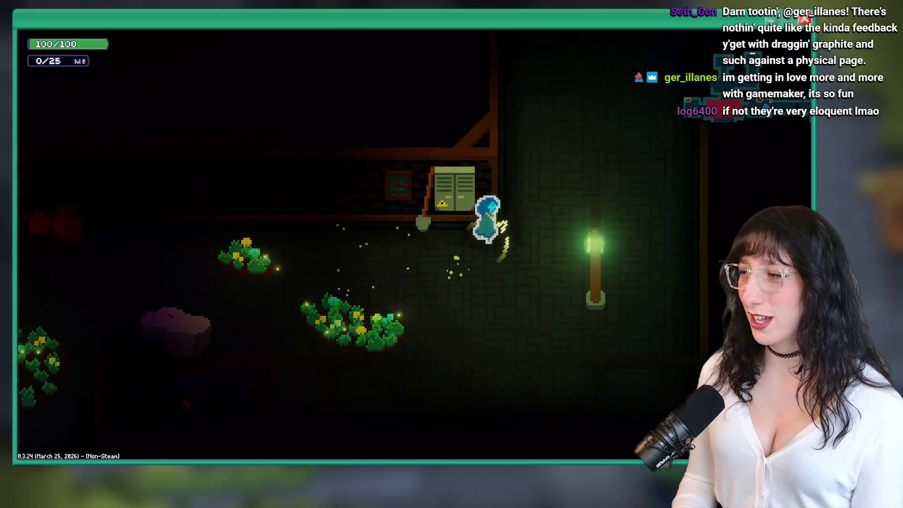
{"action": "key", "text": "w"}
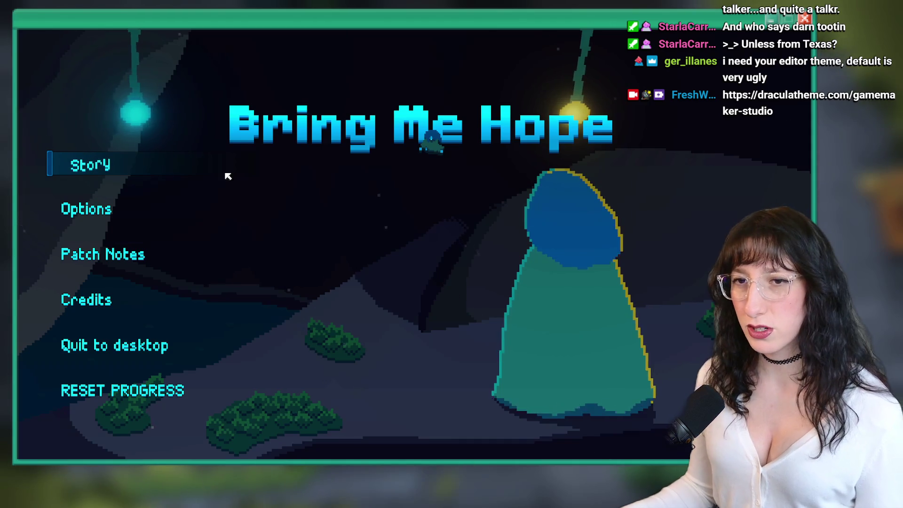
Start Story and walk left from the portal into the grassy pond area and onto the brick walkway.
{"action": "left_click", "coordinate": [105, 161]}
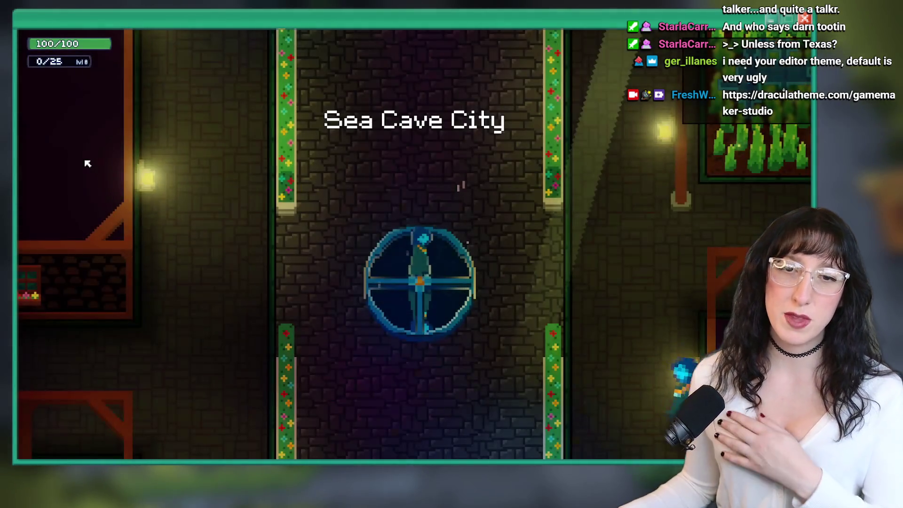
{"action": "key", "text": "Left"}
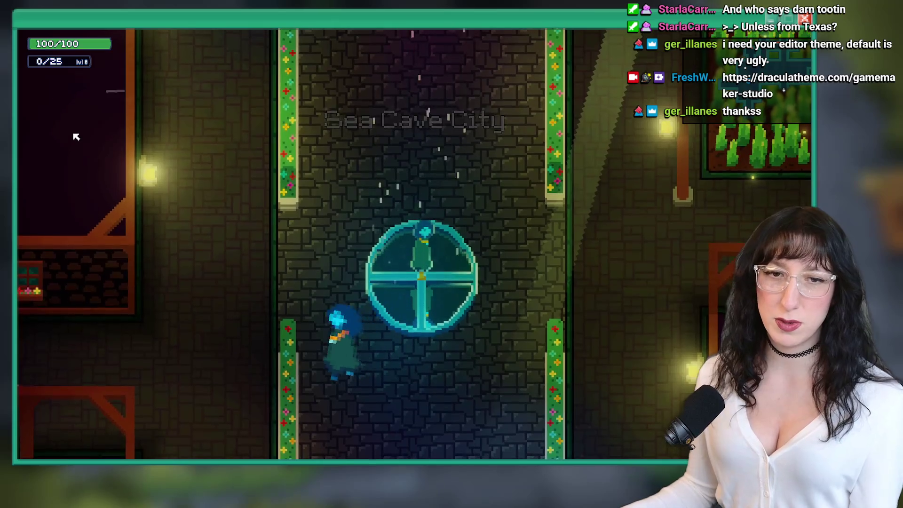
{"action": "key", "text": "Left"}
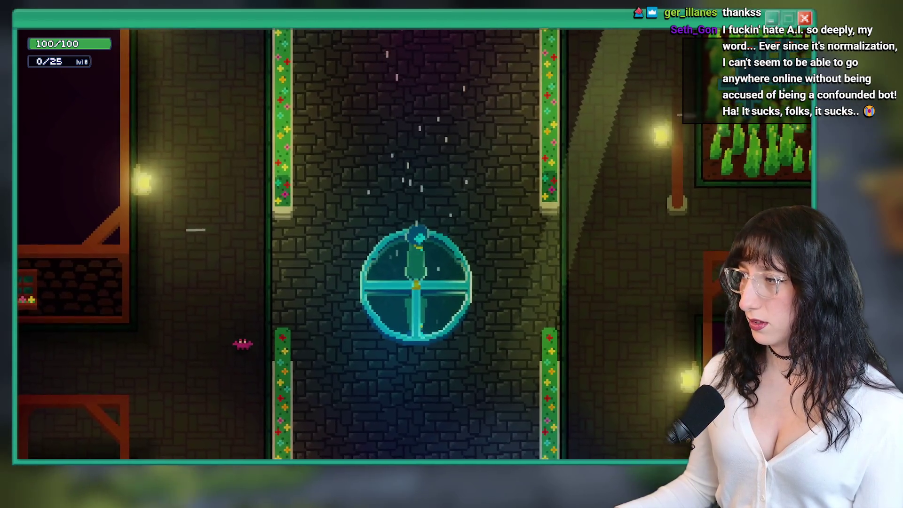
{"action": "key", "text": "d"}
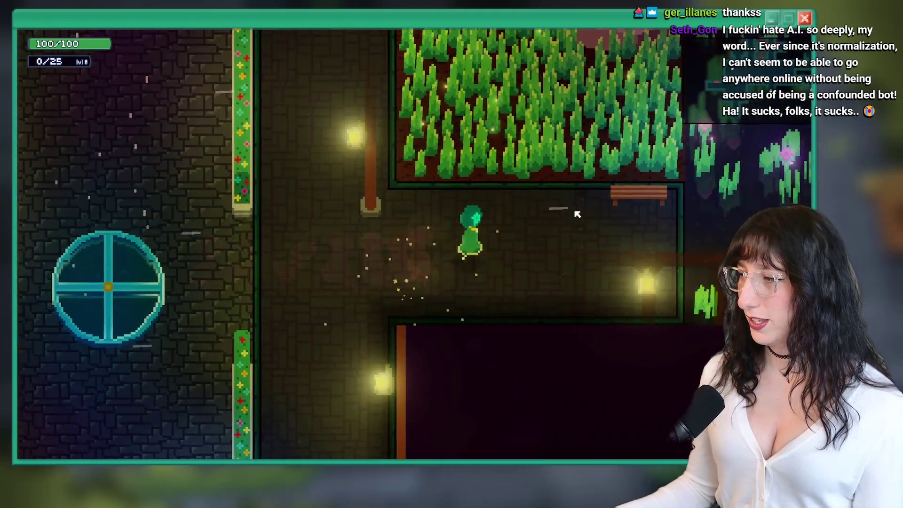
{"action": "key", "text": "w"}
{"action": "key", "text": "d"}
{"action": "key", "text": "s"}
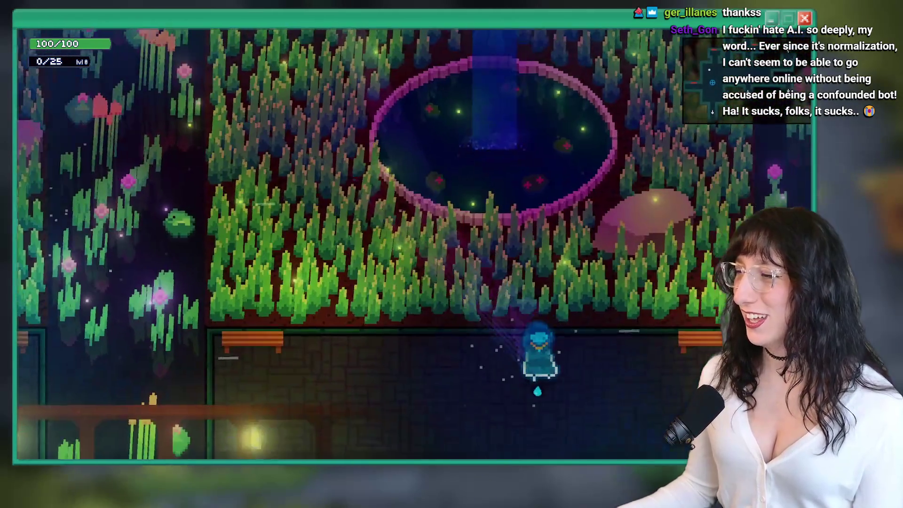
{"action": "key", "text": "d"}
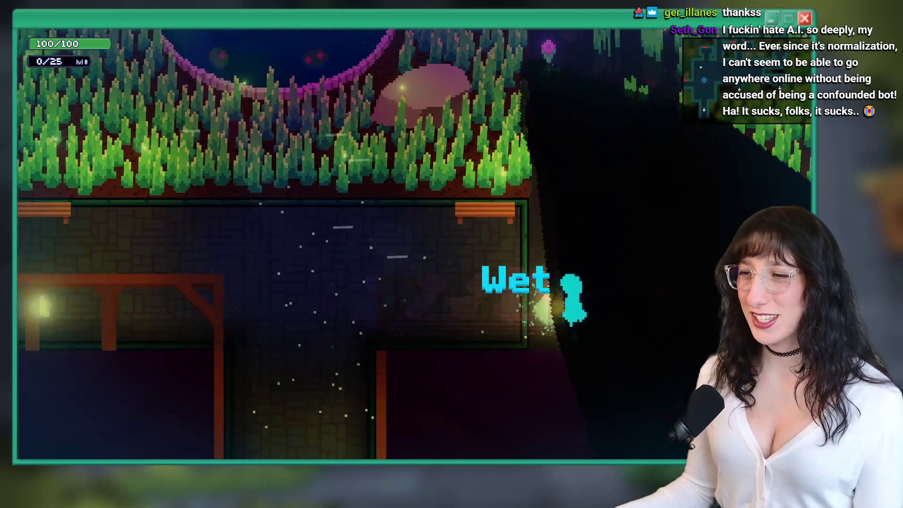
{"action": "key", "text": "a"}
Walk along the walkway, up the corridor above the banner, and around the grass patch into the next room.
{"action": "key", "text": "a"}
{"action": "key", "text": "w"}
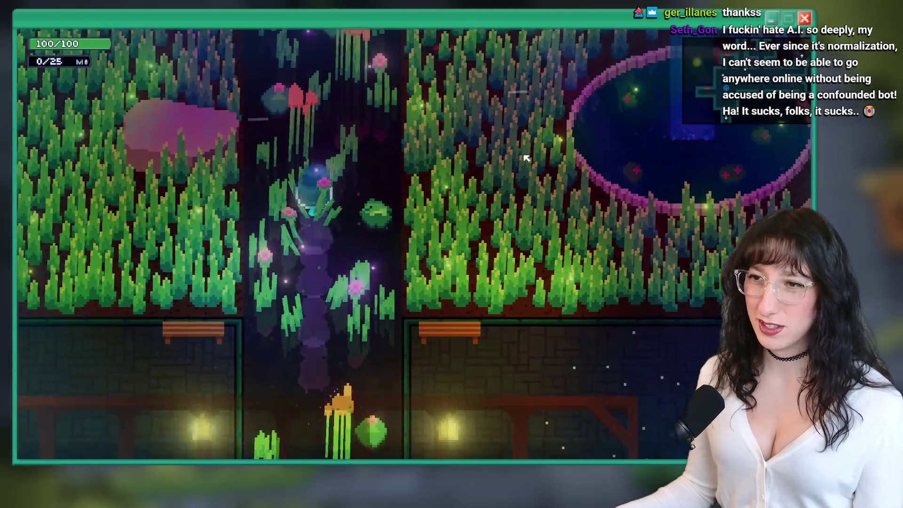
{"action": "key", "text": "a"}
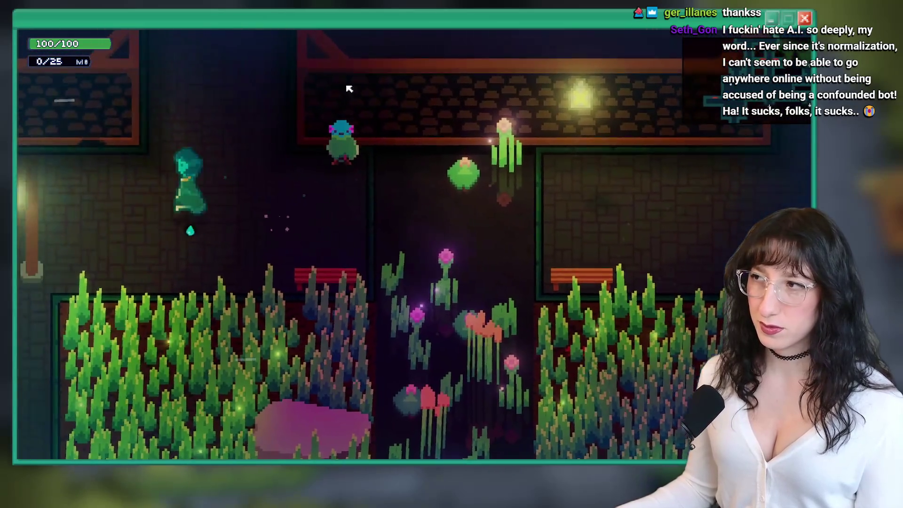
{"action": "key", "text": "d"}
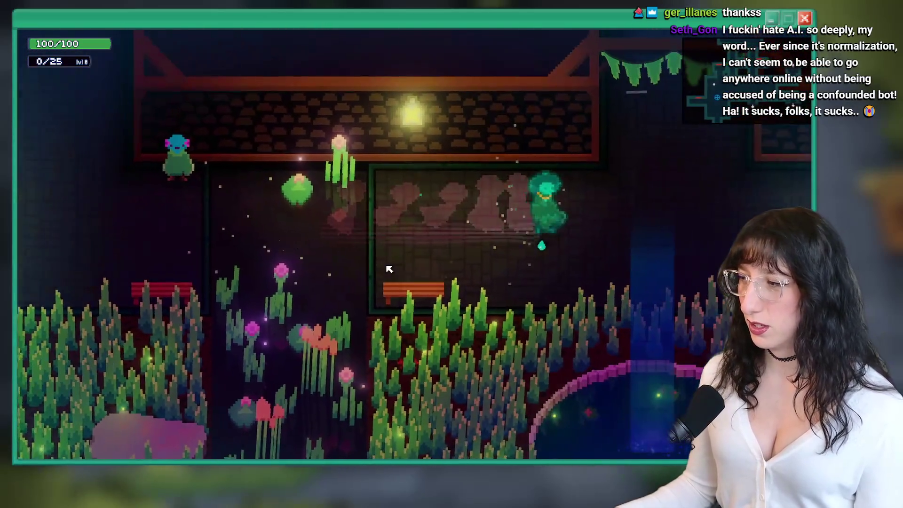
{"action": "key", "text": "d"}
{"action": "key", "text": "a"}
{"action": "key", "text": "w"}
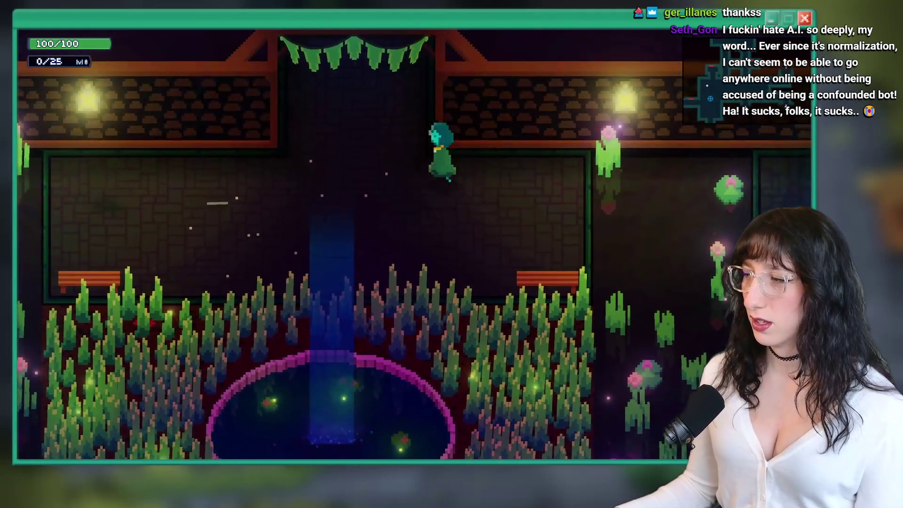
{"action": "key", "text": "w"}
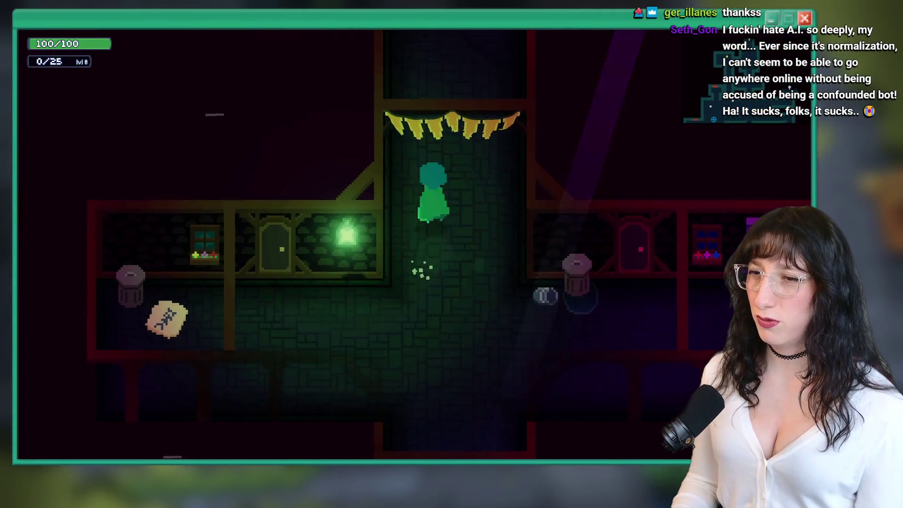
{"action": "key", "text": "a"}
{"action": "key", "text": "w"}
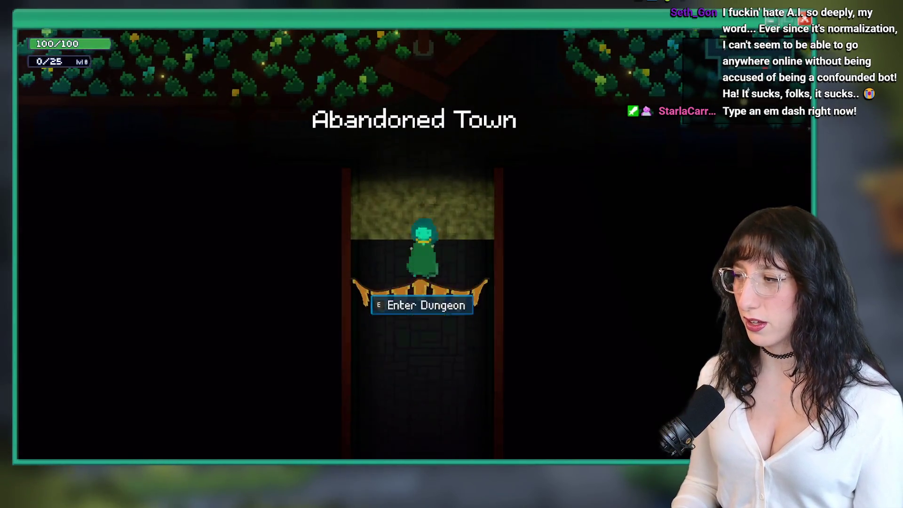
Walk from the dungeon entrance through the brick interior, climb through, and cross the garden into the hallway.
{"action": "key", "text": "w"}
{"action": "key", "text": "w"}
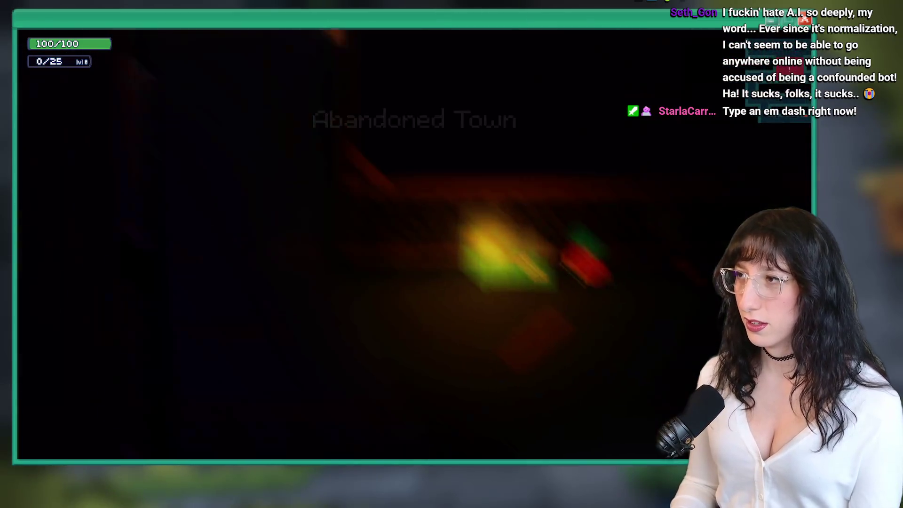
{"action": "key", "text": "w"}
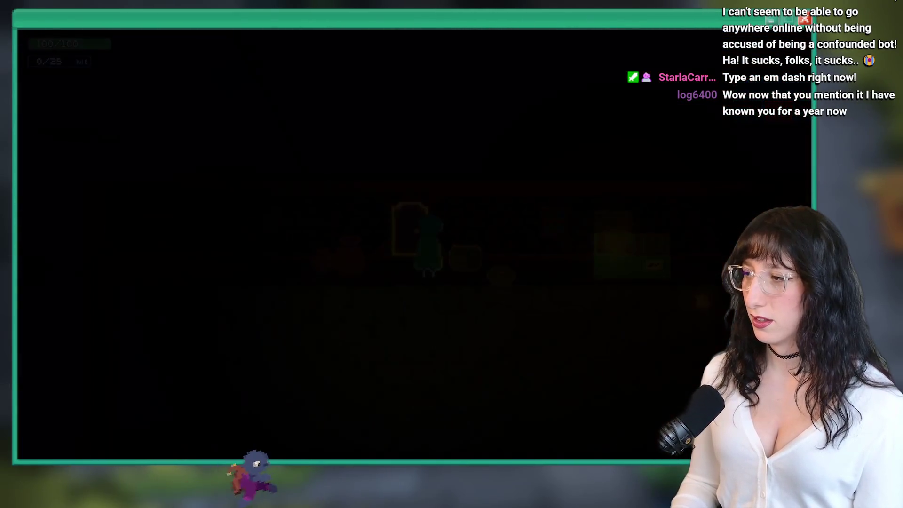
{"action": "key", "text": "w"}
{"action": "key", "text": "d"}
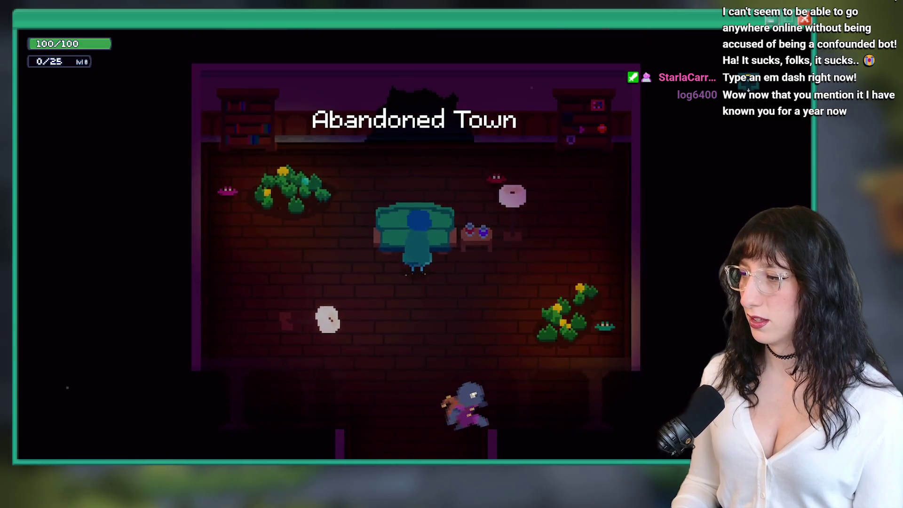
{"action": "key", "text": "e"}
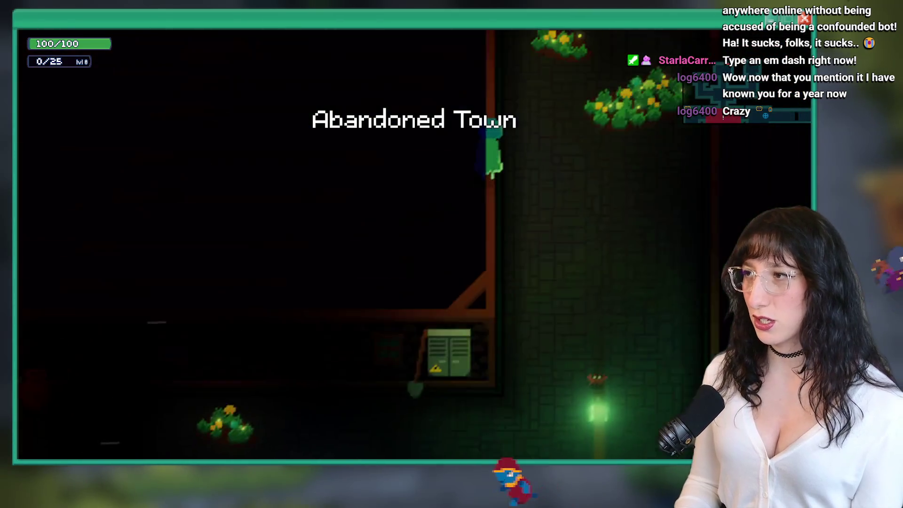
{"action": "key", "text": "w"}
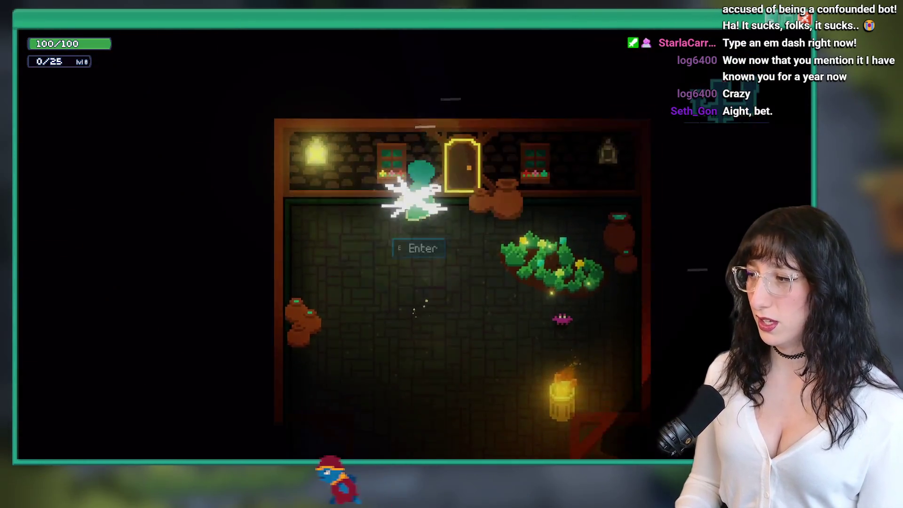
{"action": "key", "text": "w"}
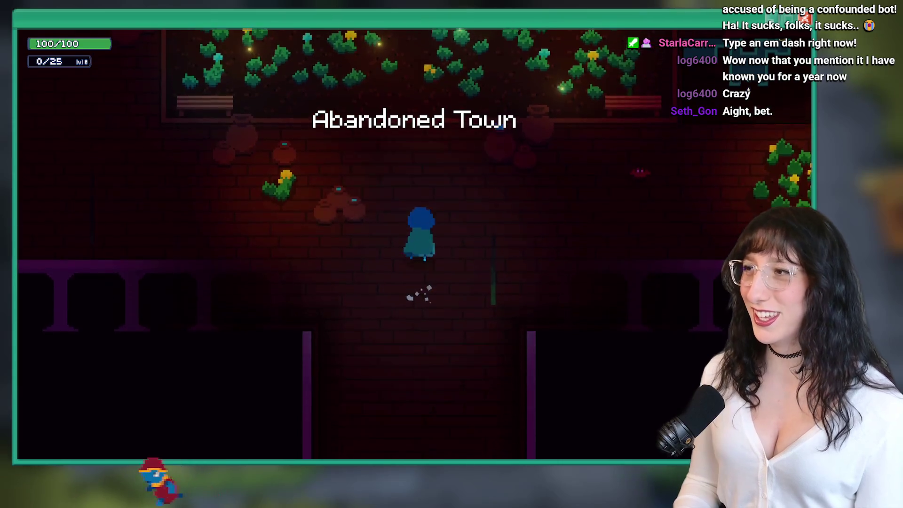
{"action": "key", "text": "d"}
{"action": "key", "text": "w"}
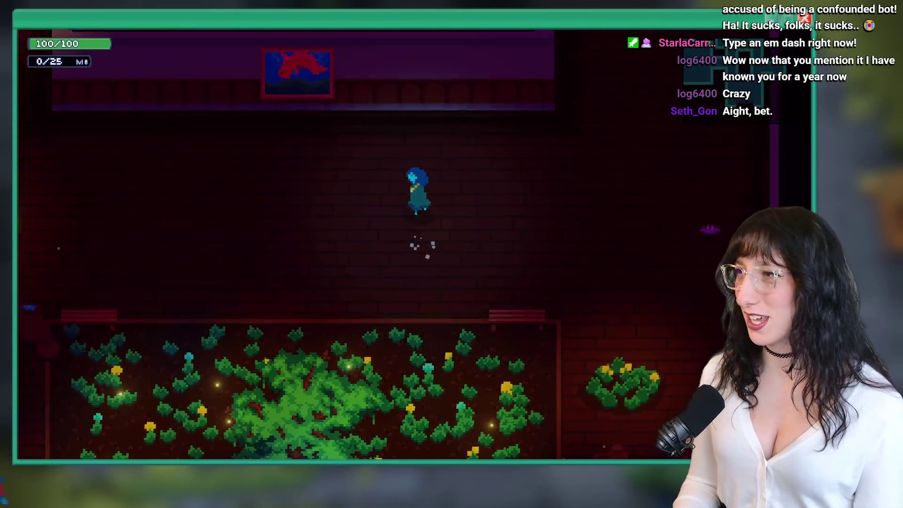
Toggle the in-game map, walk a little, then close the game build with Alt+F4.
{"action": "key", "text": "m"}
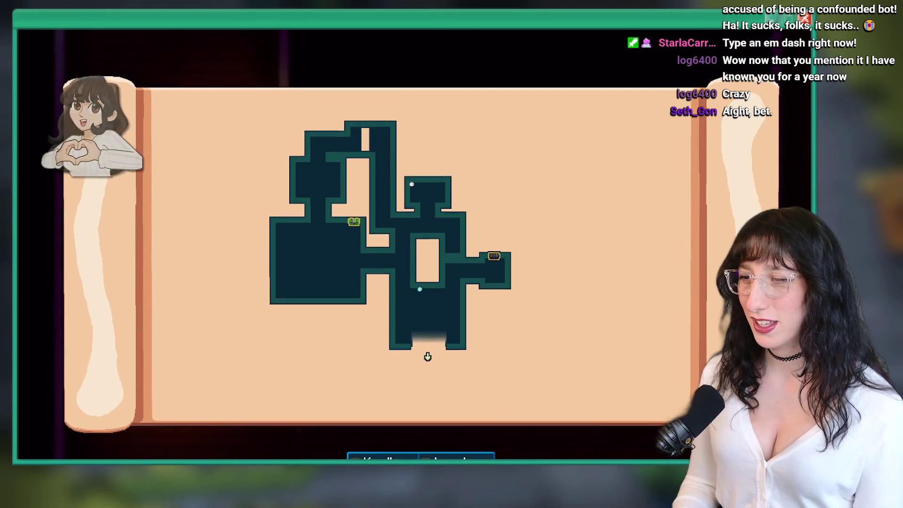
{"action": "key", "text": "m"}
{"action": "key", "text": "s"}
{"action": "key", "text": "w"}
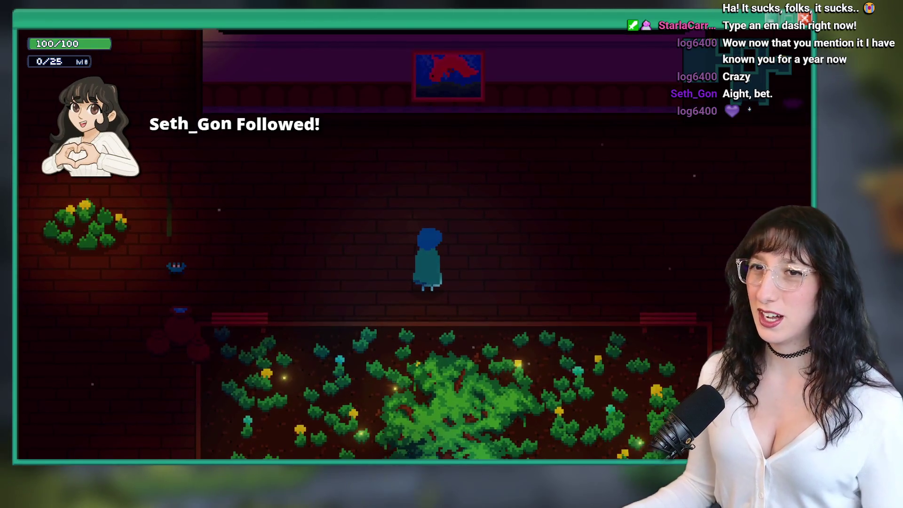
{"action": "key", "text": "alt+F4"}
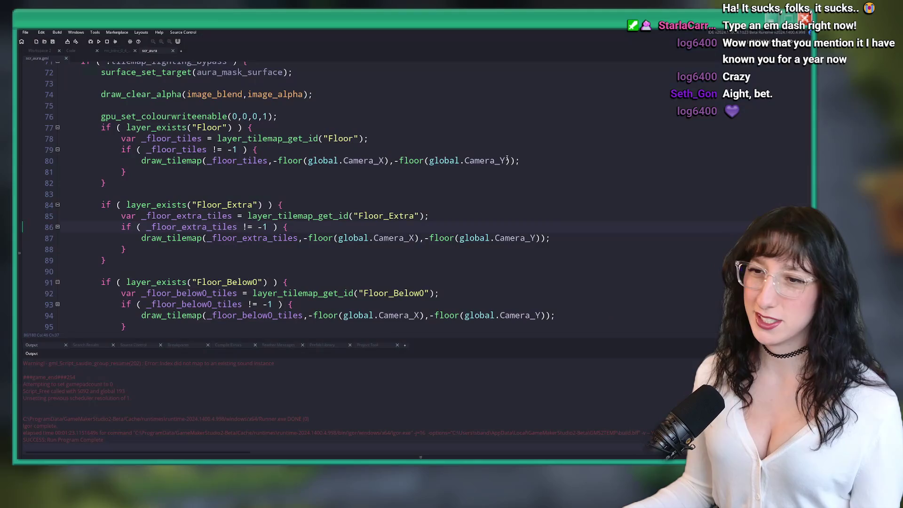
Close the scr_aura tab and switch through the room editor and workspace tabs to quest_abandonedtown.
{"action": "left_click", "coordinate": [173, 50]}
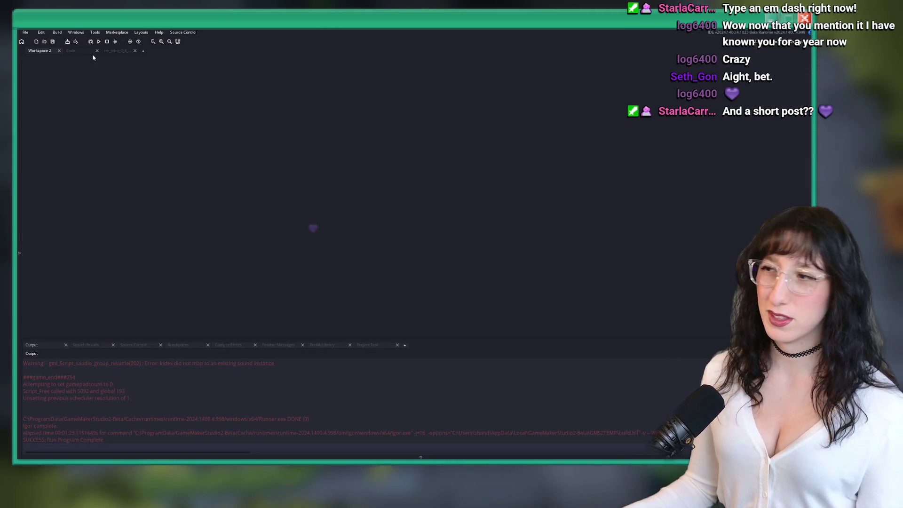
{"action": "left_click", "coordinate": [119, 52]}
{"action": "left_click", "coordinate": [140, 50]}
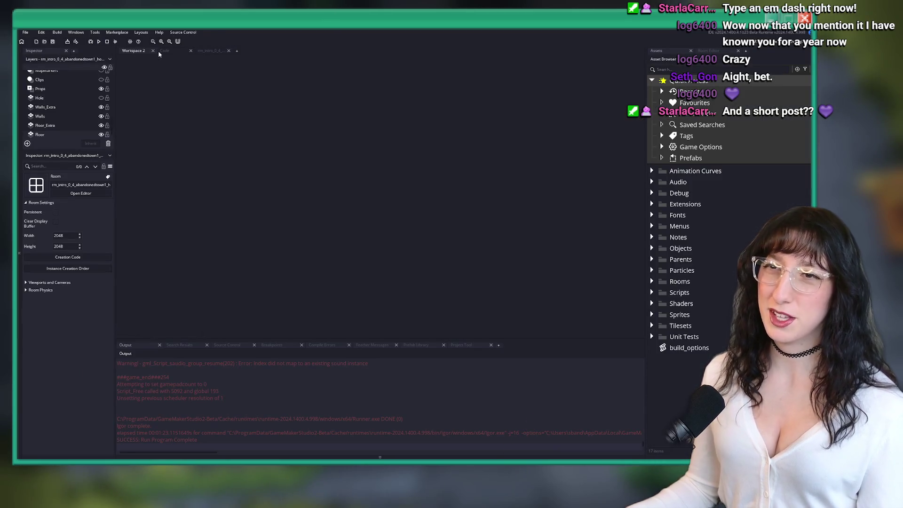
{"action": "left_click", "coordinate": [160, 52]}
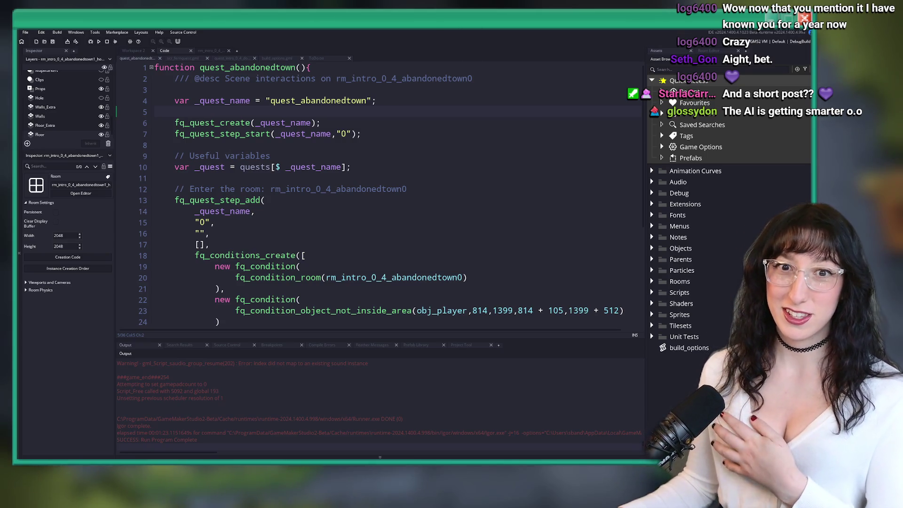
Look over the quest_abandonedtown code, placing the cursor on lines 4 and 8 and scrolling through.
{"action": "key", "text": "Up"}
{"action": "key", "text": "End"}
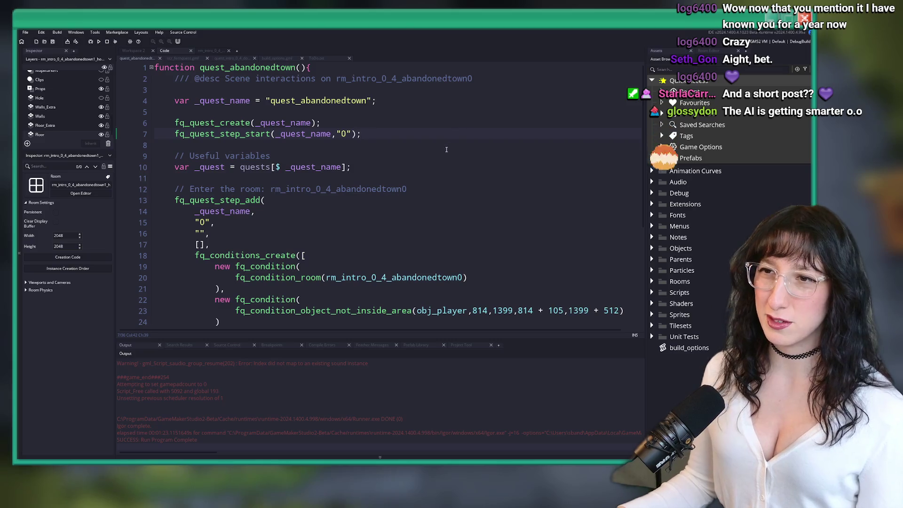
{"action": "left_click", "coordinate": [476, 145]}
{"action": "right_click", "coordinate": [479, 123]}
{"action": "left_click", "coordinate": [475, 134]}
{"action": "scroll", "coordinate": [337, 211], "scroll_direction": "down", "scroll_amount": 5}
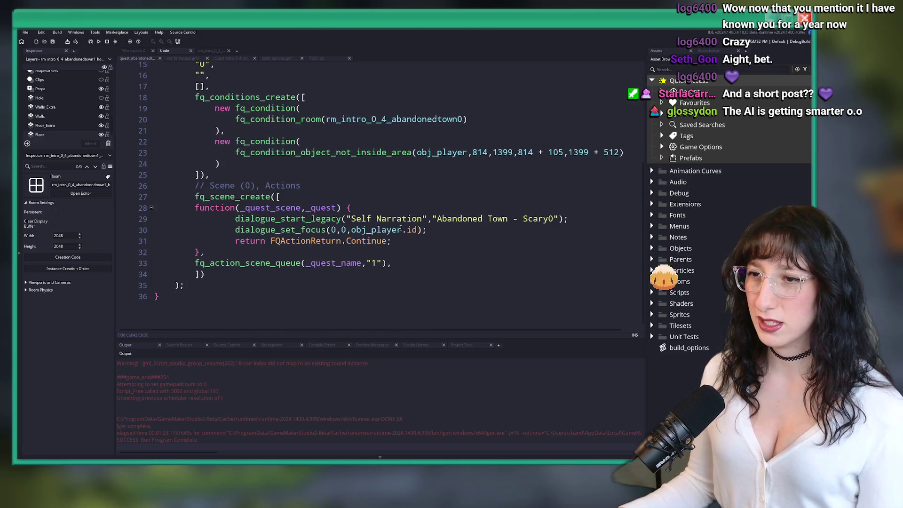
{"action": "scroll", "coordinate": [337, 211], "scroll_direction": "up", "scroll_amount": 2}
{"action": "scroll", "coordinate": [337, 211], "scroll_direction": "up", "scroll_amount": 3}
Check the scr_fqrequest quest framework script, then return to quest_abandonedtown.
{"action": "key", "text": "ctrl+Tab"}
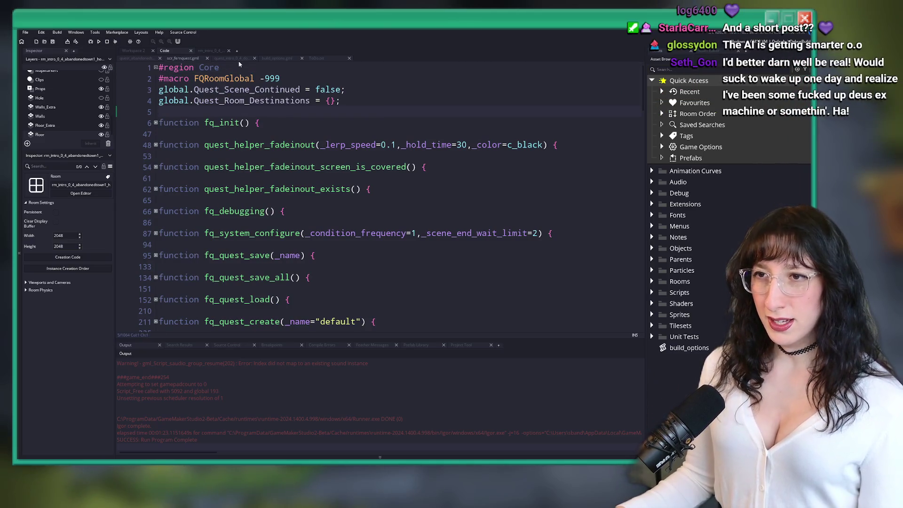
{"action": "mouse_move", "coordinate": [237, 91]}
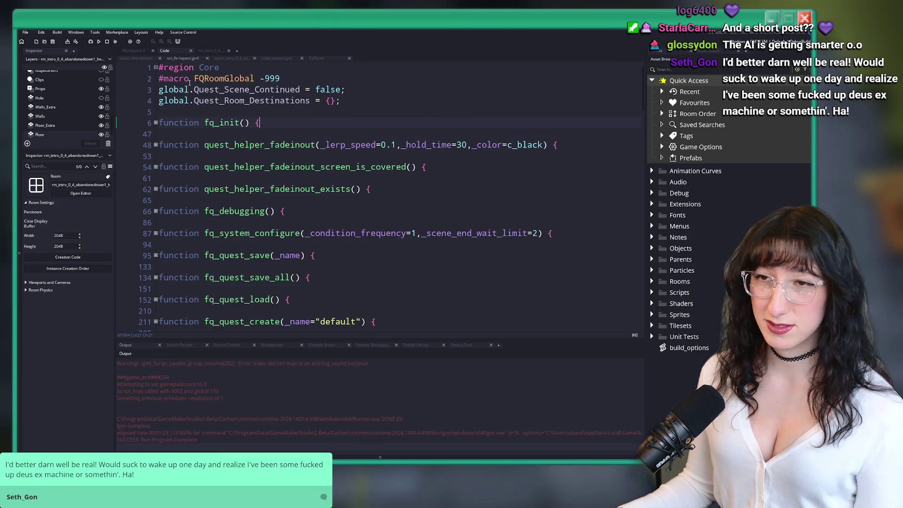
{"action": "left_click", "coordinate": [138, 58]}
Find and open quest_conch.gml via the 'conch' asset search, hiding the docks with F12.
{"action": "scroll", "coordinate": [326, 134], "scroll_direction": "down", "scroll_amount": 5}
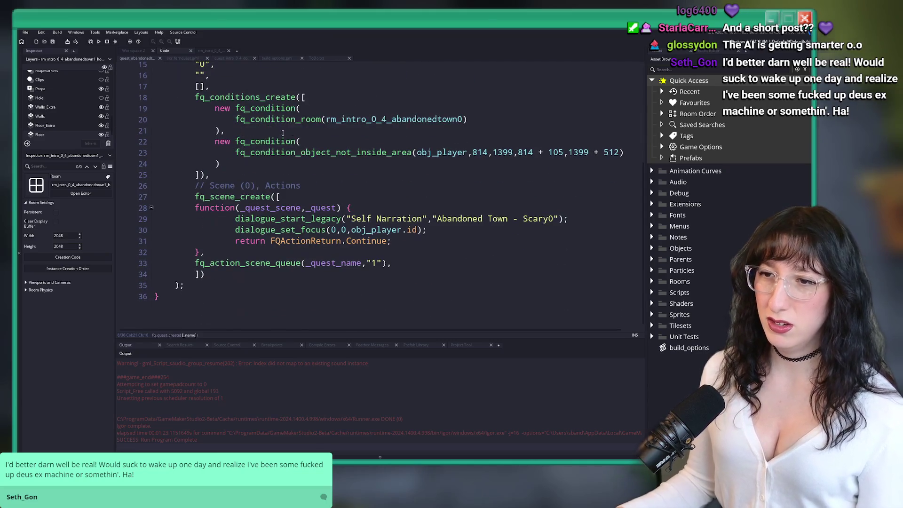
{"action": "key", "text": "ctrl+t"}
{"action": "type", "text": "conch"}
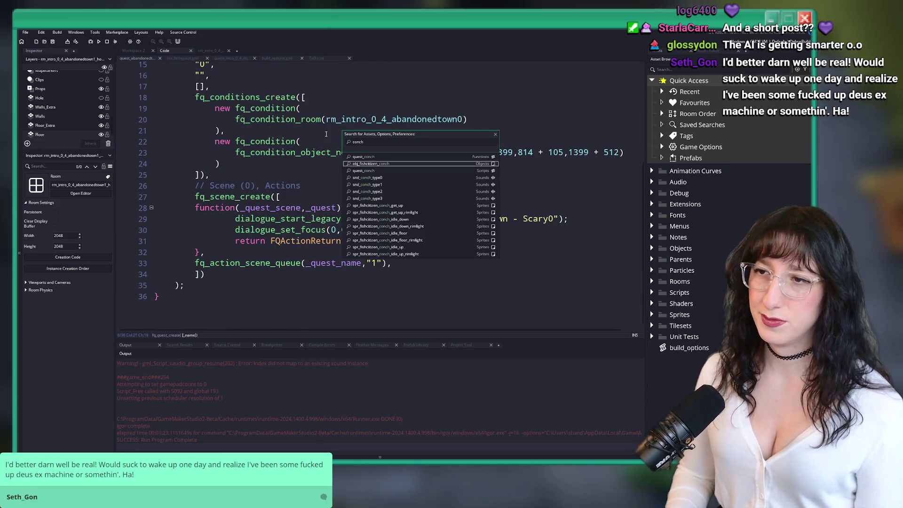
{"action": "key", "text": "Return"}
{"action": "scroll", "coordinate": [358, 212], "scroll_direction": "down", "scroll_amount": 20}
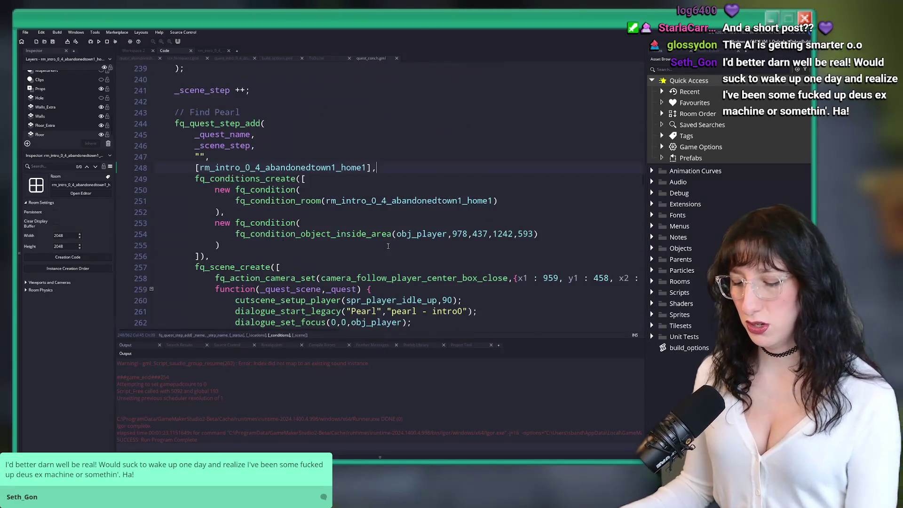
{"action": "key", "text": "F12"}
Place the cursor at the end of line 248's Find Pearl room list.
{"action": "left_click", "coordinate": [375, 202]}
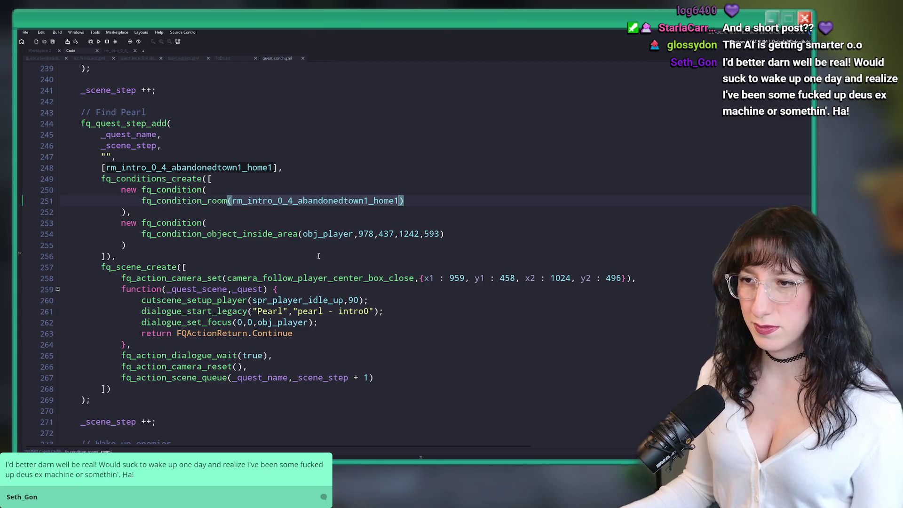
{"action": "scroll", "coordinate": [167, 216], "scroll_direction": "down", "scroll_amount": 3}
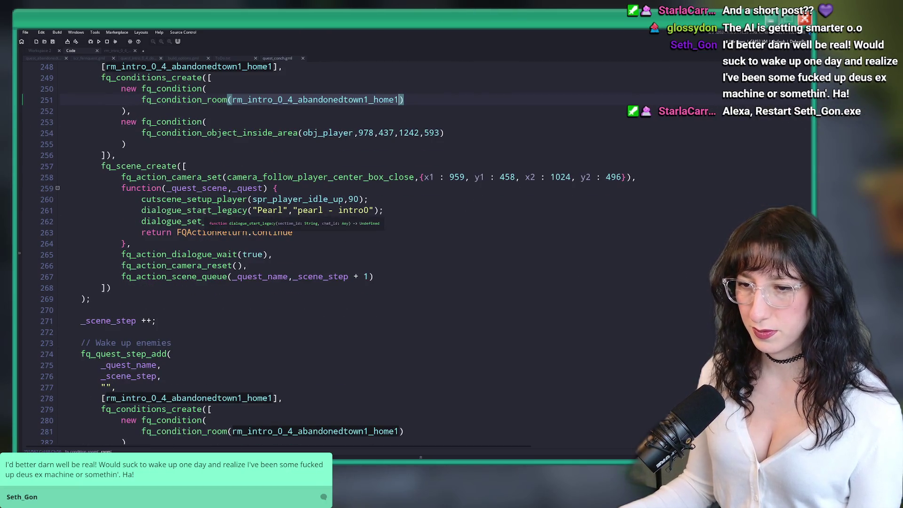
{"action": "scroll", "coordinate": [257, 142], "scroll_direction": "up", "scroll_amount": 2}
{"action": "left_click", "coordinate": [257, 142]}
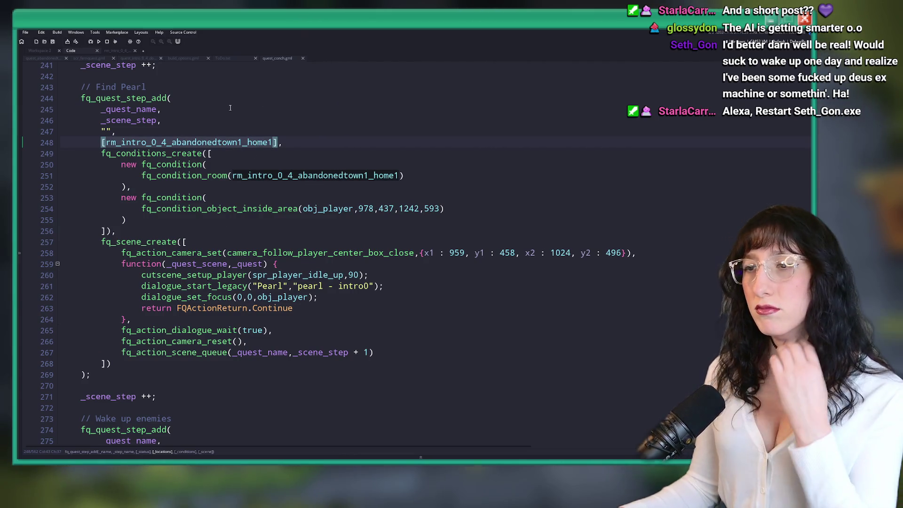
{"action": "scroll", "coordinate": [222, 104], "scroll_direction": "up", "scroll_amount": 1}
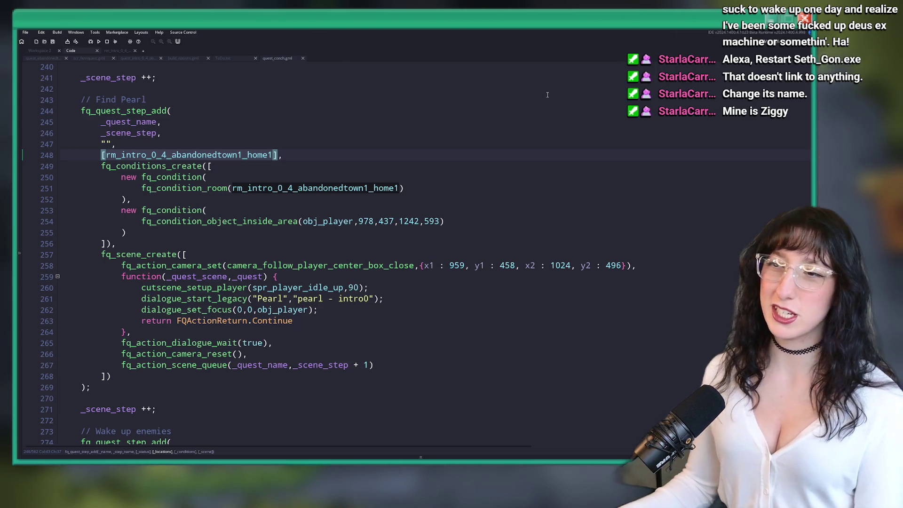
{"action": "key", "text": "End"}
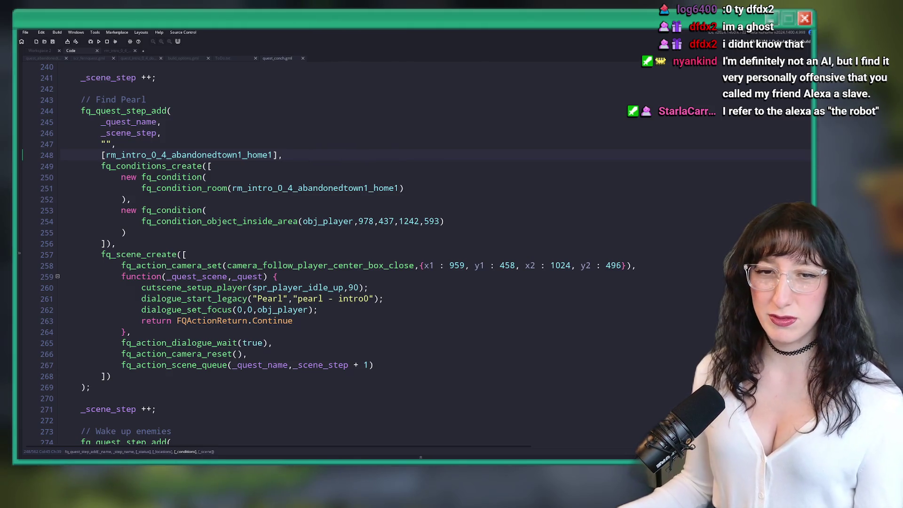
Save quest_conch.gml with its updated Find Pearl area check.
{"action": "key", "text": "ctrl+s"}
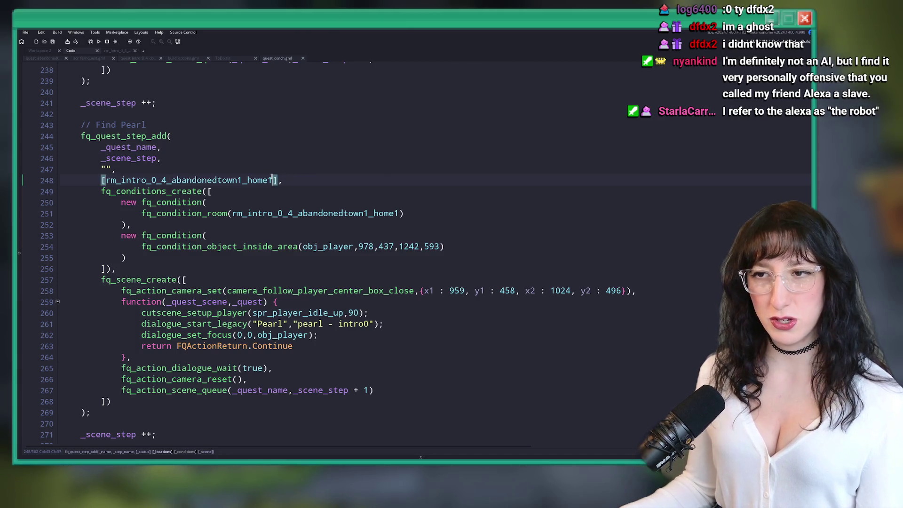
Open the rm_intro_0_4_abandonedtown1_home1 room from its name on line 248.
{"action": "double_click", "coordinate": [246, 178]}
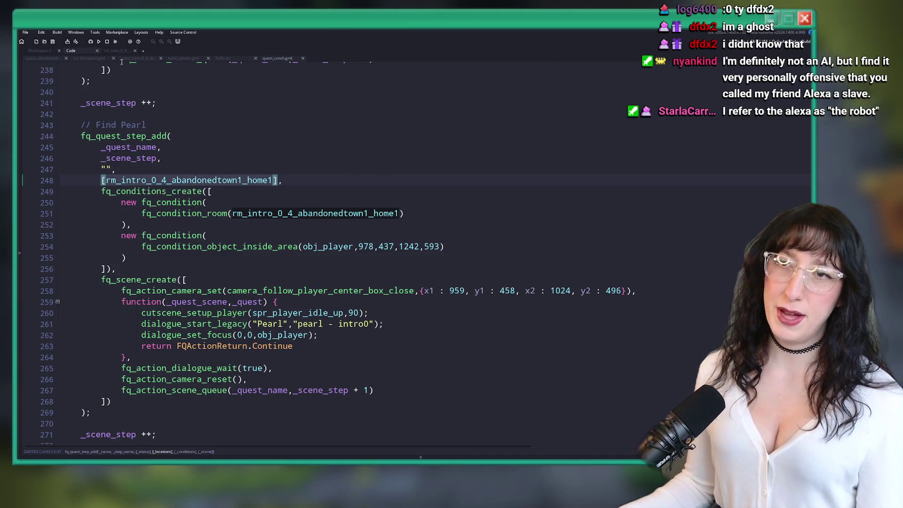
{"action": "key", "text": "F12"}
{"action": "scroll", "coordinate": [257, 108], "scroll_direction": "down", "scroll_amount": 3}
{"action": "scroll", "coordinate": [478, 272], "scroll_direction": "up", "scroll_amount": 2}
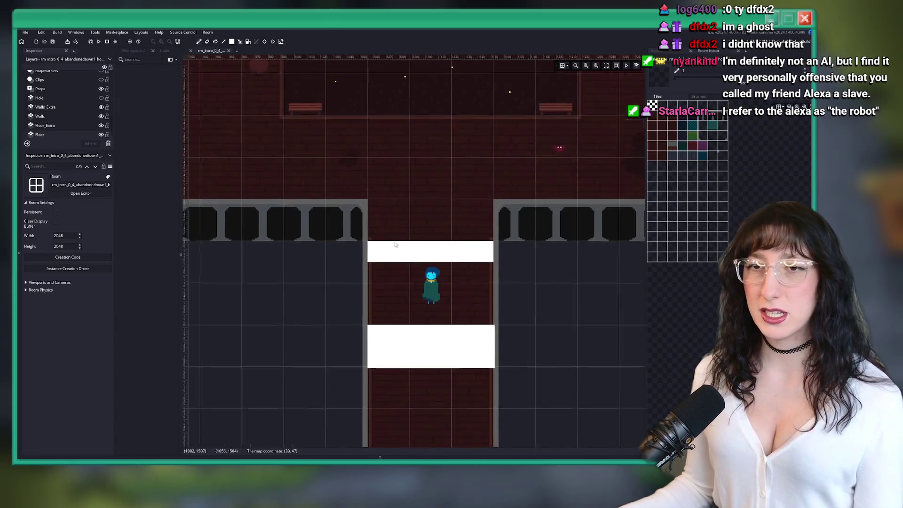
{"action": "scroll", "coordinate": [478, 271], "scroll_direction": "right", "scroll_amount": 2}
{"action": "scroll", "coordinate": [78, 112], "scroll_direction": "up", "scroll_amount": 4}
{"action": "scroll", "coordinate": [70, 99], "scroll_direction": "up", "scroll_amount": 2}
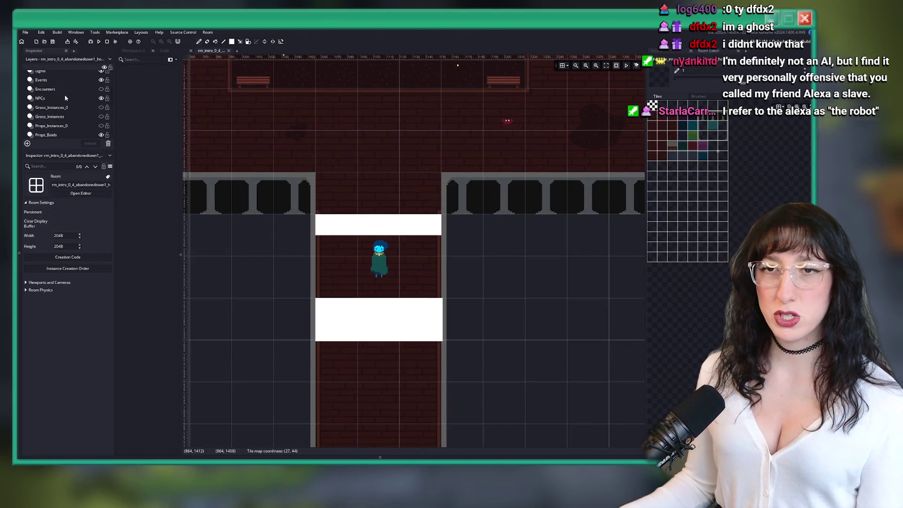
Inspect the lower level-transition instance's creation code leading to rm_intro_0_4_abandonedtown1.
{"action": "left_click", "coordinate": [65, 97]}
{"action": "left_click", "coordinate": [360, 308]}
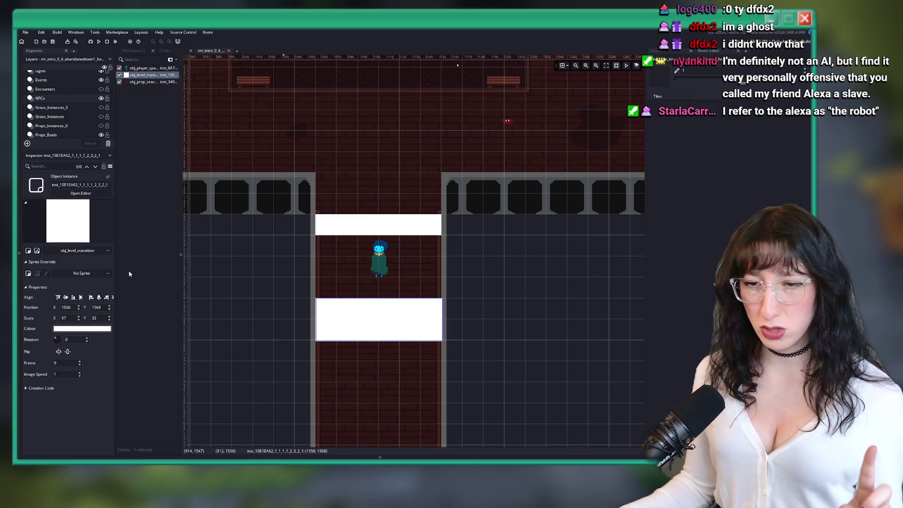
{"action": "left_click", "coordinate": [29, 389]}
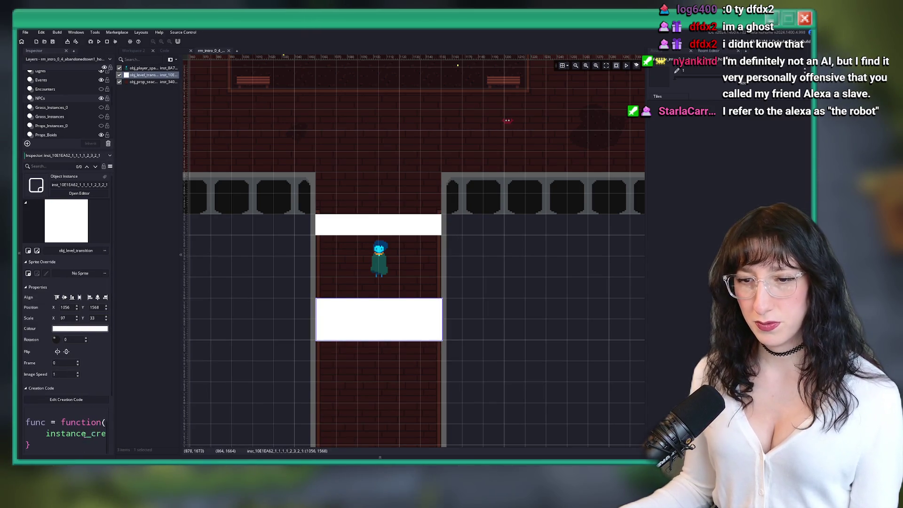
{"action": "left_click", "coordinate": [91, 399]}
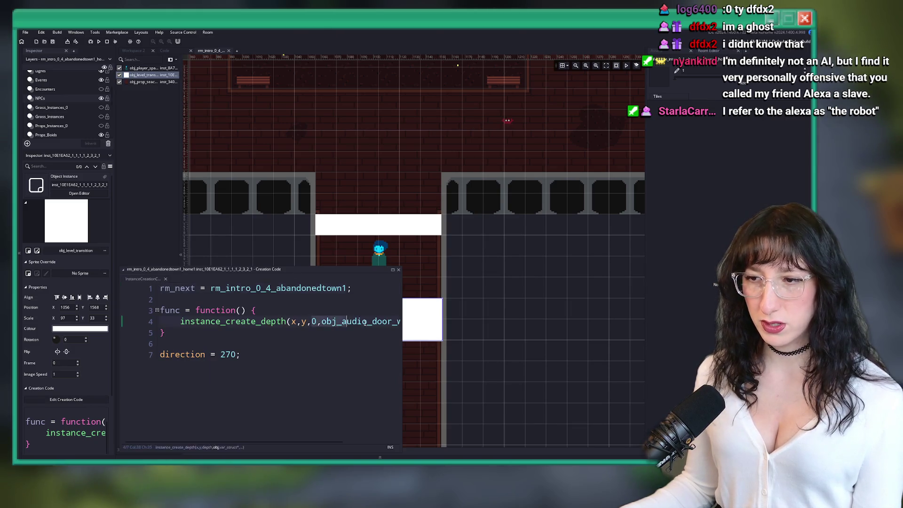
{"action": "double_click", "coordinate": [313, 288]}
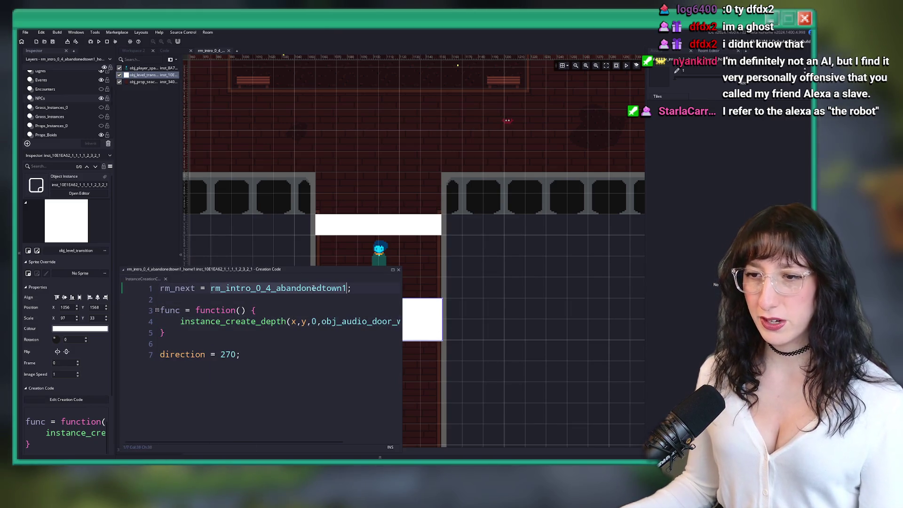
{"action": "left_click", "coordinate": [166, 279]}
{"action": "left_click_drag", "start_coordinate": [204, 114], "coordinate": [229, 123]}
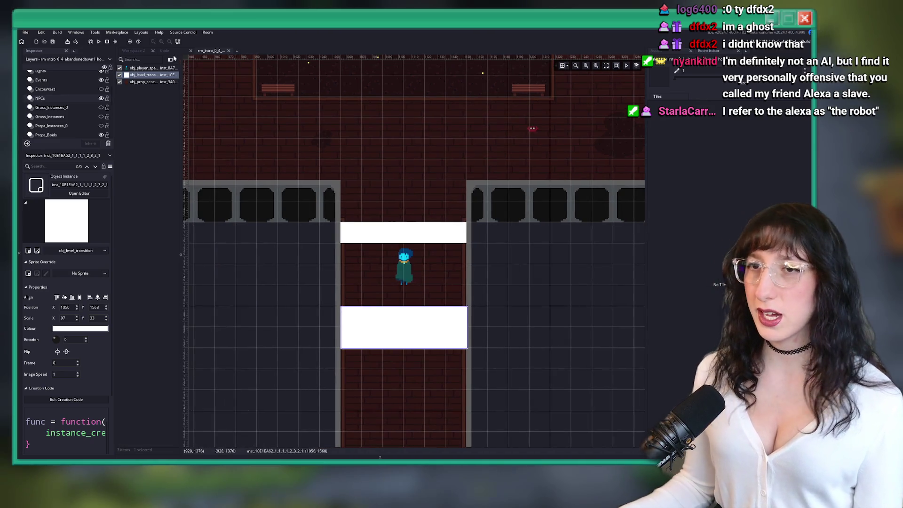
Back in the code workspace, open the wn_node_create script via asset search 'wn_n'.
{"action": "left_click", "coordinate": [164, 50]}
{"action": "left_click", "coordinate": [297, 147]}
{"action": "key", "text": "ctrl+t"}
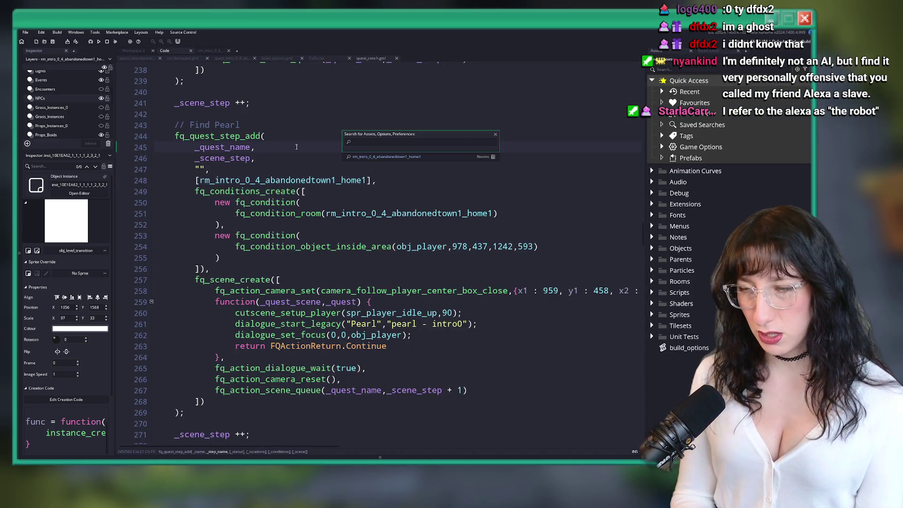
{"action": "type", "text": "wn_n"}
{"action": "key", "text": "Return"}
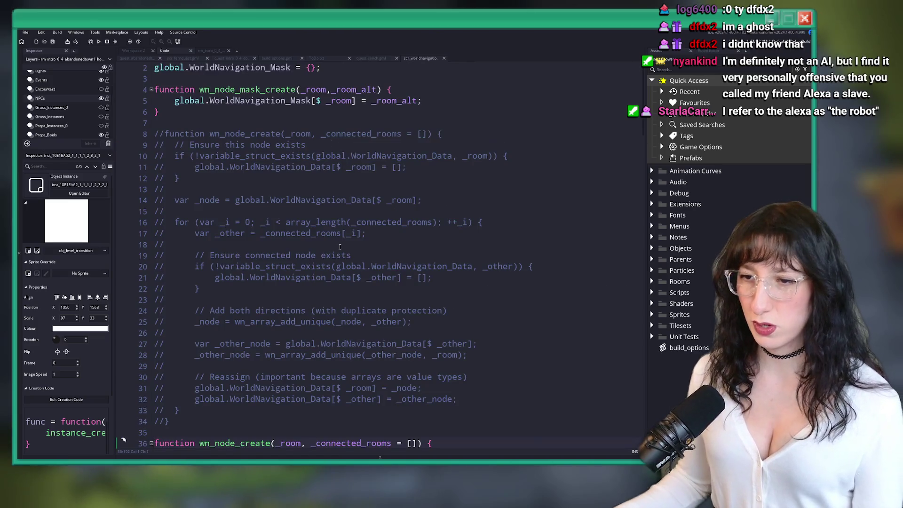
Move the start-equals-target early return below the _target remapping in wn_path_get and save.
{"action": "scroll", "coordinate": [314, 250], "scroll_direction": "down", "scroll_amount": 14}
{"action": "scroll", "coordinate": [314, 249], "scroll_direction": "down", "scroll_amount": 6}
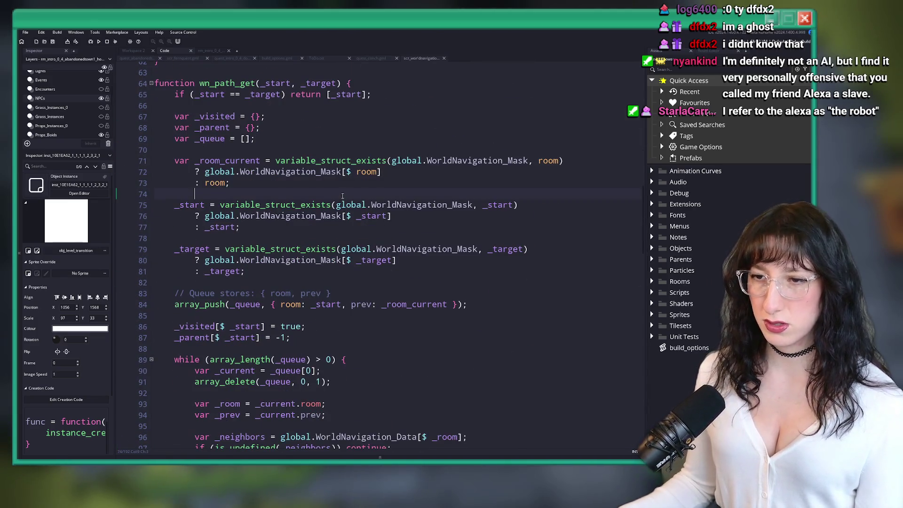
{"action": "key", "text": "F12"}
{"action": "scroll", "coordinate": [156, 120], "scroll_direction": "up", "scroll_amount": 1}
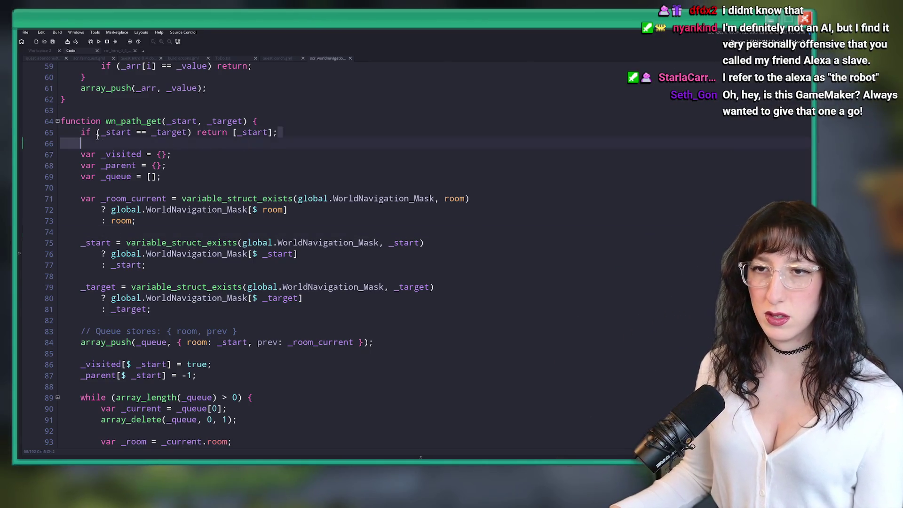
{"action": "left_click", "coordinate": [328, 135]}
{"action": "key", "text": "shift+Up"}
{"action": "key", "text": "BackSpace"}
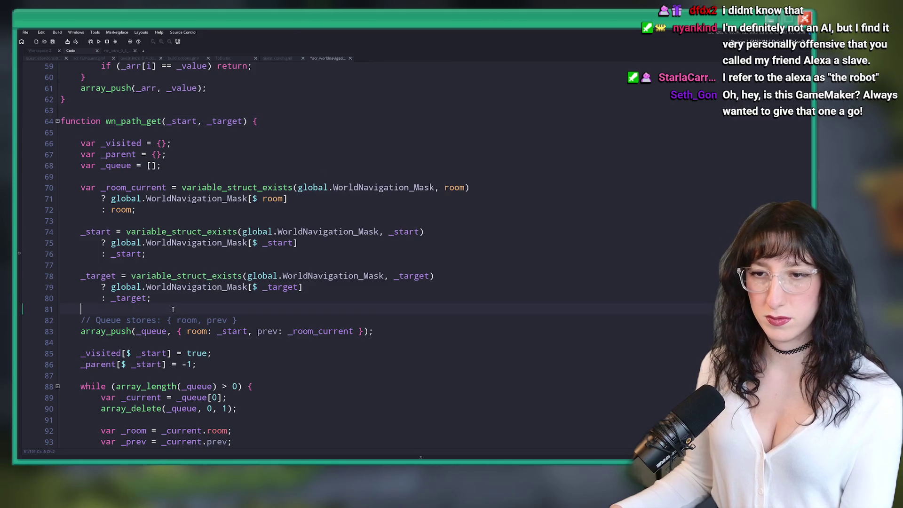
{"action": "key", "text": "Return"}
{"action": "key", "text": "Return"}
{"action": "key", "text": "Up"}
{"action": "type", "text": "if (_start == _target) return [_start];"}
{"action": "left_click", "coordinate": [161, 121]}
{"action": "key", "text": "ctrl+s"}
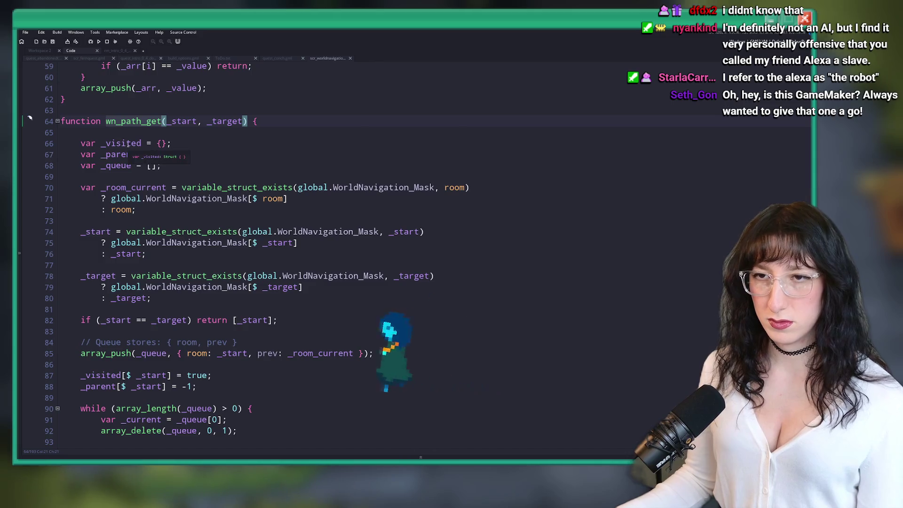
Add 'if (_room_current == _target) return [];' after the _start check and run with F5.
{"action": "scroll", "coordinate": [128, 145], "scroll_direction": "up", "scroll_amount": 2}
{"action": "double_click", "coordinate": [117, 383]}
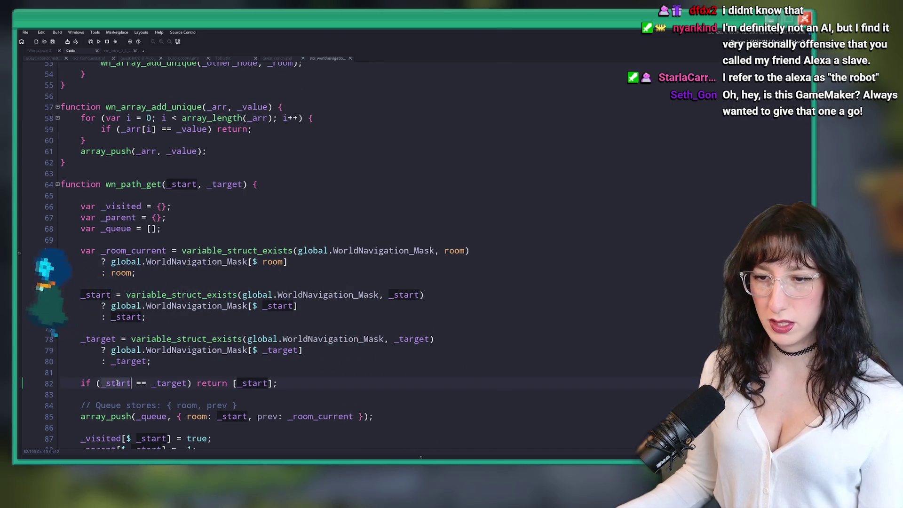
{"action": "double_click", "coordinate": [170, 383]}
{"action": "left_click", "coordinate": [294, 381]}
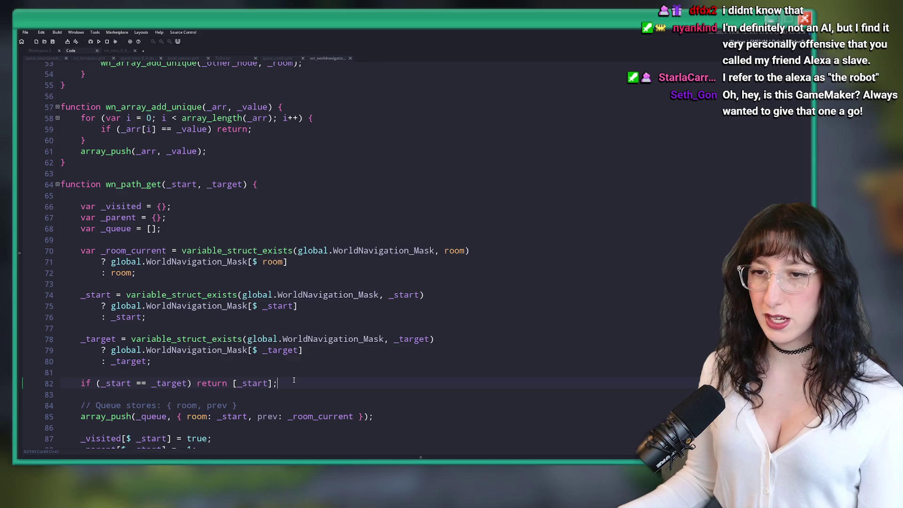
{"action": "key", "text": "Return"}
{"action": "scroll", "coordinate": [365, 245], "scroll_direction": "down", "scroll_amount": 3}
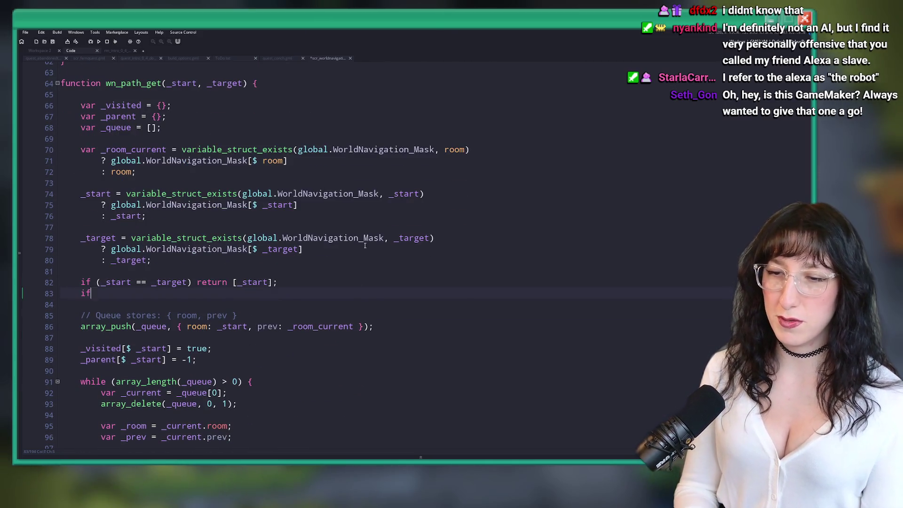
{"action": "type", "text": " (_"}
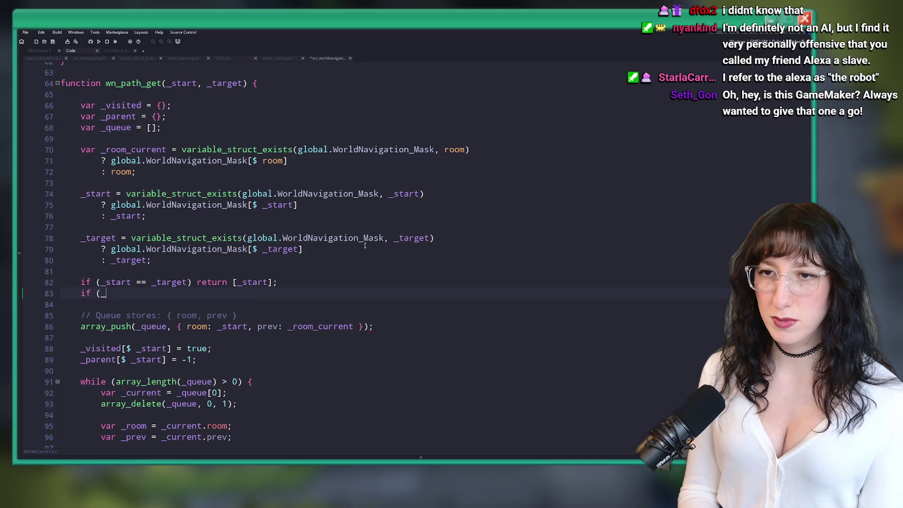
{"action": "type", "text": "room_currentk"}
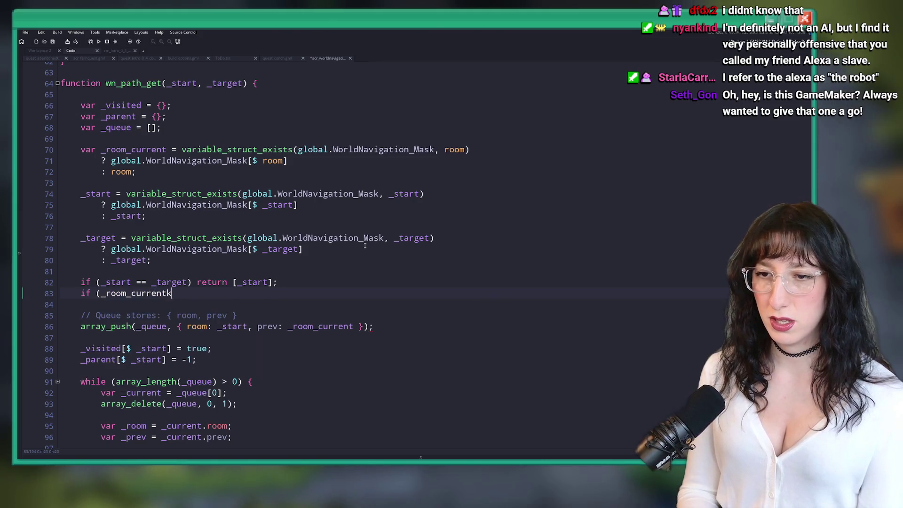
{"action": "type", "text": " == _target) return [];"}
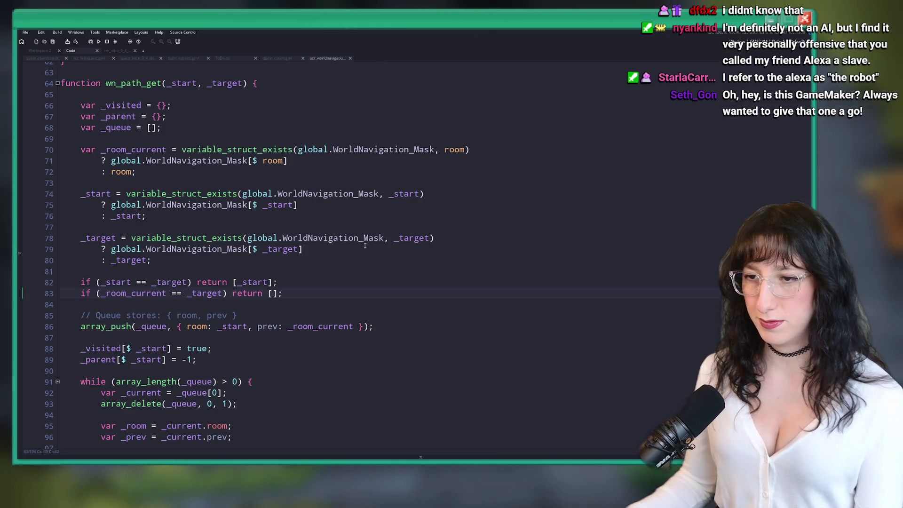
{"action": "key", "text": "F5"}
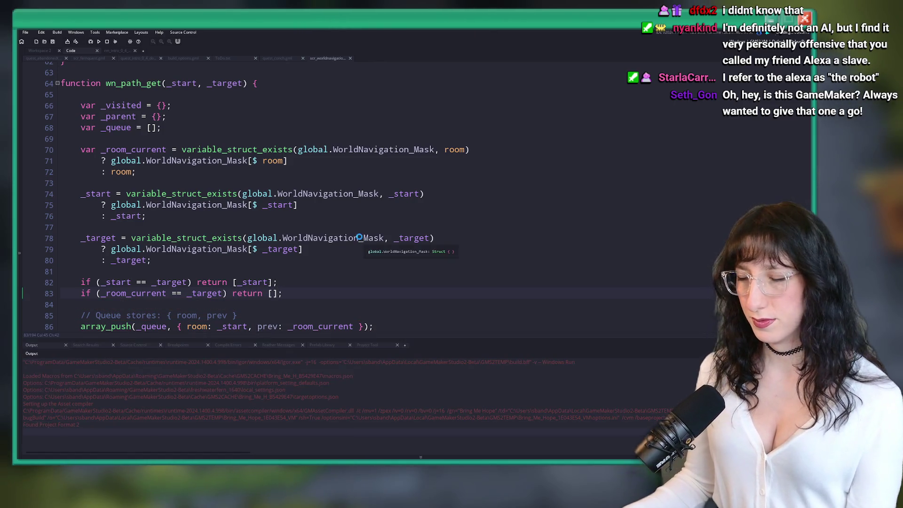
Find all 4 project uses of wn_path_get, check the line 151 call in wn_has_path, then close search.
{"action": "scroll", "coordinate": [131, 114], "scroll_direction": "up", "scroll_amount": 1}
{"action": "scroll", "coordinate": [89, 137], "scroll_direction": "up", "scroll_amount": 5}
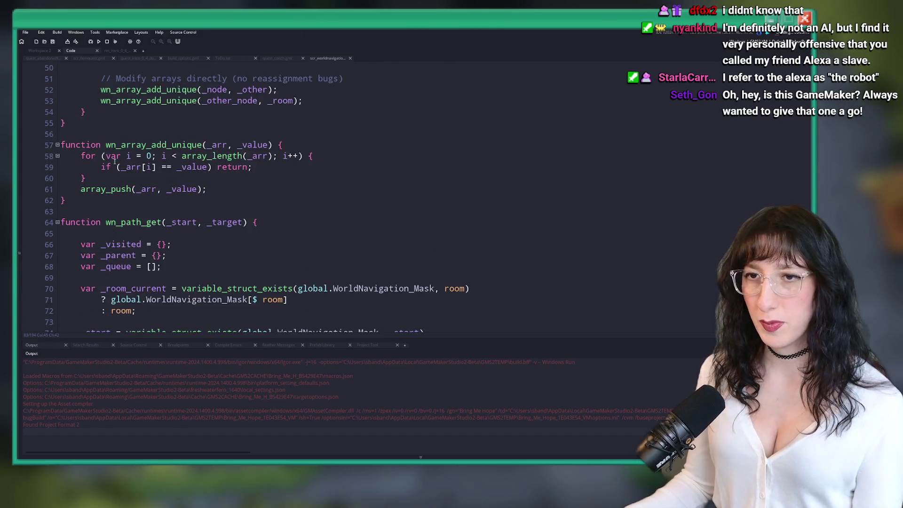
{"action": "double_click", "coordinate": [133, 222]}
{"action": "key", "text": "ctrl+shift+f"}
{"action": "key", "text": "Return"}
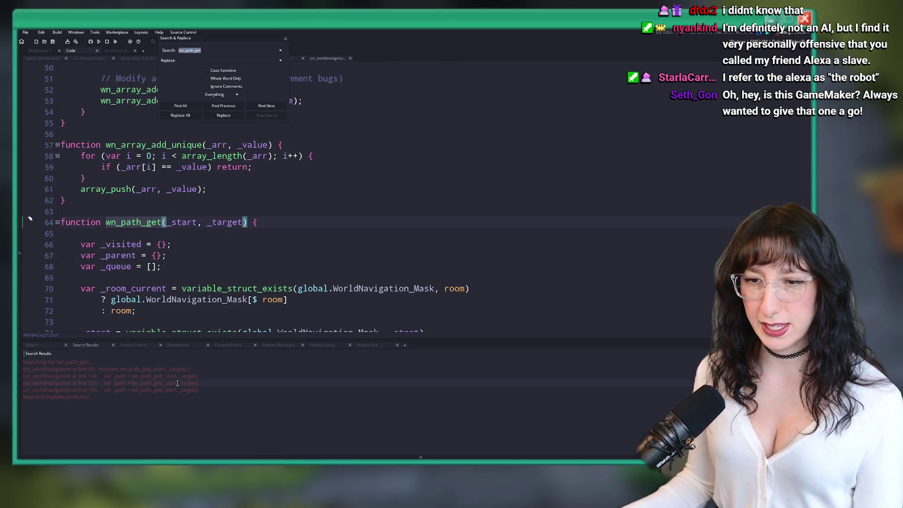
{"action": "double_click", "coordinate": [177, 383]}
{"action": "scroll", "coordinate": [147, 193], "scroll_direction": "up", "scroll_amount": 3}
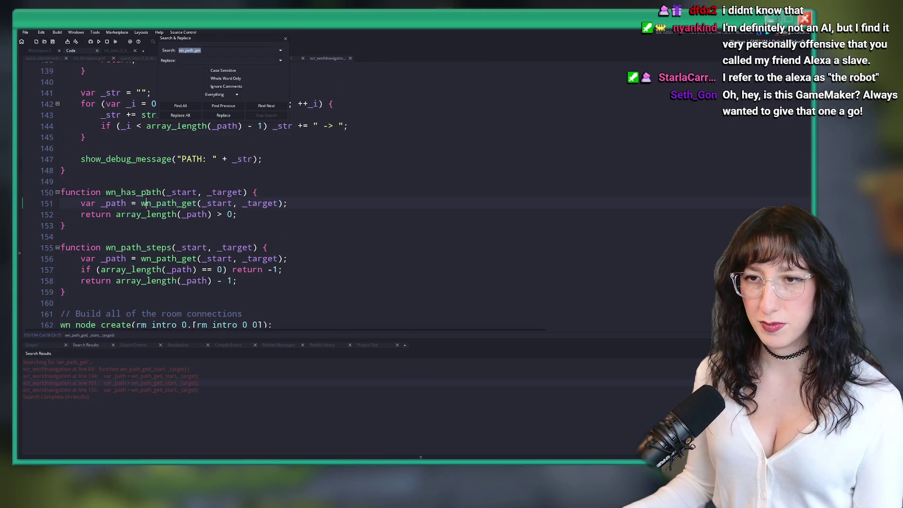
{"action": "left_click", "coordinate": [236, 224]}
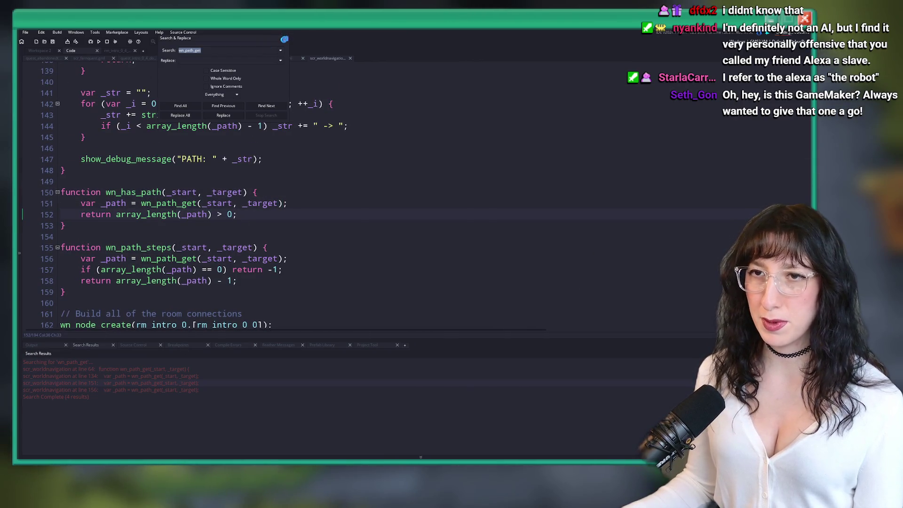
{"action": "key", "text": "Escape"}
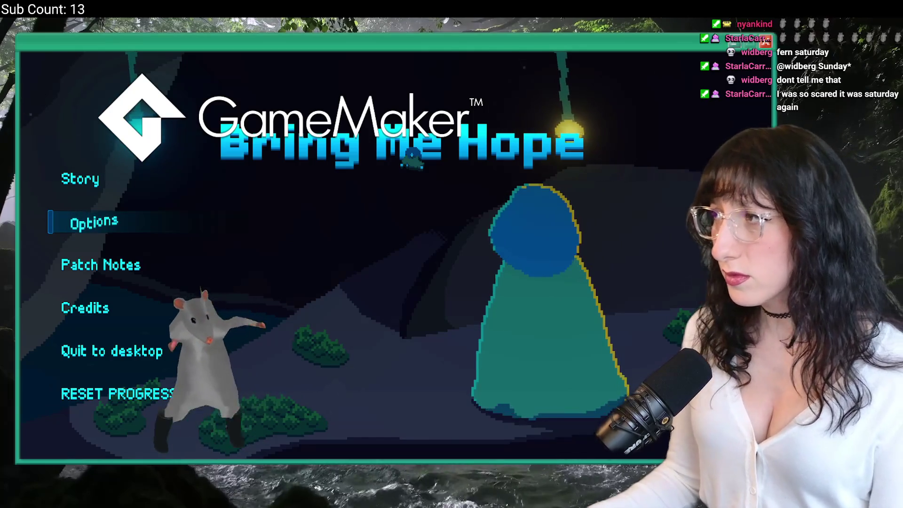
Start Story and walk the character through Abandoned Town into the brick room.
{"action": "key", "text": "Up"}
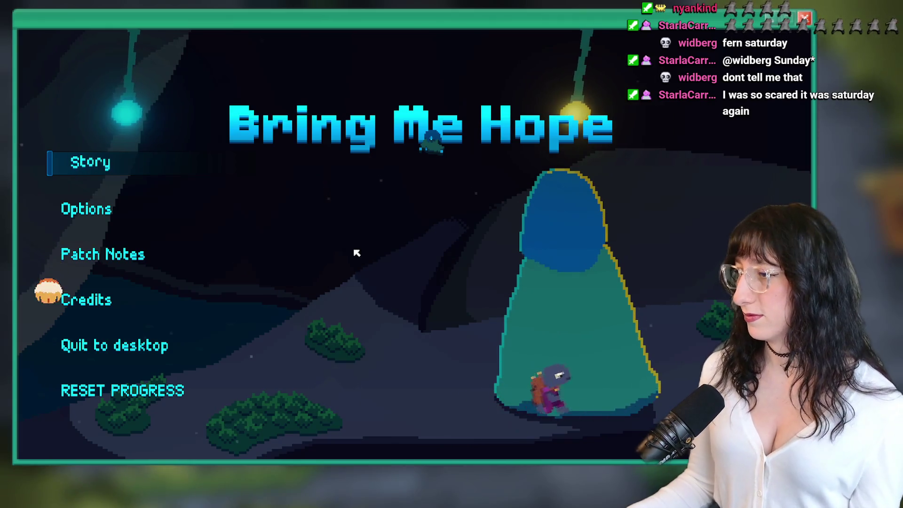
{"action": "left_click", "coordinate": [82, 165]}
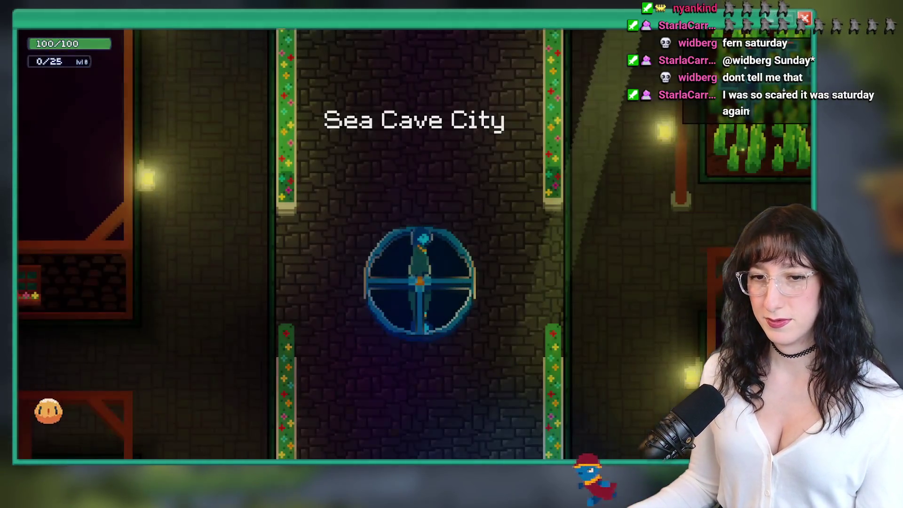
{"action": "key", "text": "w"}
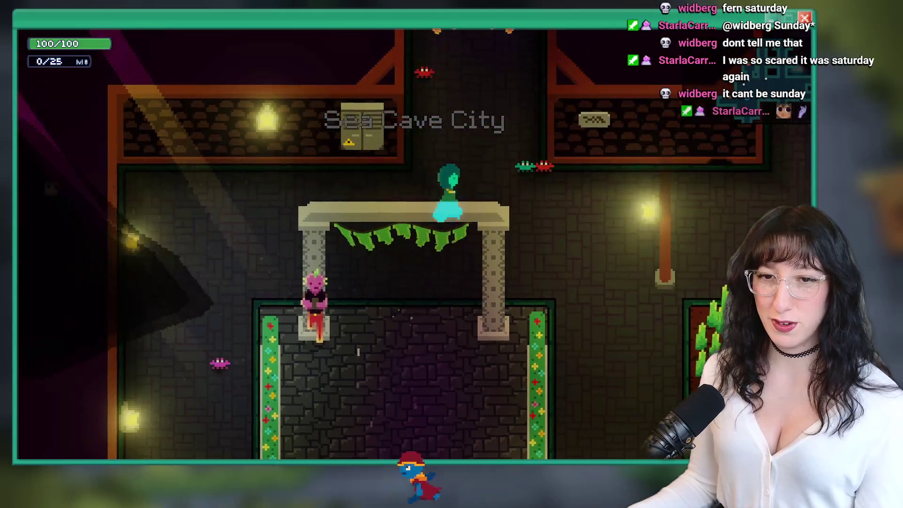
{"action": "key", "text": "w"}
{"action": "key", "text": "d"}
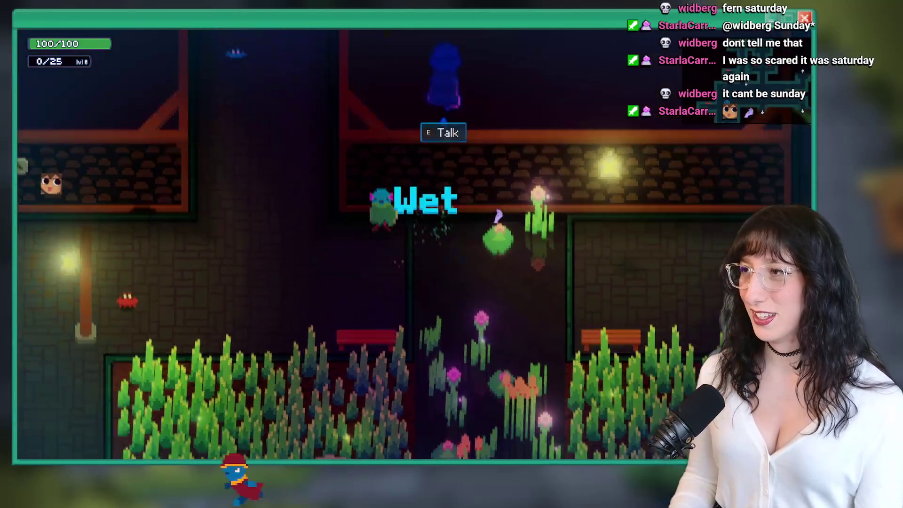
{"action": "key", "text": "w"}
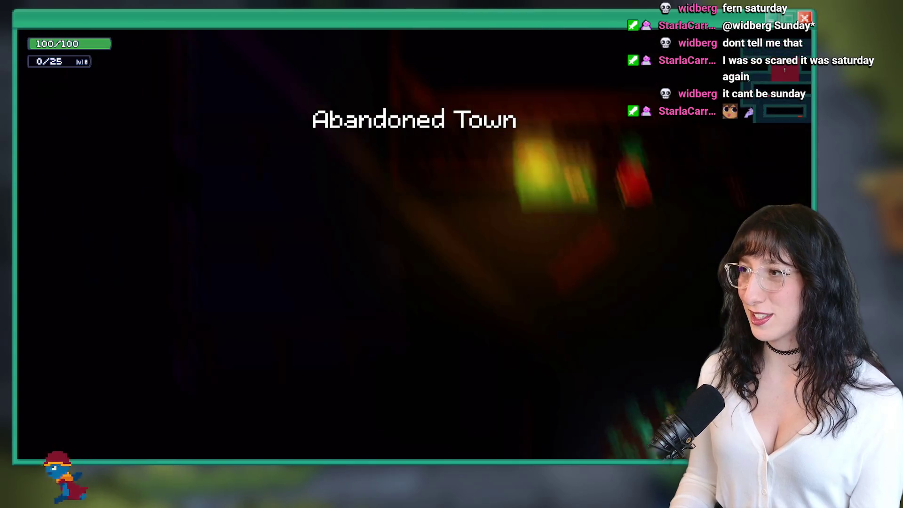
{"action": "key", "text": "e"}
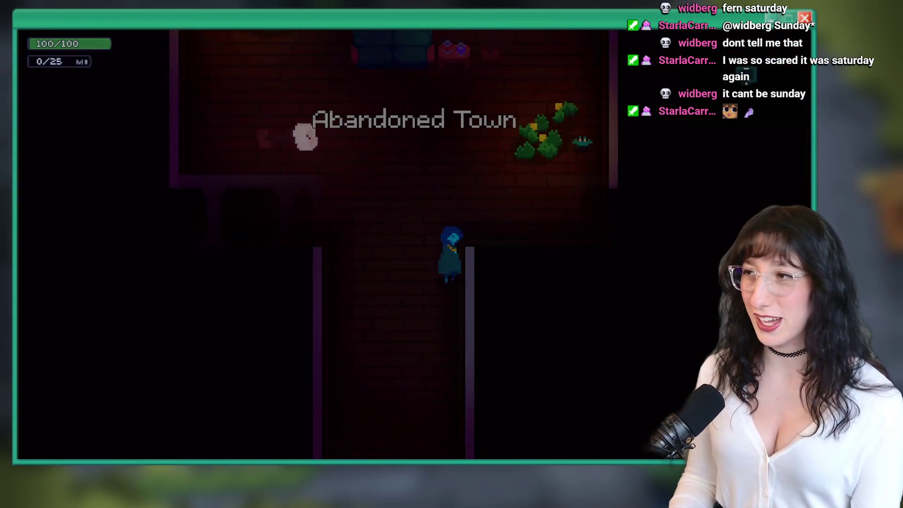
{"action": "key", "text": "w"}
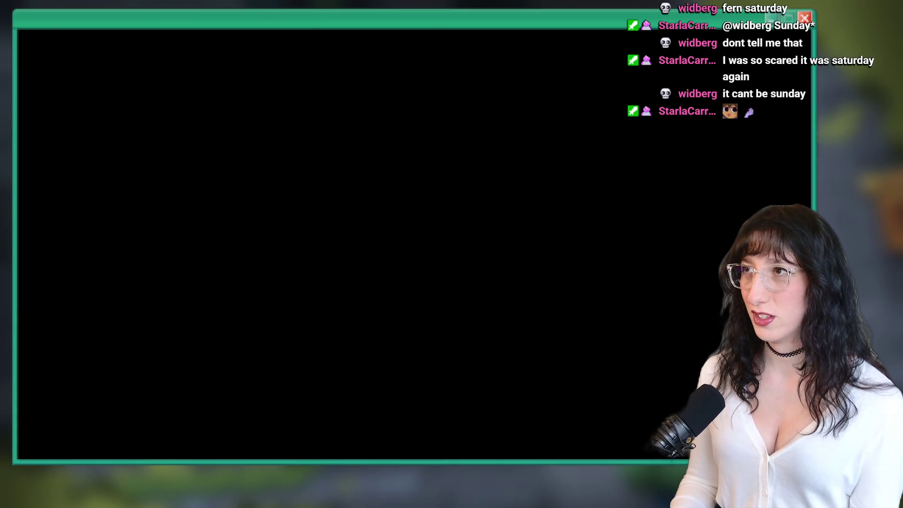
{"action": "key", "text": "a"}
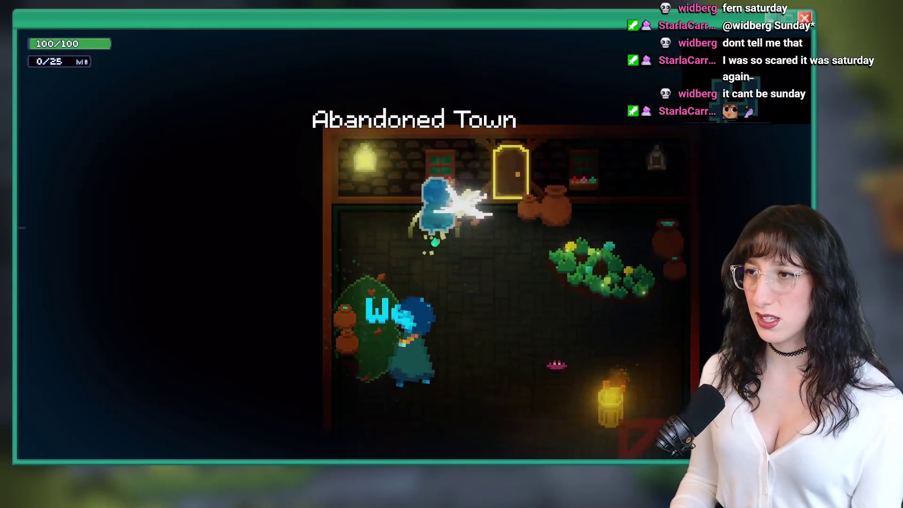
Toggle the parchment area map open and closed, then stop the game with Escape.
{"action": "key", "text": "m"}
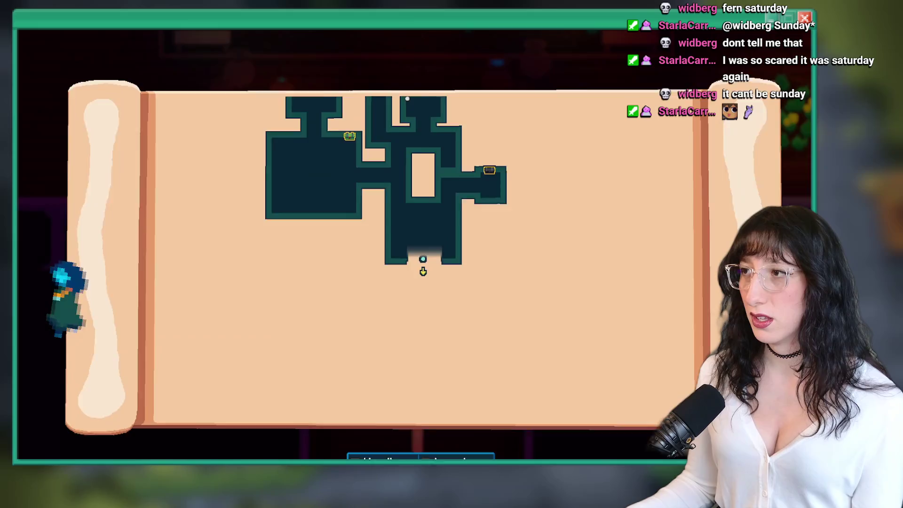
{"action": "key", "text": "m"}
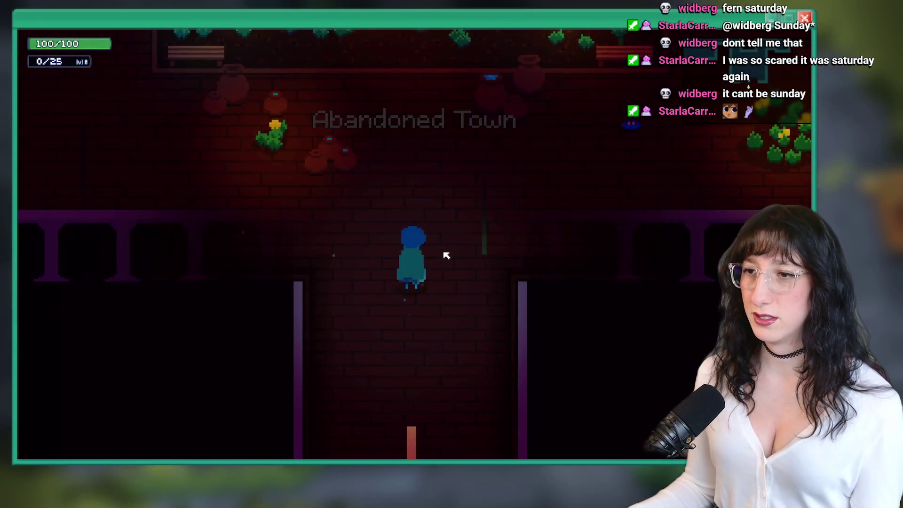
{"action": "key", "text": "m"}
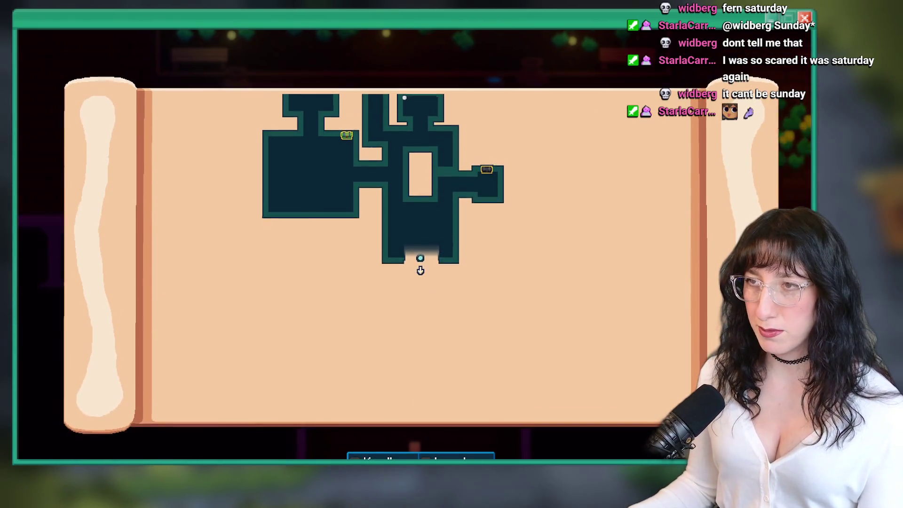
{"action": "key", "text": "m"}
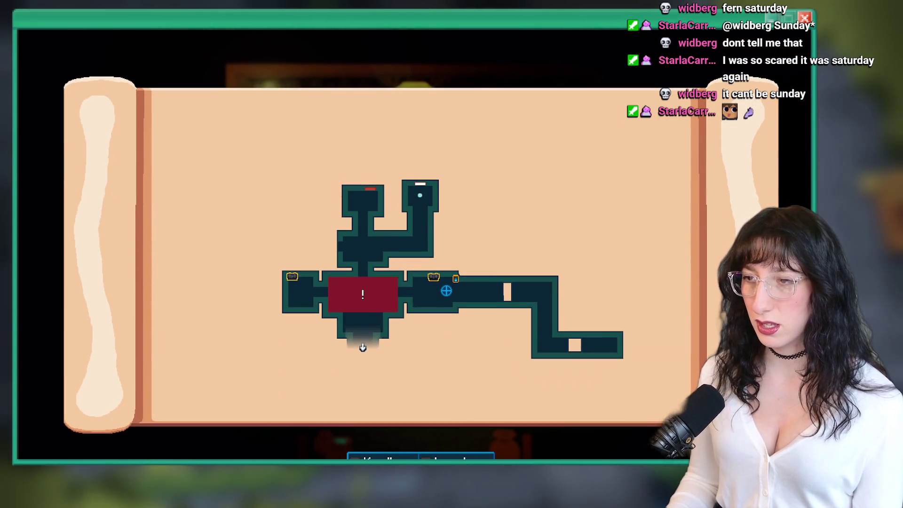
{"action": "key", "text": "m"}
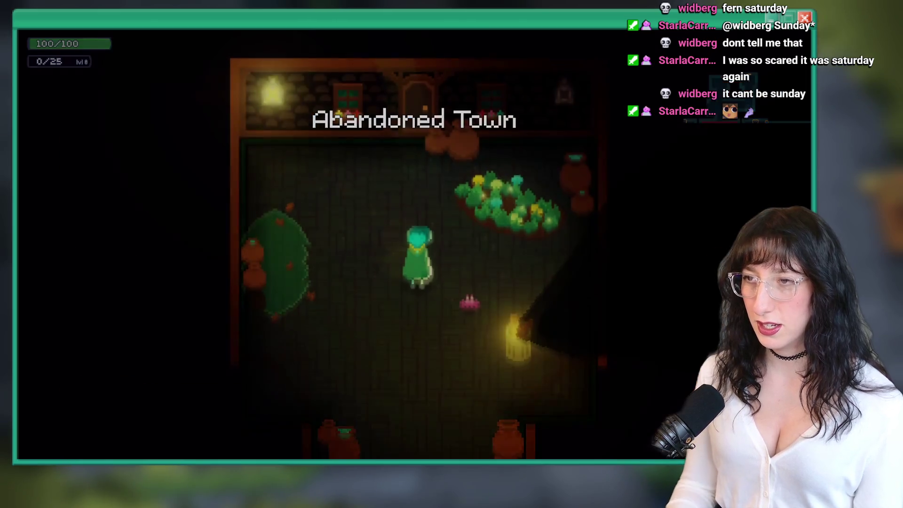
{"action": "key", "text": "Escape"}
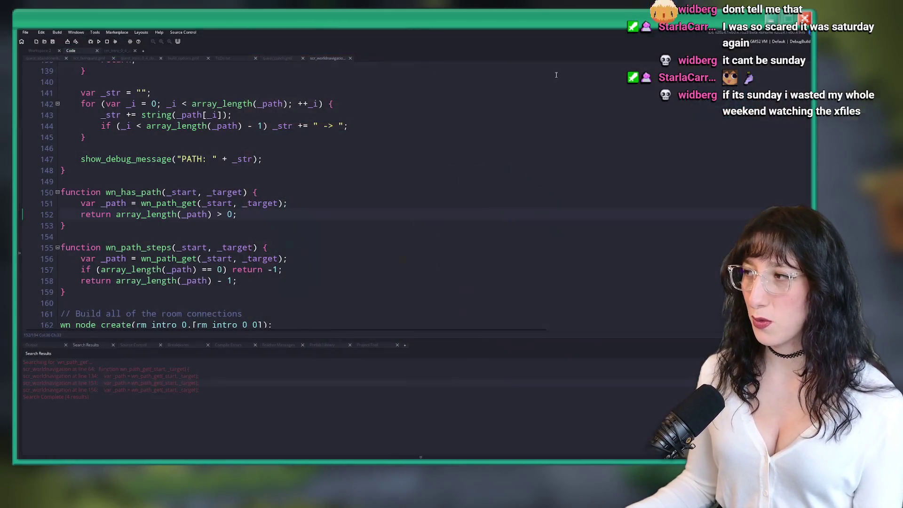
Search the whole project for uses of wn_debug_path and then wn_has_path.
{"action": "scroll", "coordinate": [170, 129], "scroll_direction": "up", "scroll_amount": 5}
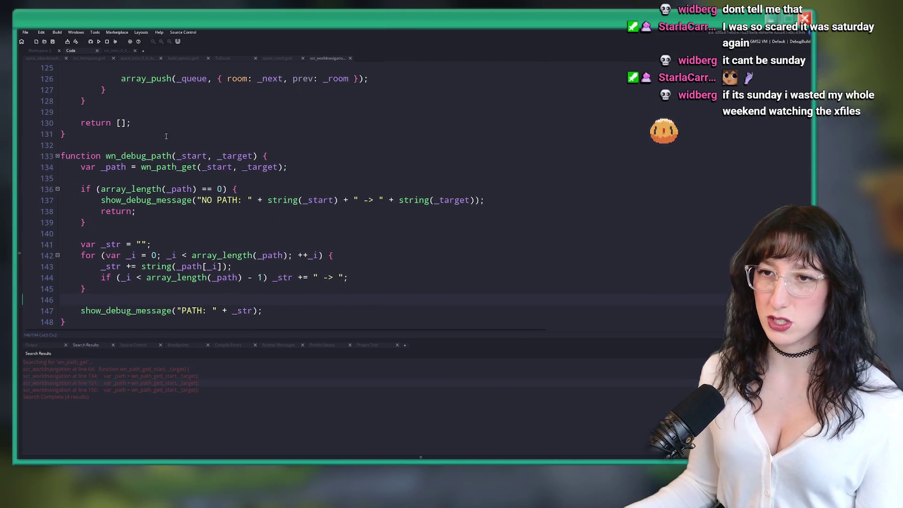
{"action": "double_click", "coordinate": [132, 154]}
{"action": "key", "text": "ctrl+shift+f"}
{"action": "key", "text": "Return"}
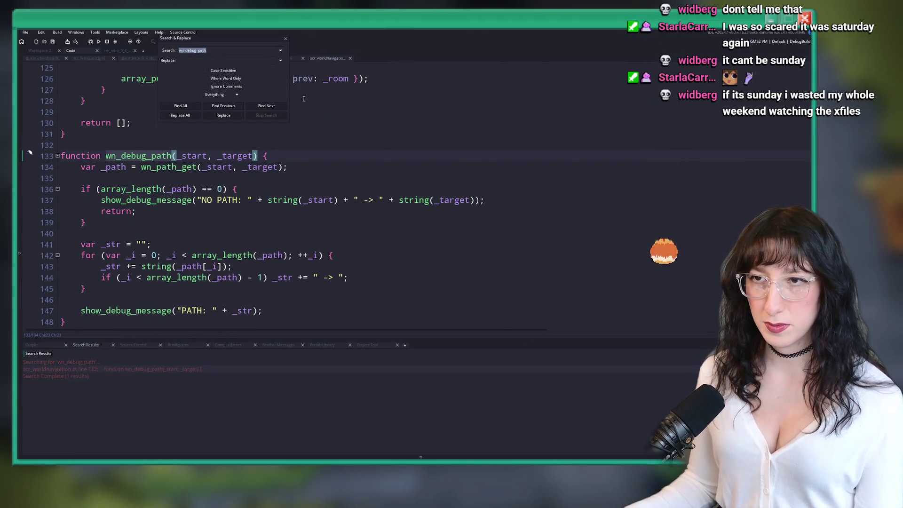
{"action": "key", "text": "Escape"}
{"action": "scroll", "coordinate": [188, 155], "scroll_direction": "down", "scroll_amount": 6}
{"action": "left_click", "coordinate": [146, 154]}
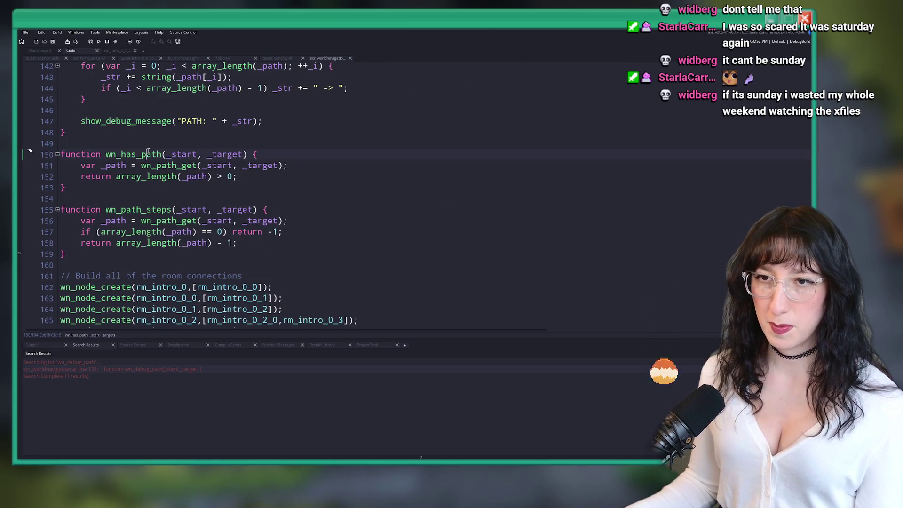
{"action": "double_click", "coordinate": [144, 154]}
{"action": "key", "text": "ctrl+shift+f"}
{"action": "key", "text": "Return"}
Go to the wn_has_path call in scr_fernquest and unfold the door, level-transition and rm_next blocks.
{"action": "double_click", "coordinate": [145, 376]}
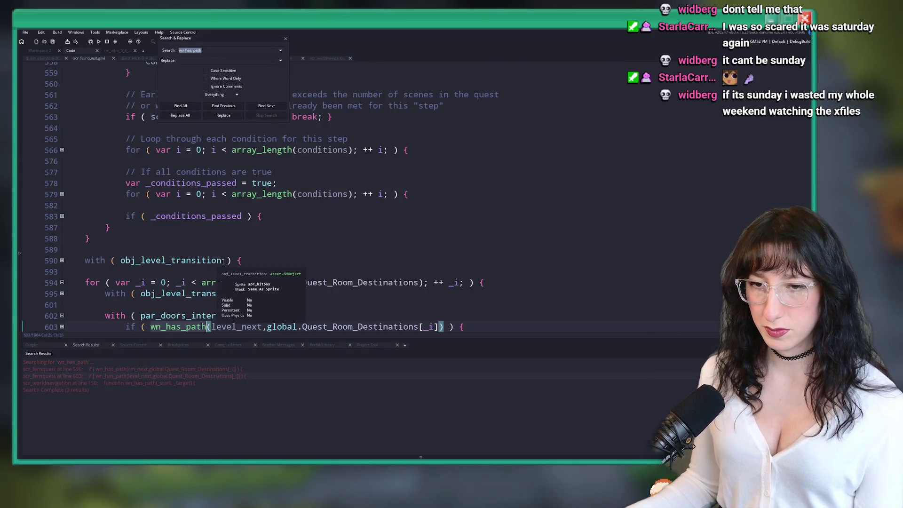
{"action": "scroll", "coordinate": [311, 263], "scroll_direction": "up", "scroll_amount": 1}
{"action": "scroll", "coordinate": [310, 262], "scroll_direction": "down", "scroll_amount": 2}
{"action": "left_click", "coordinate": [62, 276]}
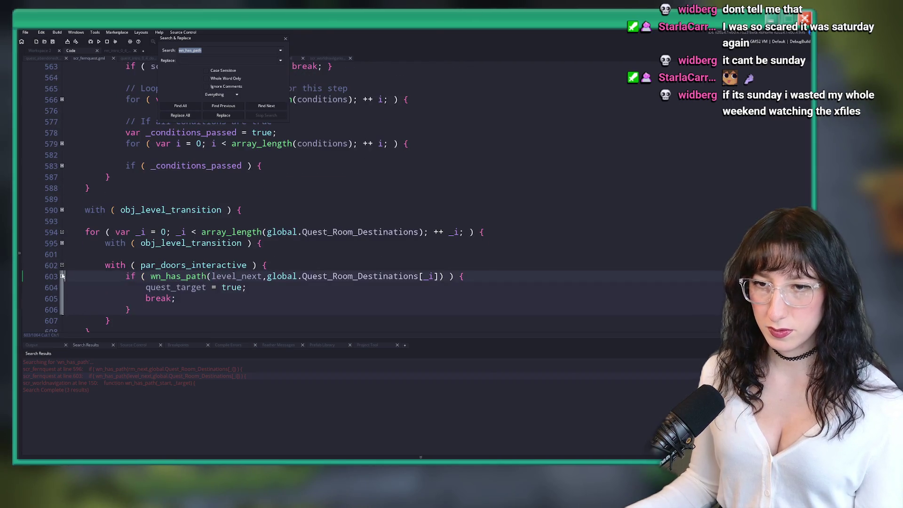
{"action": "left_click", "coordinate": [62, 243]}
{"action": "scroll", "coordinate": [453, 220], "scroll_direction": "down", "scroll_amount": 2}
{"action": "left_click", "coordinate": [62, 203]}
{"action": "scroll", "coordinate": [329, 212], "scroll_direction": "down", "scroll_amount": 2}
Insert a wn_debug_path( call on a new line inside the rm_next check and run with F5.
{"action": "left_click", "coordinate": [497, 162]}
{"action": "key", "text": "Return"}
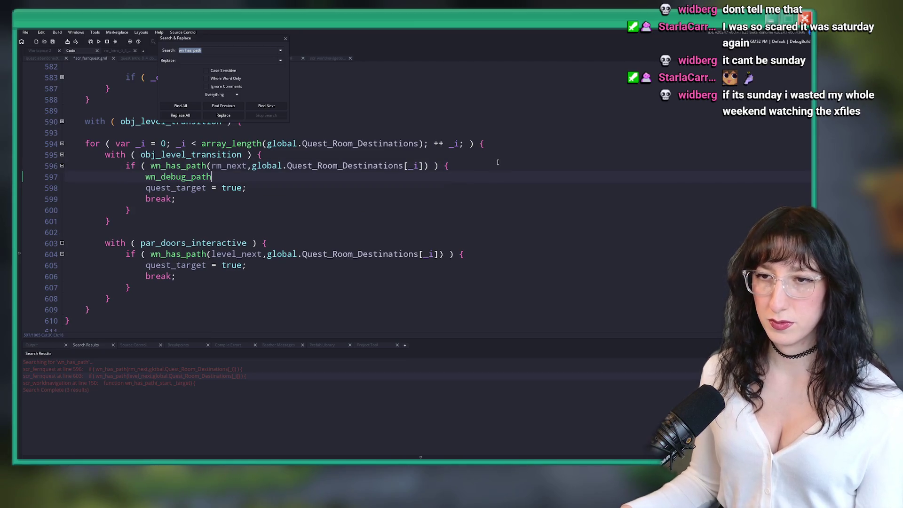
{"action": "type", "text": "("}
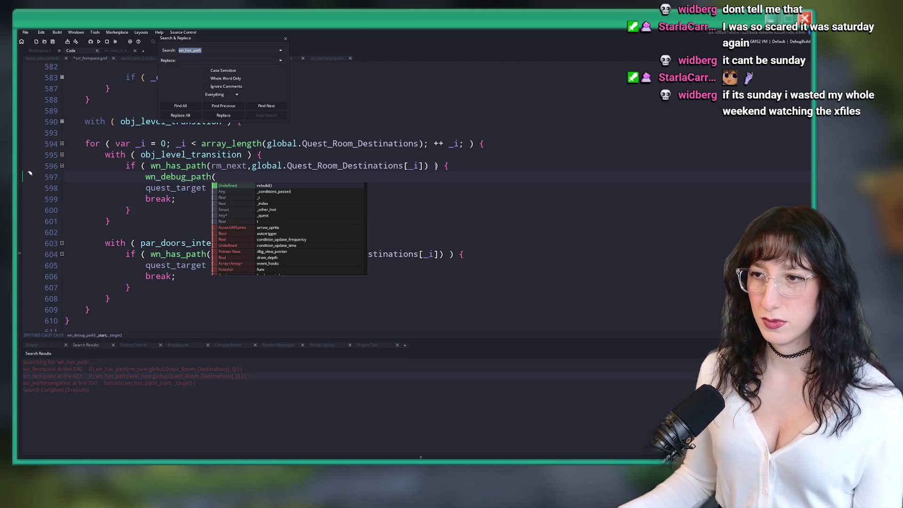
{"action": "key", "text": "Escape"}
{"action": "left_click", "coordinate": [203, 169]}
{"action": "left_click", "coordinate": [226, 178]}
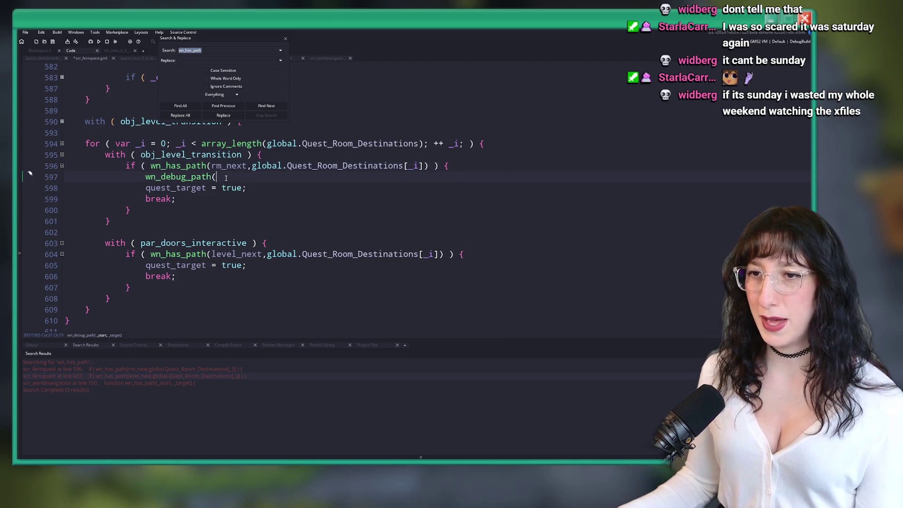
{"action": "key", "text": "F5"}
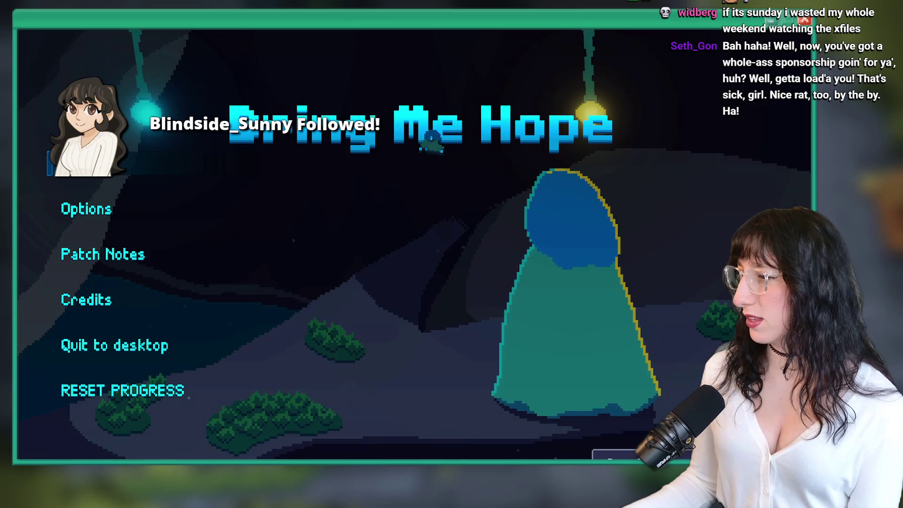
Switch to the browser on the new follower's Twitch page and bring up the picture's context menu.
{"action": "key", "text": "alt+Tab"}
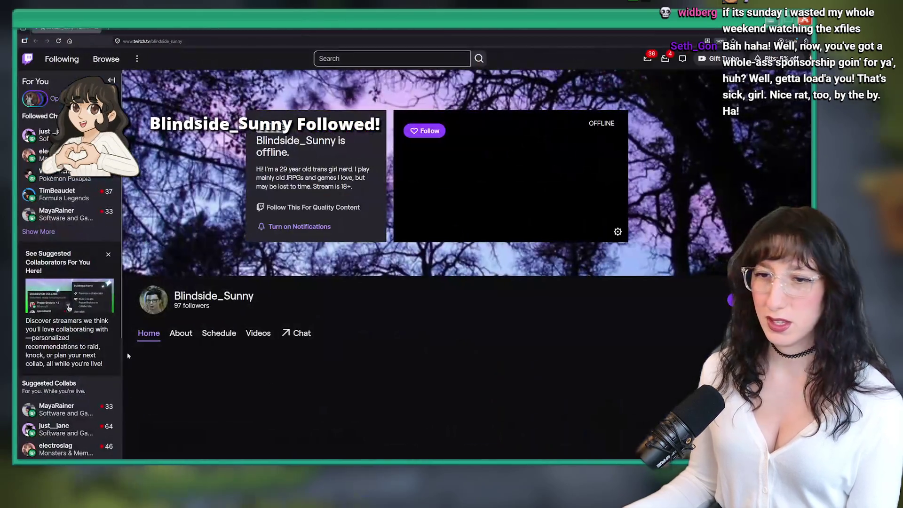
{"action": "right_click", "coordinate": [156, 100]}
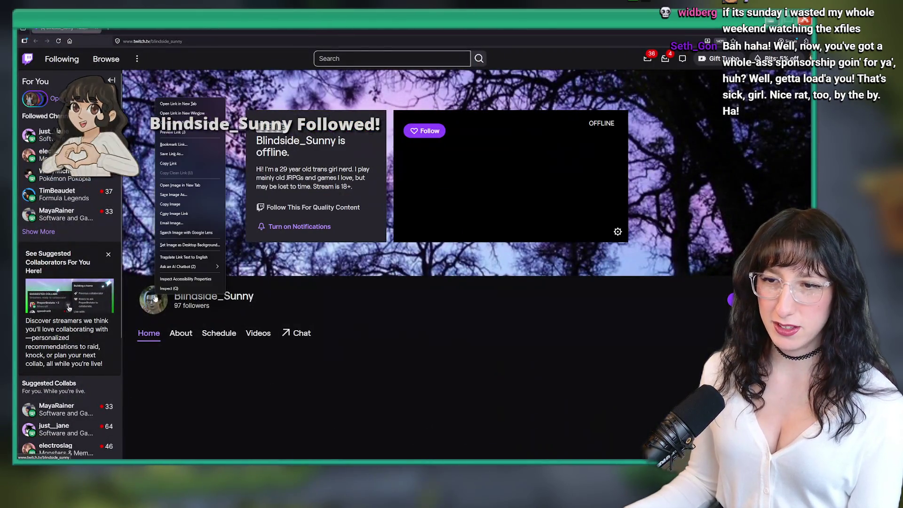
Copy the follower's picture and launch Aseprite from Windows search.
{"action": "left_click", "coordinate": [188, 204]}
{"action": "key", "text": "alt+Tab"}
{"action": "key", "text": "super"}
{"action": "type", "text": "aseprite"}
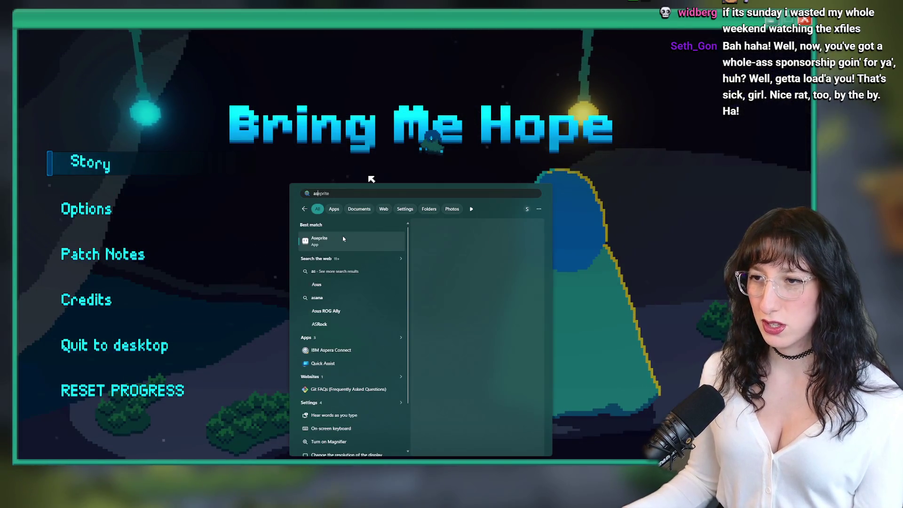
{"action": "key", "text": "Return"}
Create a new sprite at the default size and paste the copied picture into it.
{"action": "key", "text": "ctrl+n"}
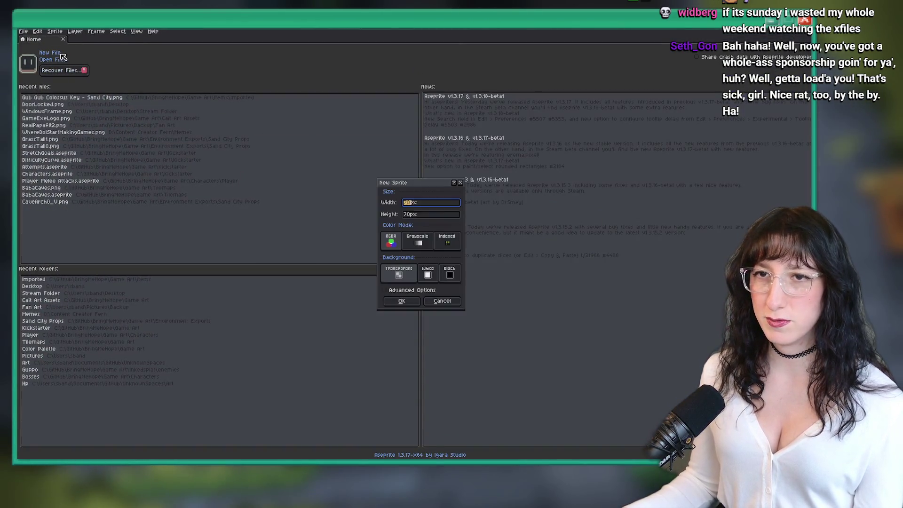
{"action": "key", "text": "Return"}
{"action": "key", "text": "ctrl+v"}
{"action": "scroll", "coordinate": [334, 171], "scroll_direction": "up", "scroll_amount": 5}
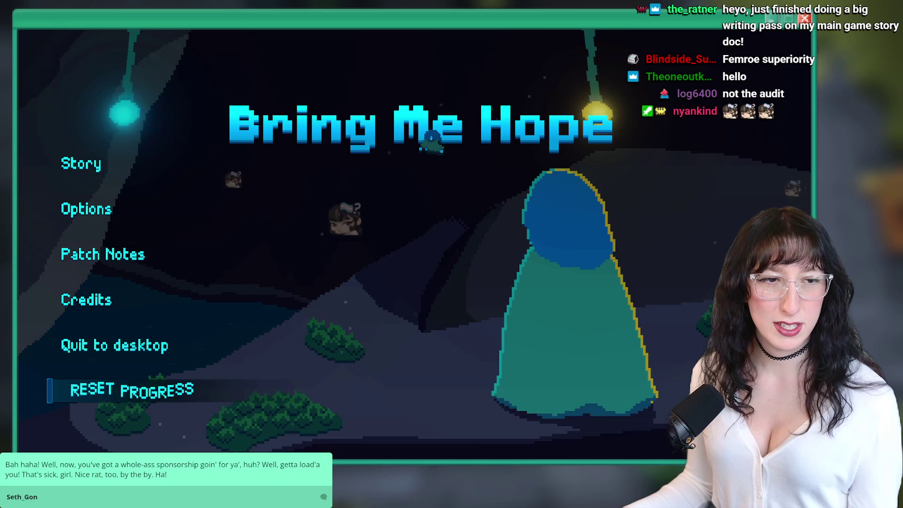
Play Story mode through the Abandoned Town house, climbing through the opening and entering the next door.
{"action": "left_click", "coordinate": [103, 157]}
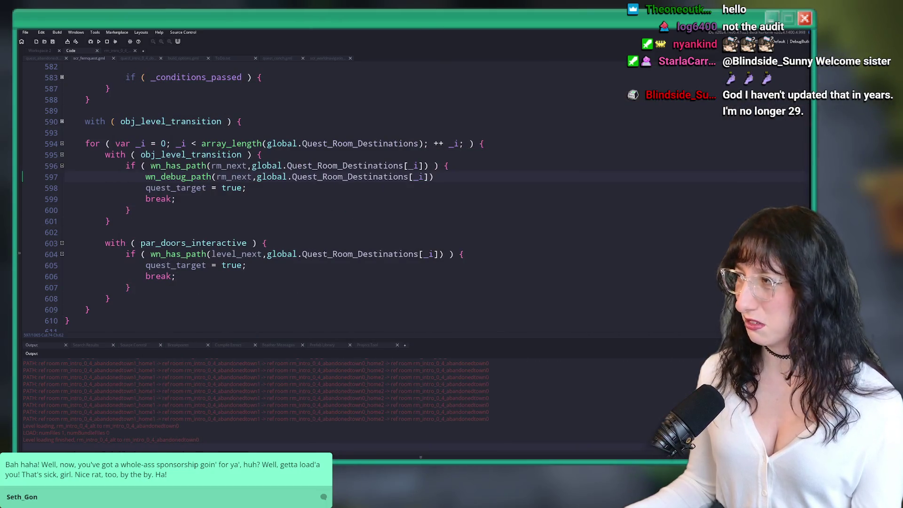
{"action": "left_click", "coordinate": [593, 190]}
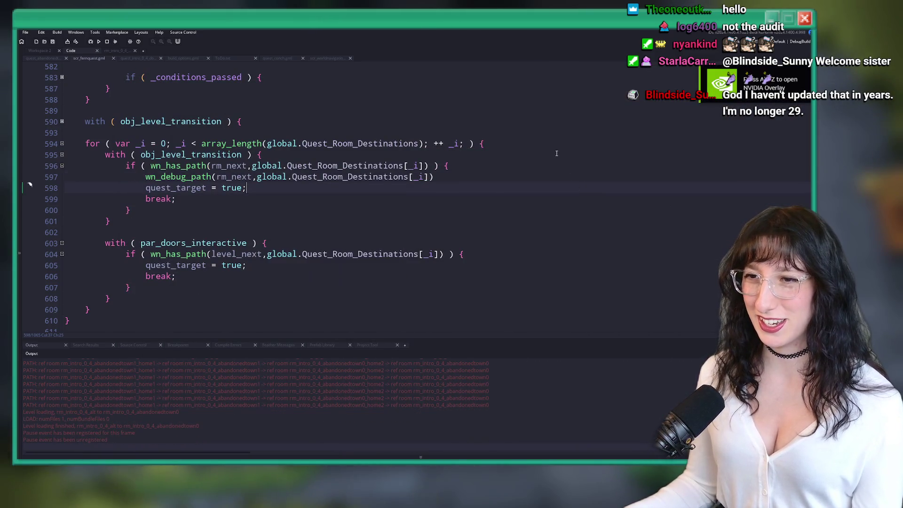
{"action": "scroll", "coordinate": [377, 372], "scroll_direction": "down", "scroll_amount": 1}
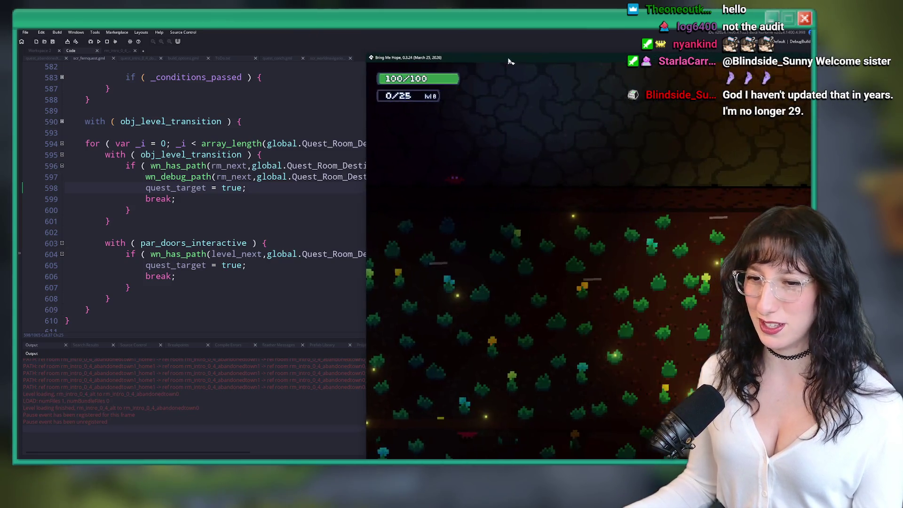
{"action": "key", "text": "Up"}
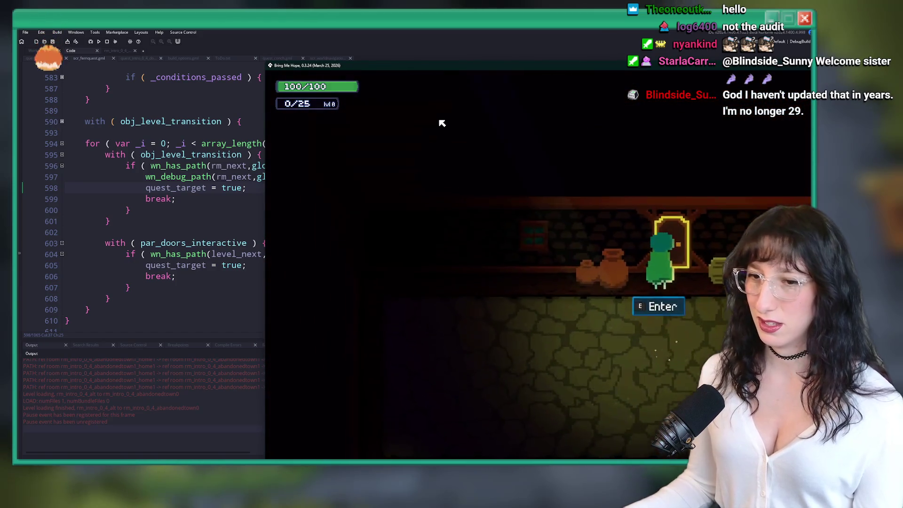
{"action": "key", "text": "e"}
{"action": "key", "text": "Down"}
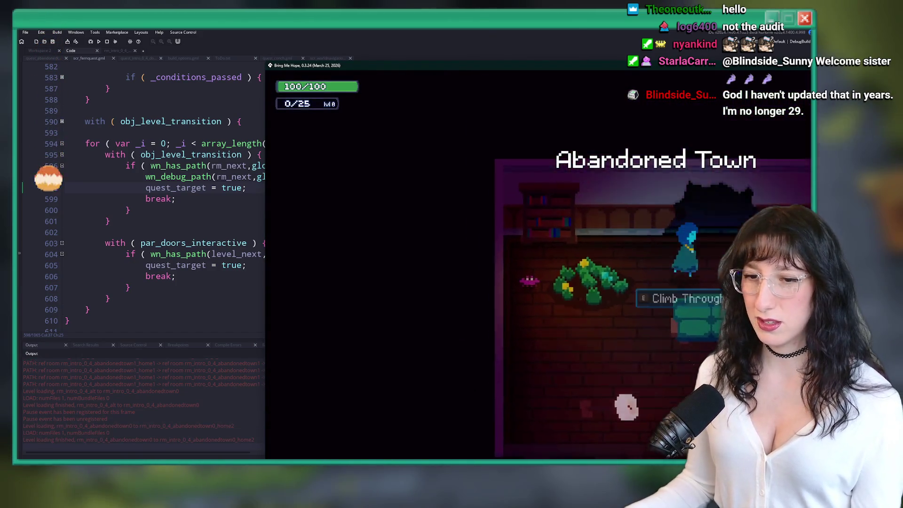
{"action": "key", "text": "e"}
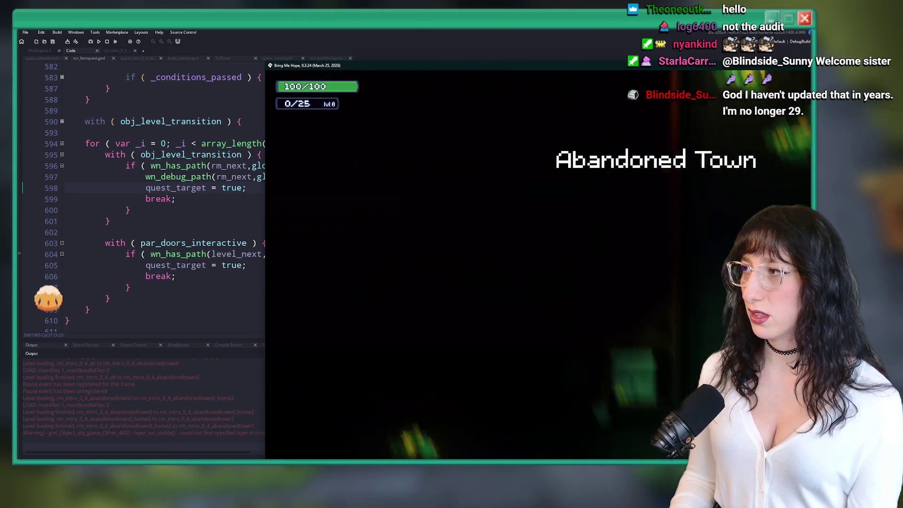
{"action": "key", "text": "e"}
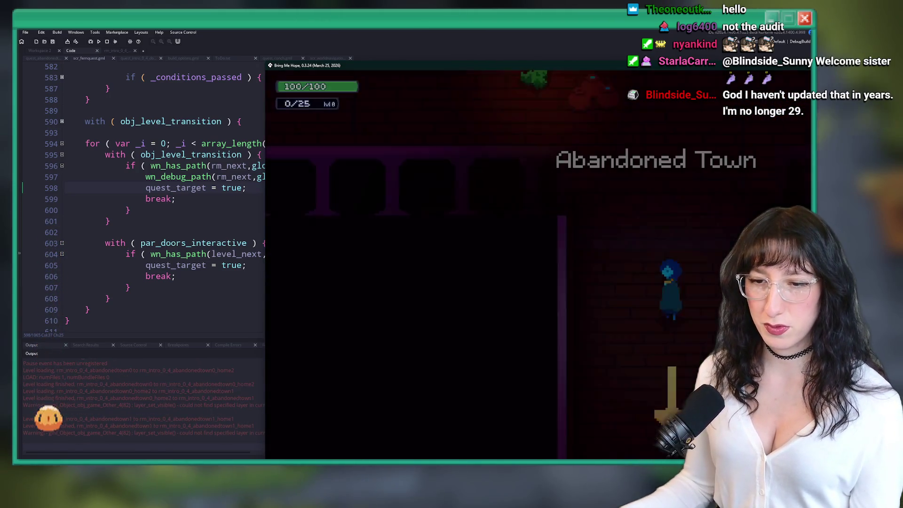
Leave the running game and return to the quest_target loop in the code editor.
{"action": "key", "text": "alt+Tab"}
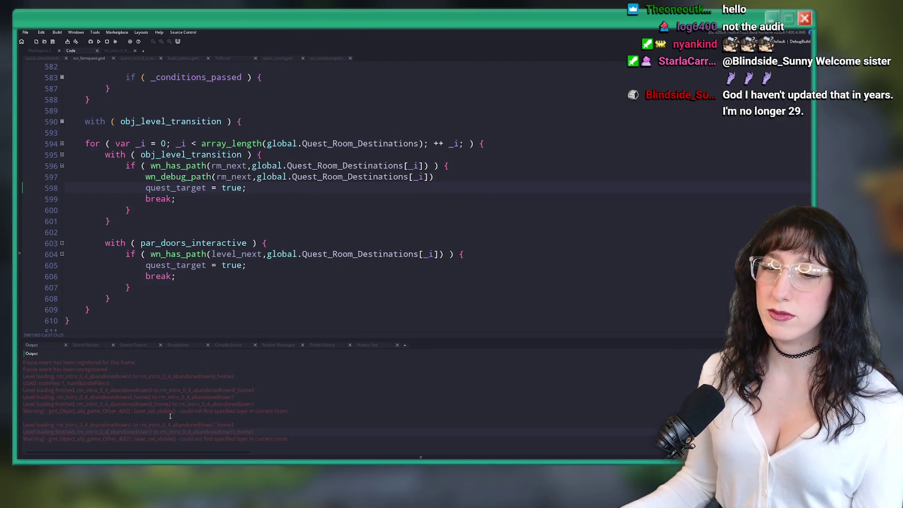
{"action": "key", "text": "alt+Tab"}
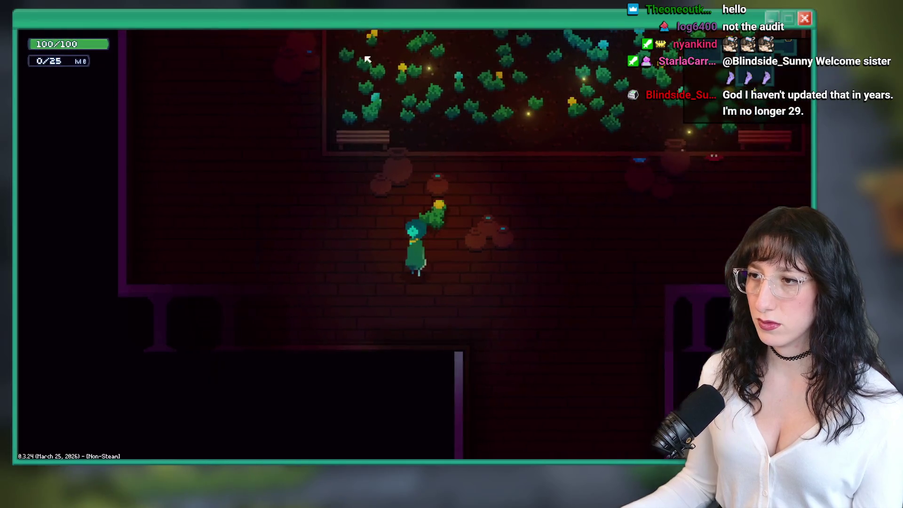
{"action": "key", "text": "alt+Tab"}
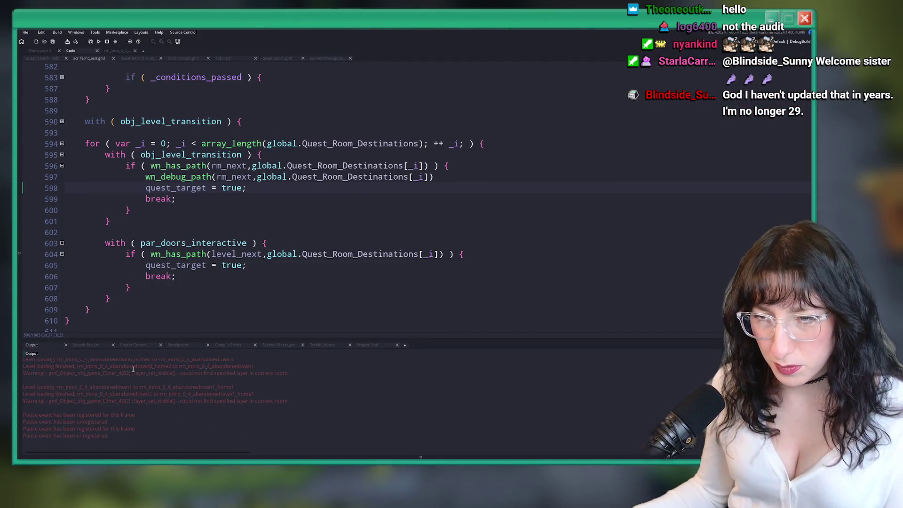
{"action": "scroll", "coordinate": [131, 382], "scroll_direction": "down", "scroll_amount": 1}
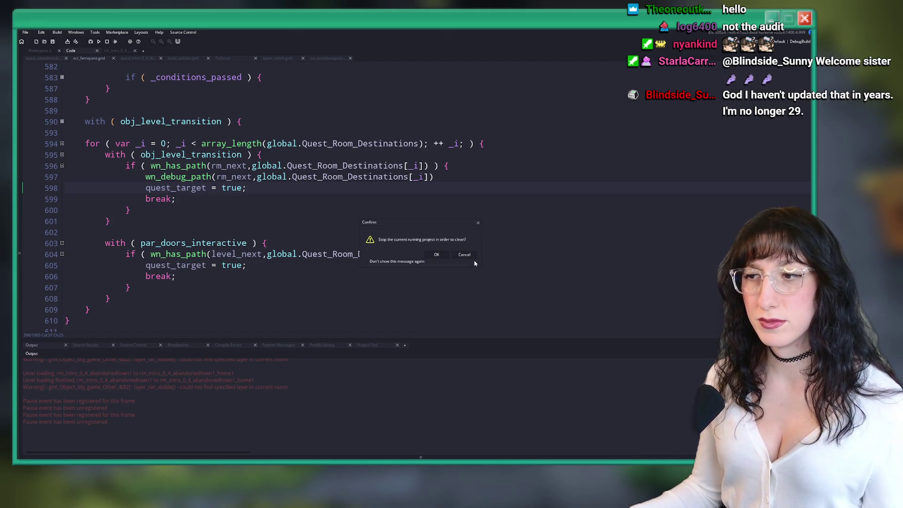
Stop the running project, open rm_intro_0_4_abandonedtown1_home1 and read obj_level_transition's creation code.
{"action": "left_click", "coordinate": [471, 254]}
{"action": "left_click", "coordinate": [473, 254]}
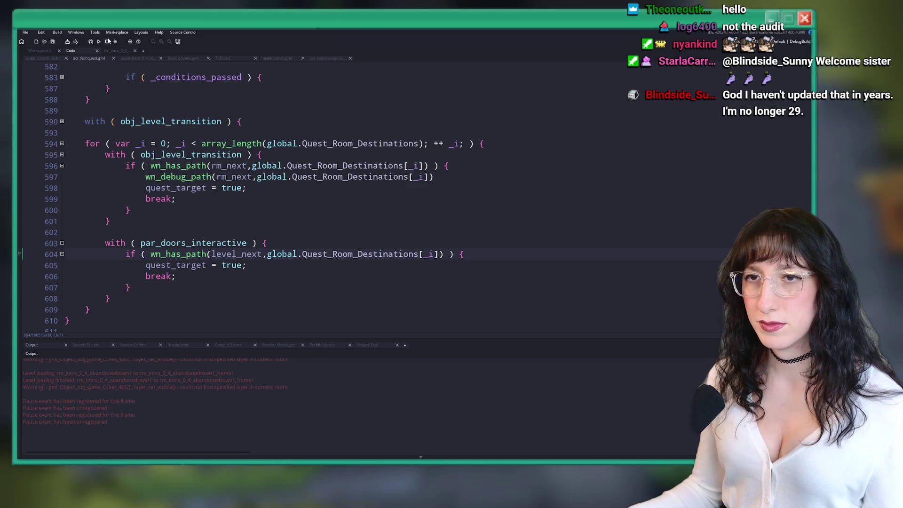
{"action": "left_click", "coordinate": [121, 52]}
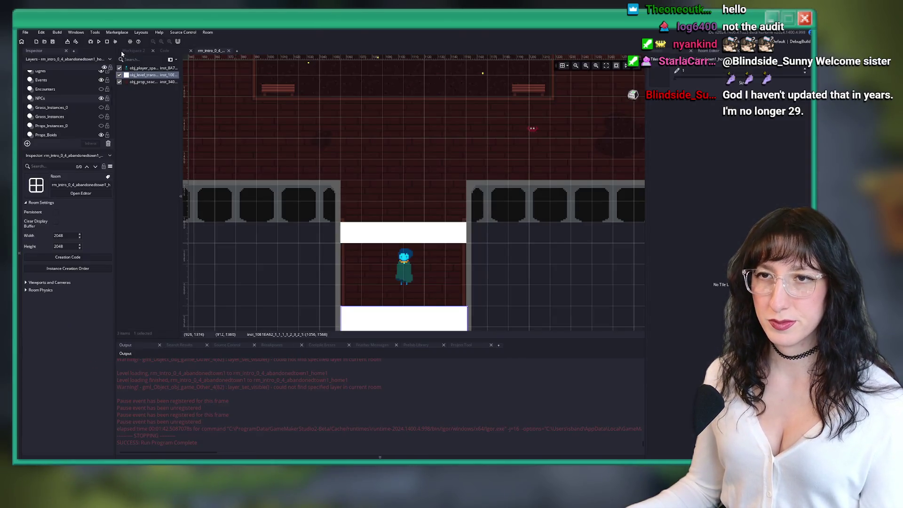
{"action": "scroll", "coordinate": [349, 218], "scroll_direction": "up", "scroll_amount": 3}
{"action": "scroll", "coordinate": [365, 212], "scroll_direction": "down", "scroll_amount": 3, "text": "ctrl"}
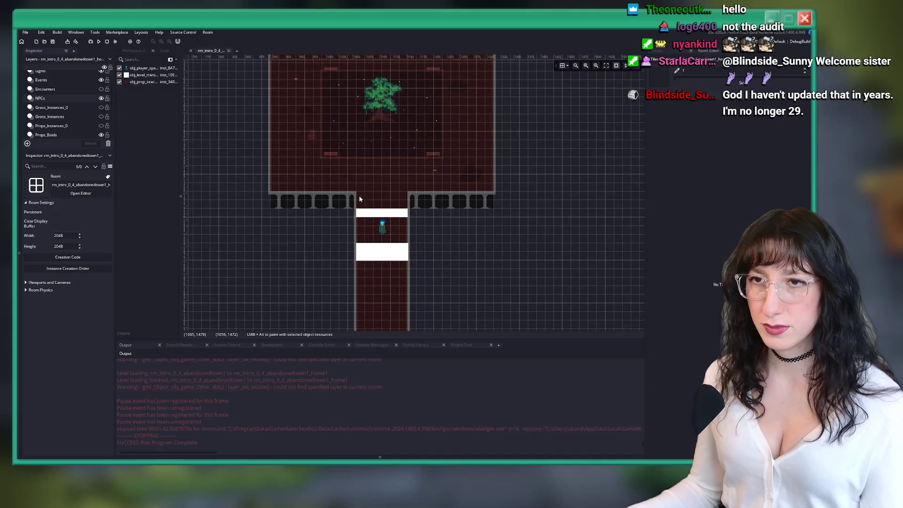
{"action": "left_click", "coordinate": [142, 74]}
{"action": "scroll", "coordinate": [52, 410], "scroll_direction": "down", "scroll_amount": 1}
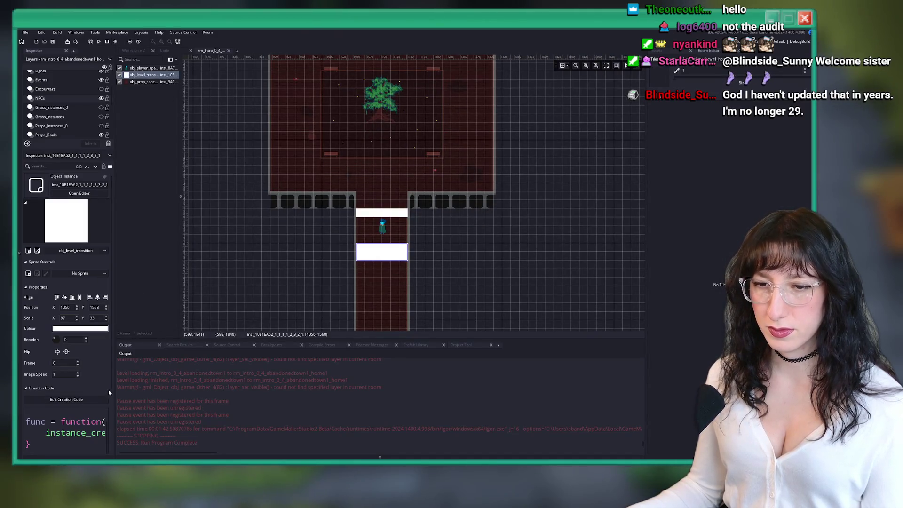
{"action": "mouse_move", "coordinate": [115, 387]}
{"action": "left_mouse_down"}
{"action": "mouse_move", "coordinate": [383, 383]}
{"action": "mouse_move", "coordinate": [203, 379]}
{"action": "left_mouse_up"}
{"action": "scroll", "coordinate": [394, 169], "scroll_direction": "down", "scroll_amount": 5}
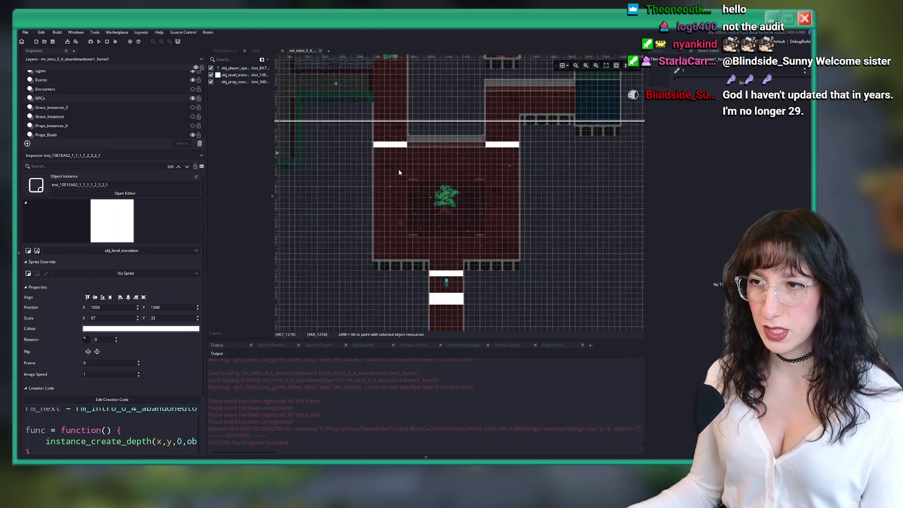
{"action": "scroll", "coordinate": [394, 168], "scroll_direction": "up", "scroll_amount": 3}
Browse the Events, Grass_Instances_0, Clips and Hole layers, widening the instance list.
{"action": "left_click", "coordinate": [171, 81]}
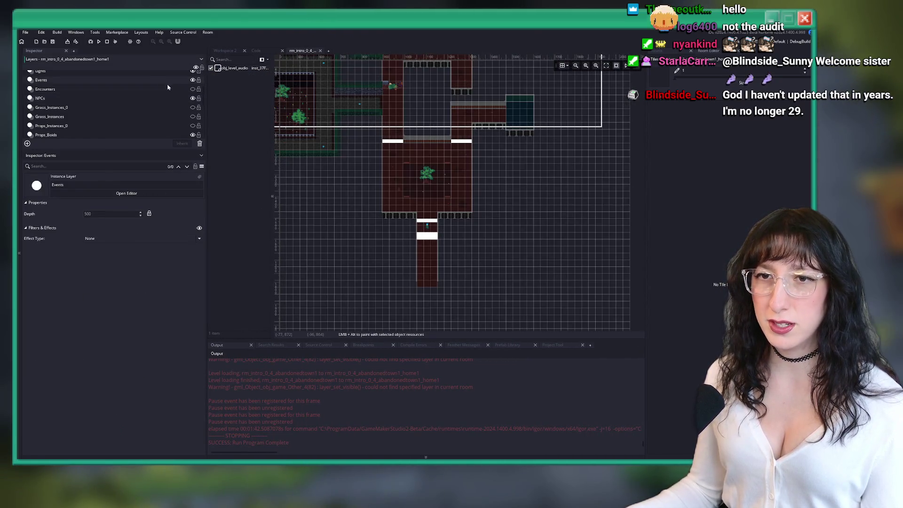
{"action": "scroll", "coordinate": [138, 106], "scroll_direction": "down", "scroll_amount": 3}
{"action": "left_click", "coordinate": [50, 89]}
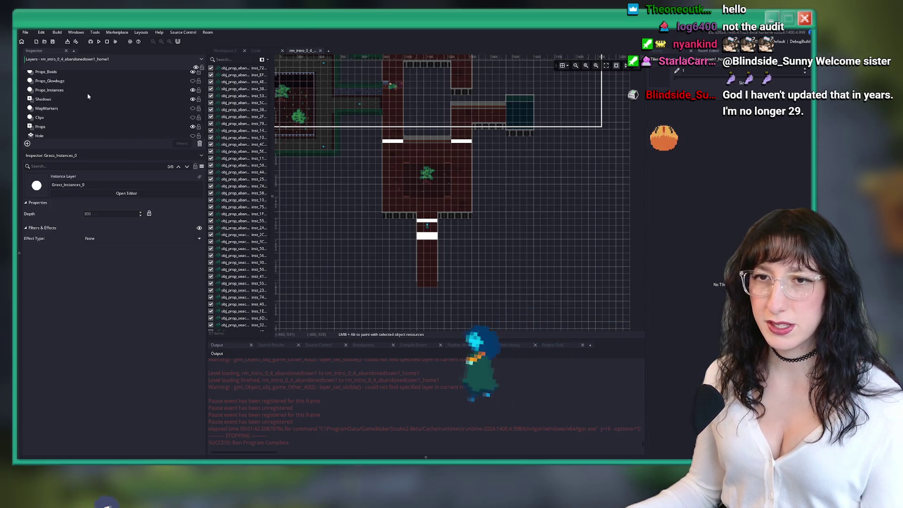
{"action": "left_click", "coordinate": [81, 108]}
{"action": "left_click", "coordinate": [77, 118]}
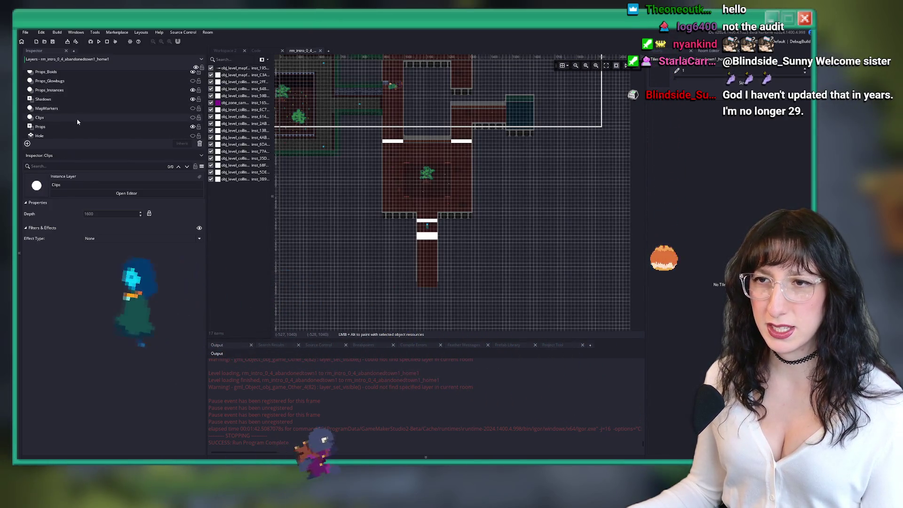
{"action": "mouse_move", "coordinate": [273, 107]}
{"action": "left_mouse_down"}
{"action": "mouse_move", "coordinate": [400, 107]}
{"action": "mouse_move", "coordinate": [350, 108]}
{"action": "left_mouse_up"}
{"action": "left_click", "coordinate": [117, 135]}
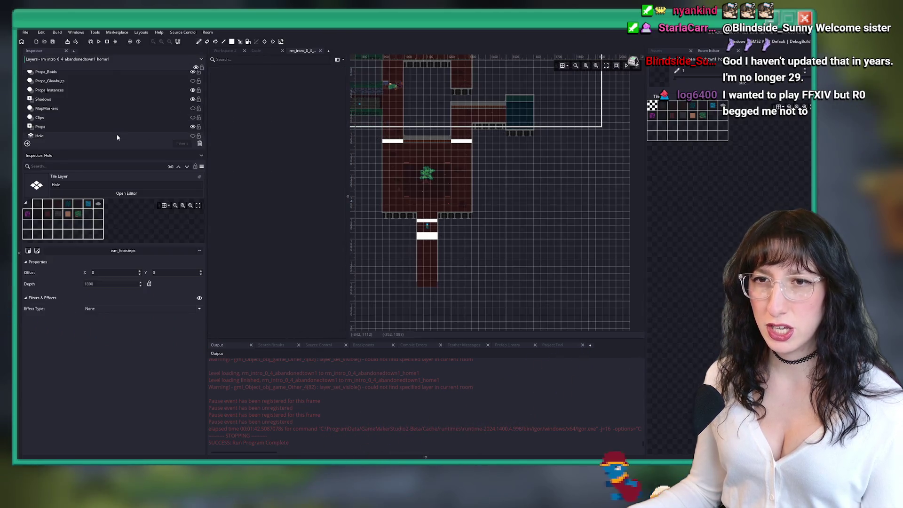
{"action": "scroll", "coordinate": [123, 125], "scroll_direction": "down", "scroll_amount": 2}
{"action": "scroll", "coordinate": [113, 112], "scroll_direction": "up", "scroll_amount": 3}
Review the Footsteps, NPCs, Props_Boids and Props_Instances layers, then move to the empty Workspace 2.
{"action": "left_click", "coordinate": [71, 93]}
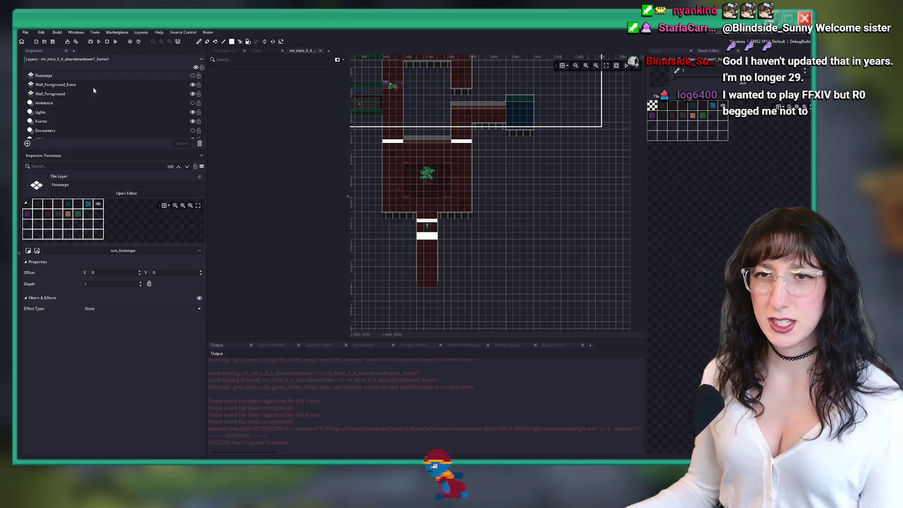
{"action": "left_click", "coordinate": [78, 112]}
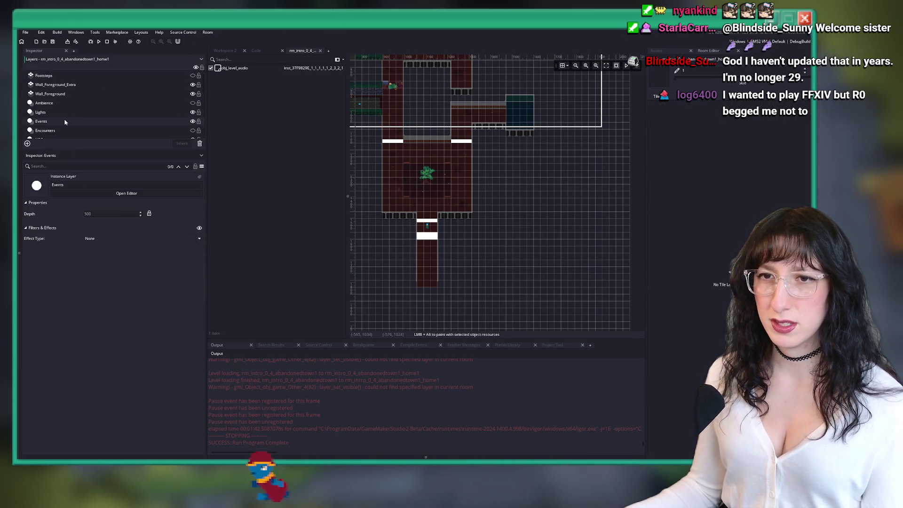
{"action": "left_click", "coordinate": [57, 138]}
{"action": "scroll", "coordinate": [57, 134], "scroll_direction": "down", "scroll_amount": 1}
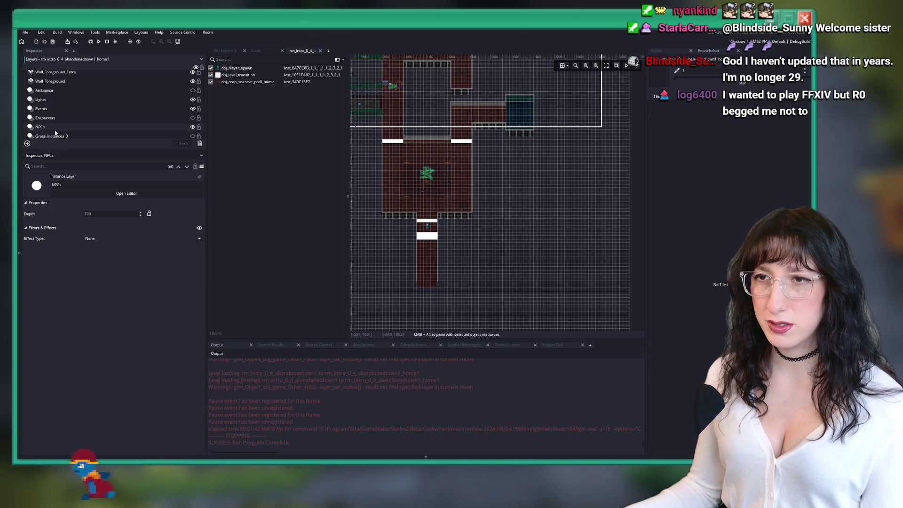
{"action": "scroll", "coordinate": [55, 133], "scroll_direction": "down", "scroll_amount": 2}
{"action": "left_click", "coordinate": [67, 107]}
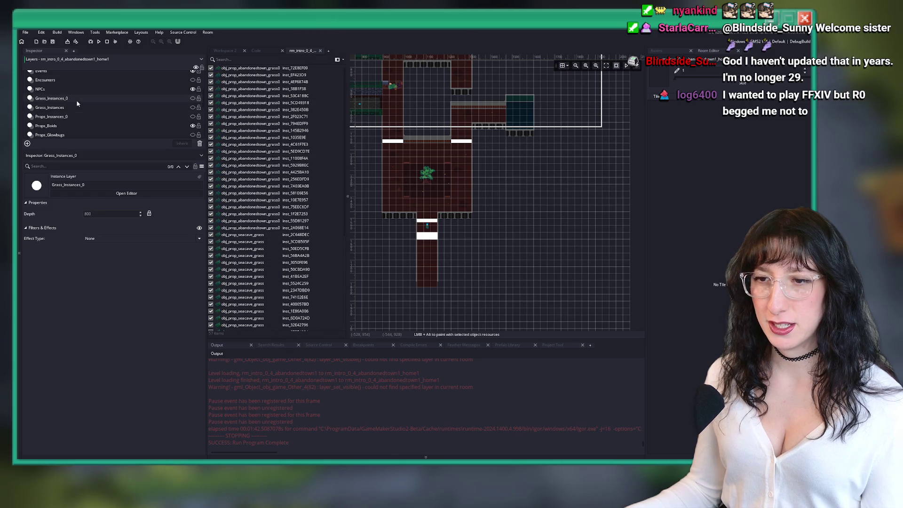
{"action": "left_click", "coordinate": [71, 126]}
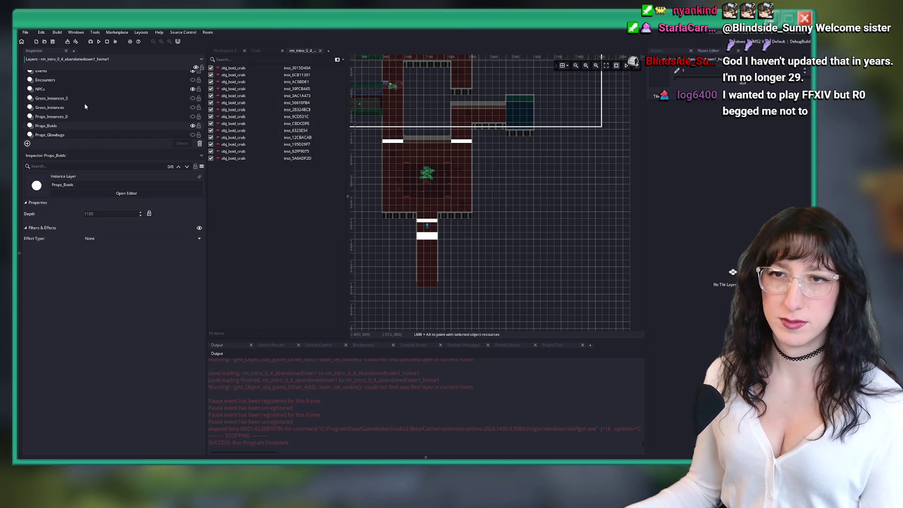
{"action": "scroll", "coordinate": [75, 123], "scroll_direction": "down", "scroll_amount": 1}
{"action": "left_click", "coordinate": [79, 119]}
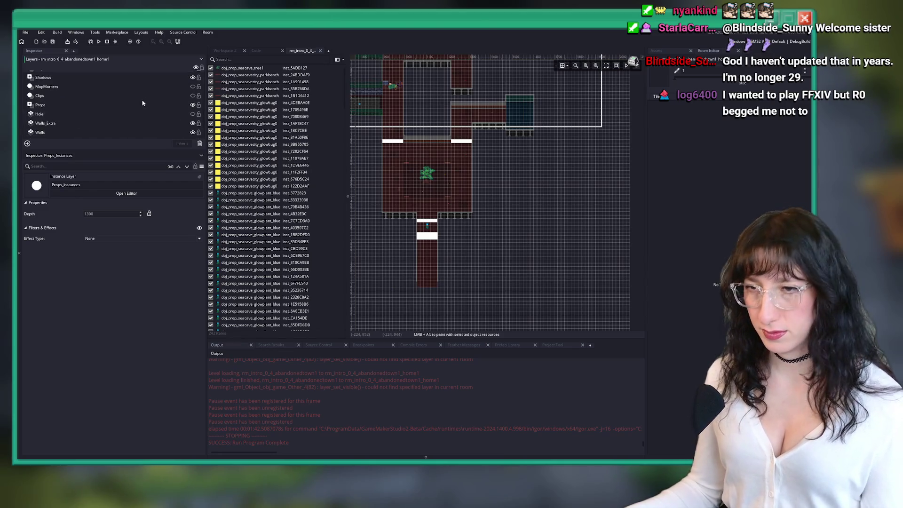
{"action": "left_click", "coordinate": [237, 51]}
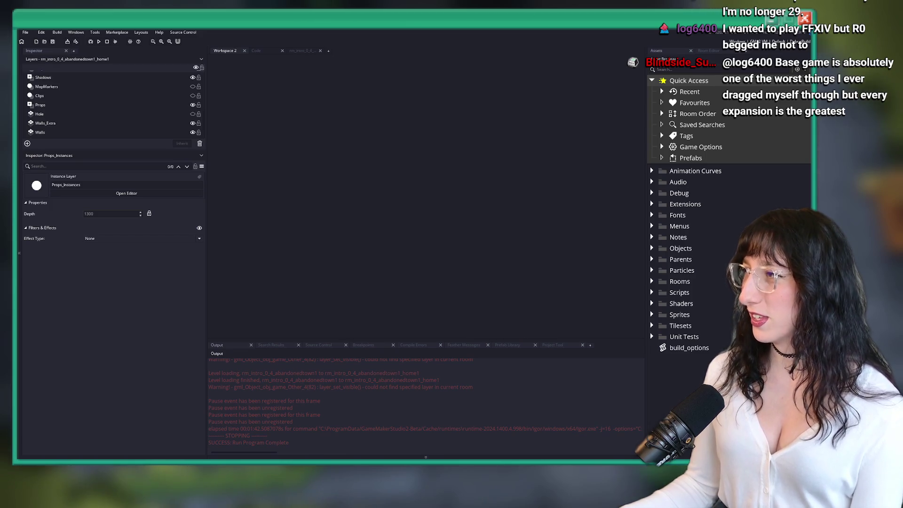
{"action": "key", "text": "alt+Tab"}
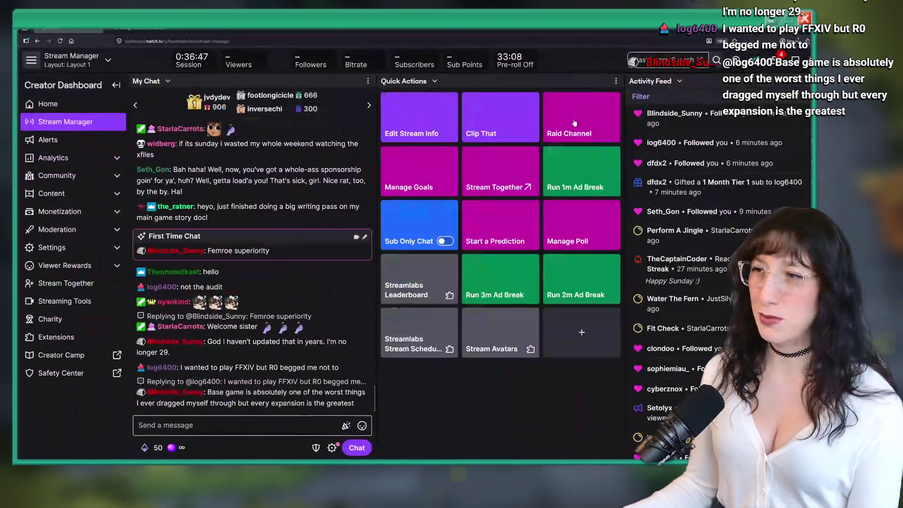
{"action": "left_click", "coordinate": [668, 349]}
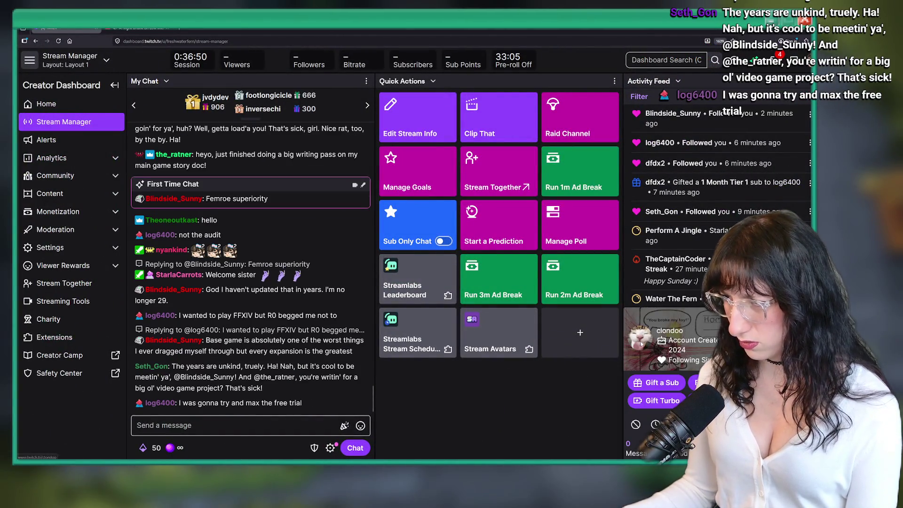
{"action": "left_click", "coordinate": [424, 377]}
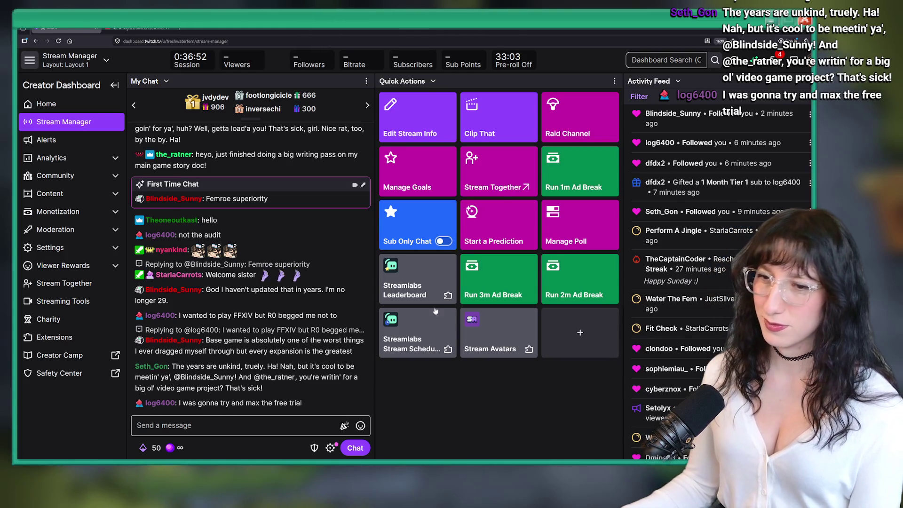
{"action": "key", "text": "alt+Tab"}
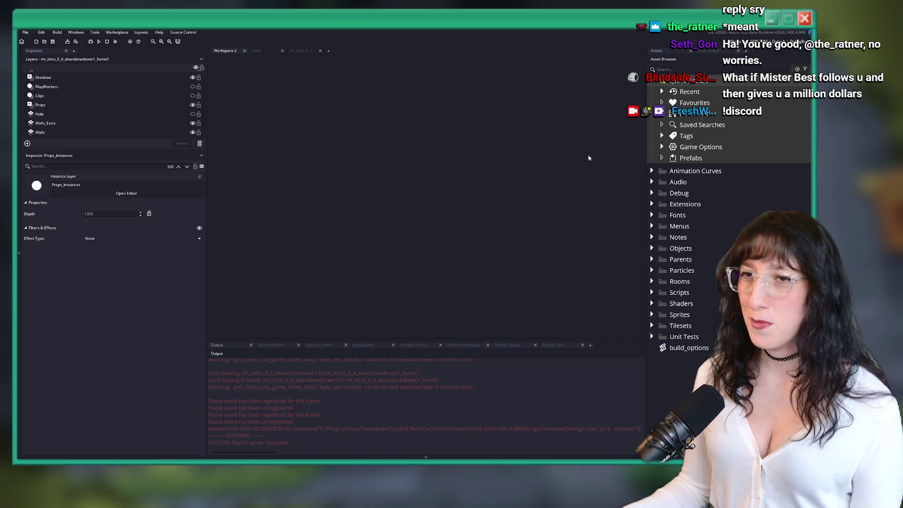
Reopen the rm_intro room editor and check the NPCs layer and obj_level_transition instance.
{"action": "left_click", "coordinate": [274, 53]}
{"action": "left_click", "coordinate": [294, 51]}
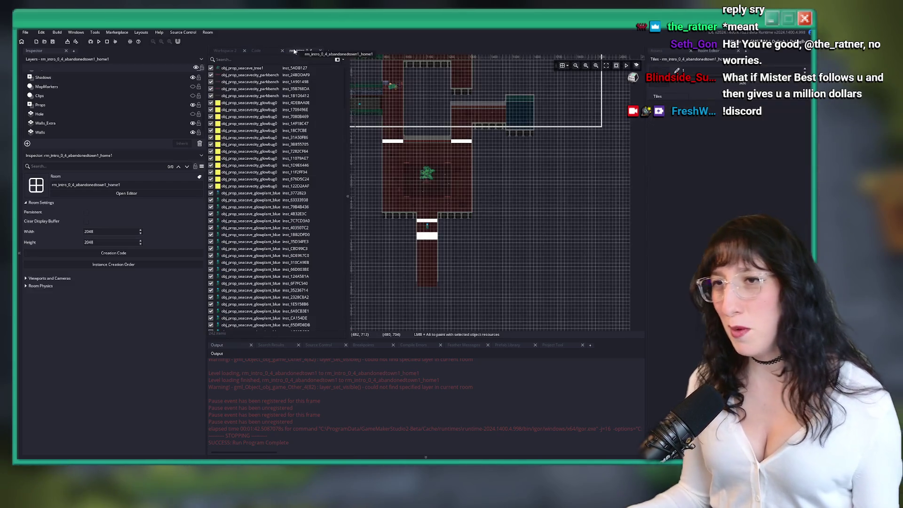
{"action": "scroll", "coordinate": [477, 196], "scroll_direction": "up", "scroll_amount": 2}
{"action": "scroll", "coordinate": [97, 121], "scroll_direction": "up", "scroll_amount": 2}
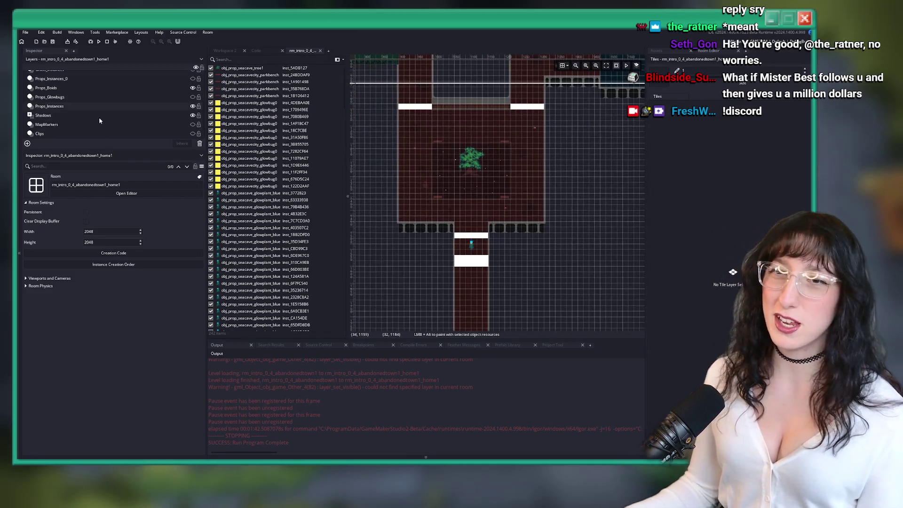
{"action": "scroll", "coordinate": [107, 107], "scroll_direction": "up", "scroll_amount": 2}
{"action": "left_click", "coordinate": [113, 77]}
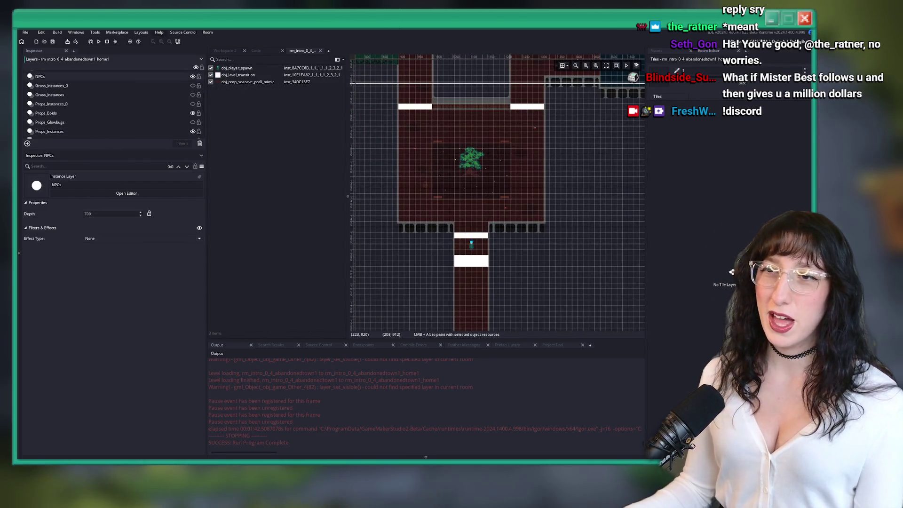
{"action": "scroll", "coordinate": [461, 269], "scroll_direction": "up", "scroll_amount": 1}
{"action": "left_click", "coordinate": [474, 256]}
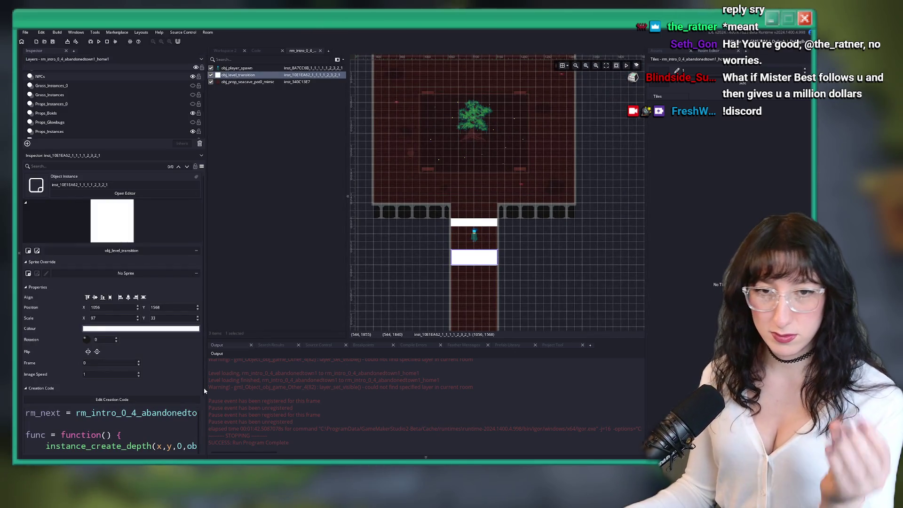
Select quest_target on line 598 of scr_fernquest and search the whole project for it.
{"action": "left_click", "coordinate": [241, 52]}
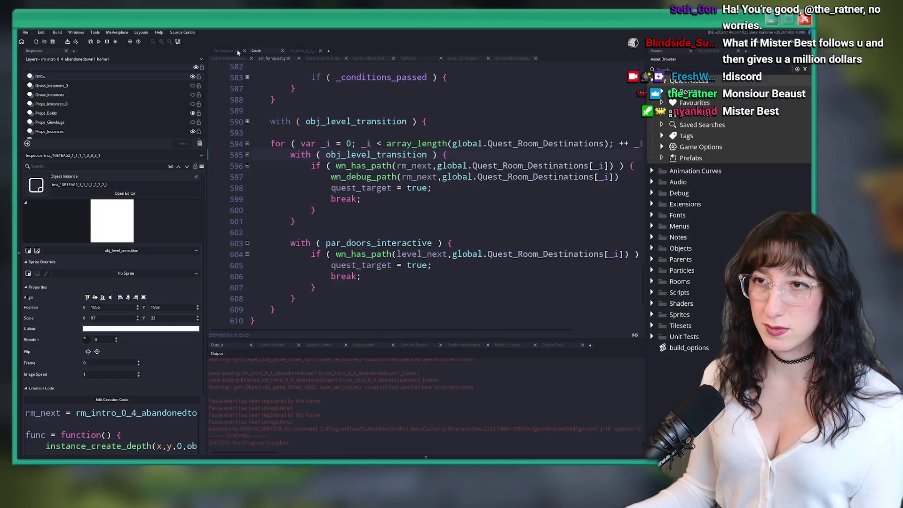
{"action": "left_click_drag", "start_coordinate": [620, 177], "coordinate": [331, 177]}
{"action": "left_click", "coordinate": [376, 188]}
{"action": "left_click_drag", "start_coordinate": [408, 188], "coordinate": [360, 188]}
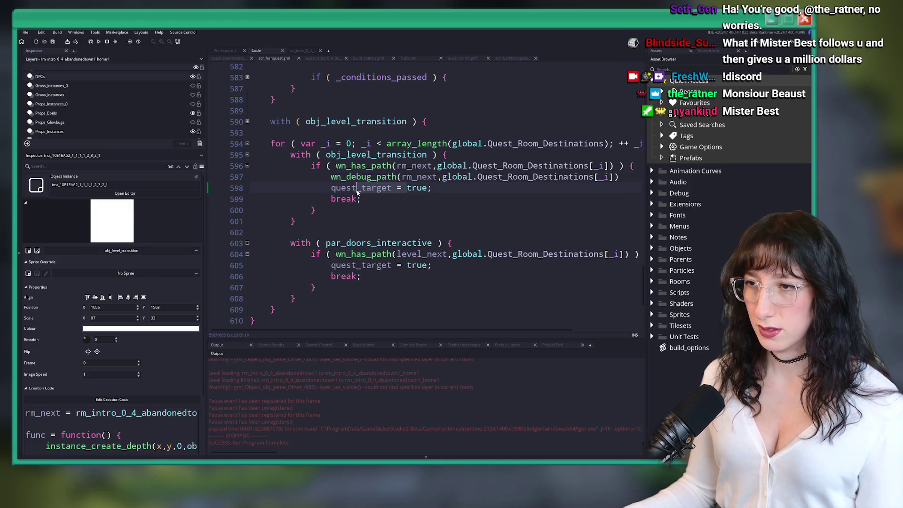
{"action": "key", "text": "ctrl+shift+f"}
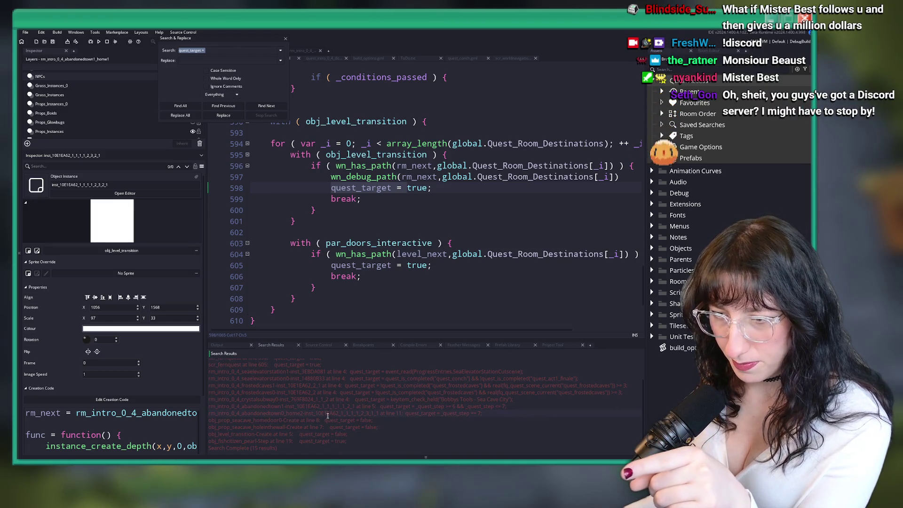
Delete lines 8–11 (quest step and quest_target) from the abandonedtown0_home2 transition's creation code.
{"action": "scroll", "coordinate": [341, 390], "scroll_direction": "up", "scroll_amount": 1}
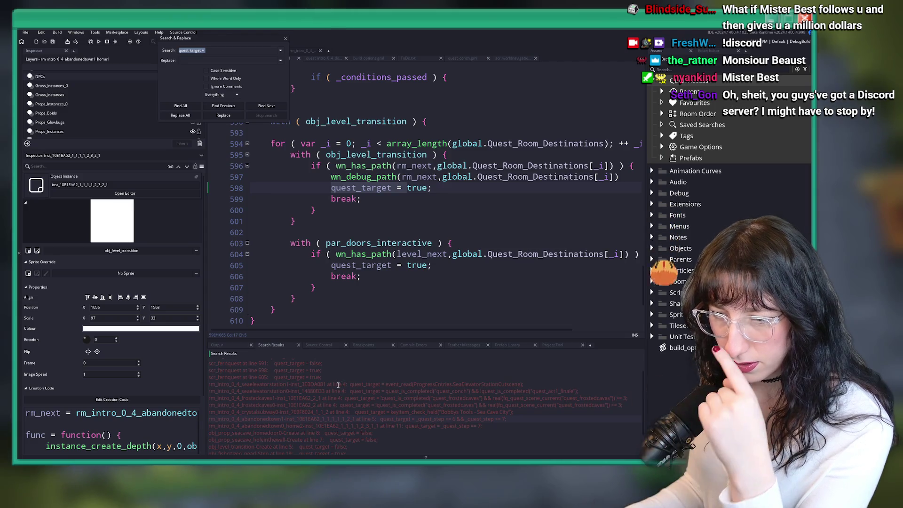
{"action": "scroll", "coordinate": [450, 417], "scroll_direction": "down", "scroll_amount": 1}
{"action": "double_click", "coordinate": [450, 414]}
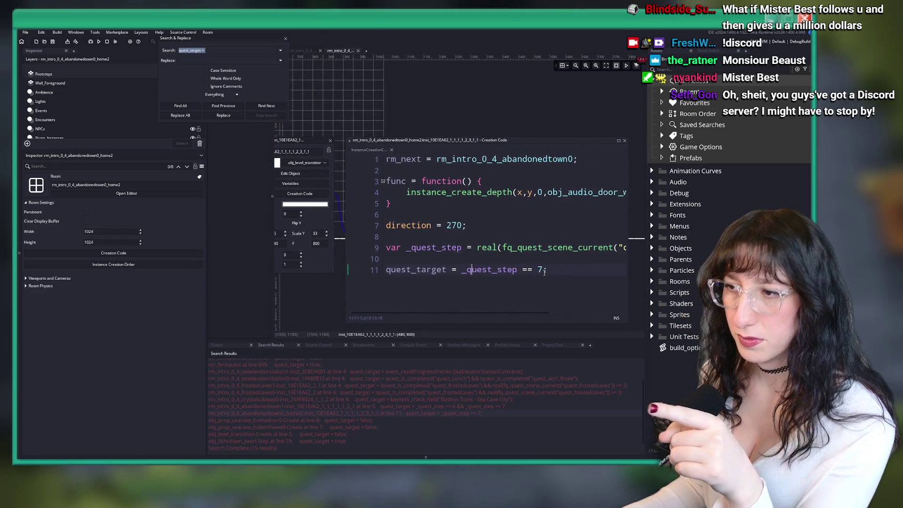
{"action": "left_click_drag", "start_coordinate": [548, 269], "coordinate": [422, 229]}
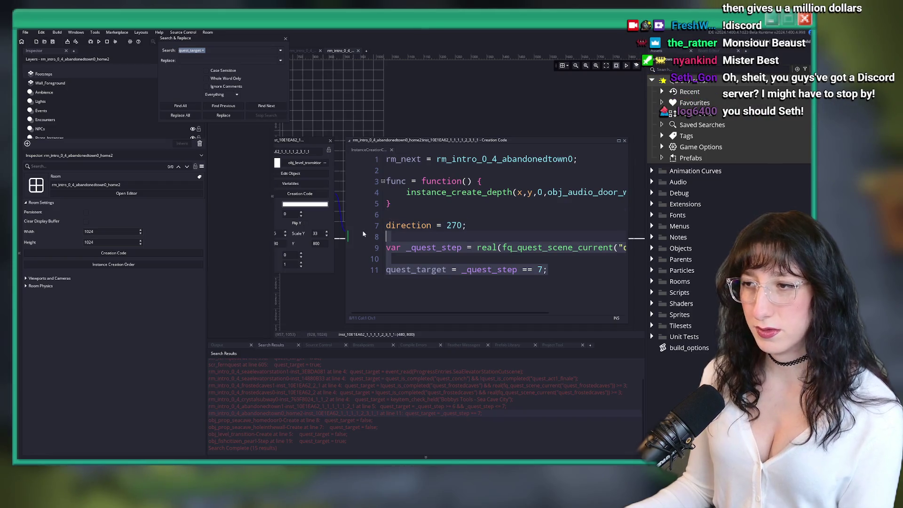
{"action": "key", "text": "Delete"}
{"action": "left_click", "coordinate": [386, 183]}
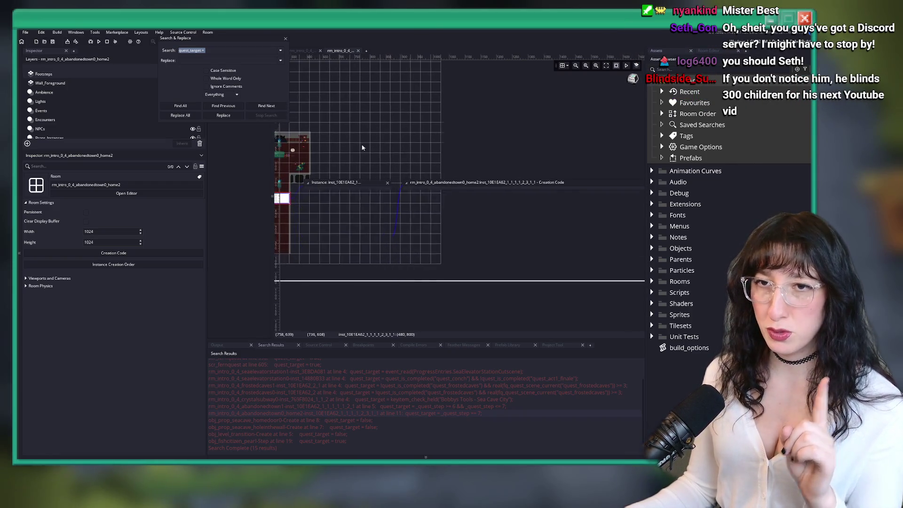
{"action": "scroll", "coordinate": [373, 174], "scroll_direction": "up", "scroll_amount": 1}
{"action": "scroll", "coordinate": [61, 96], "scroll_direction": "down", "scroll_amount": 3}
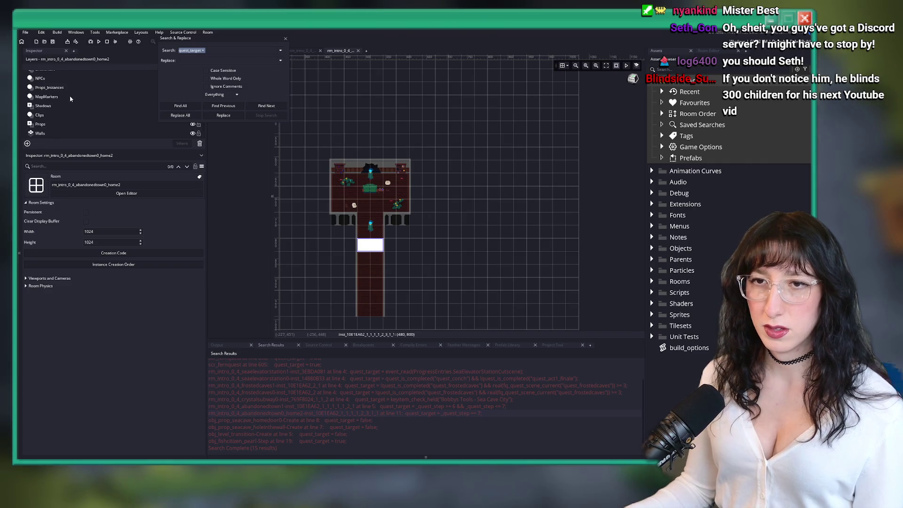
{"action": "left_click", "coordinate": [52, 105]}
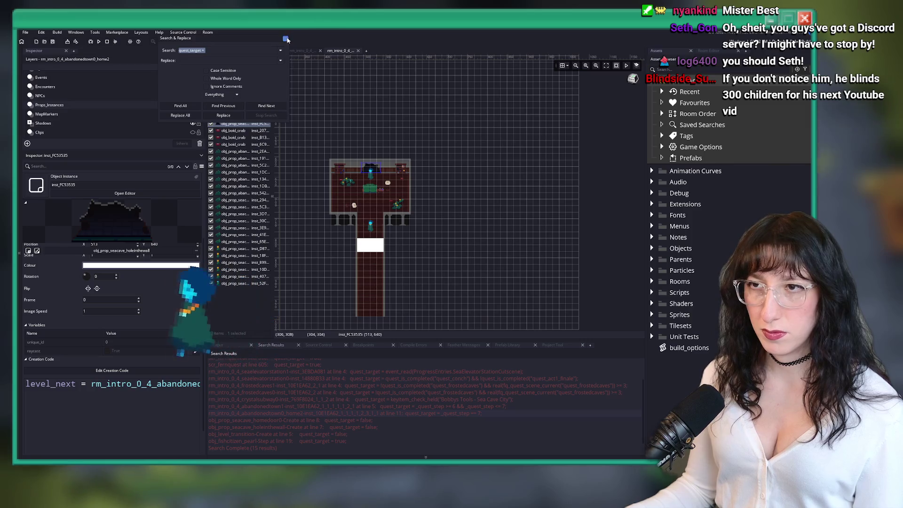
Delete lines 3–5 (quest step and quest_target) from the abandonedtown1 transition's creation code.
{"action": "key", "text": "ctrl+Tab"}
{"action": "double_click", "coordinate": [358, 406]}
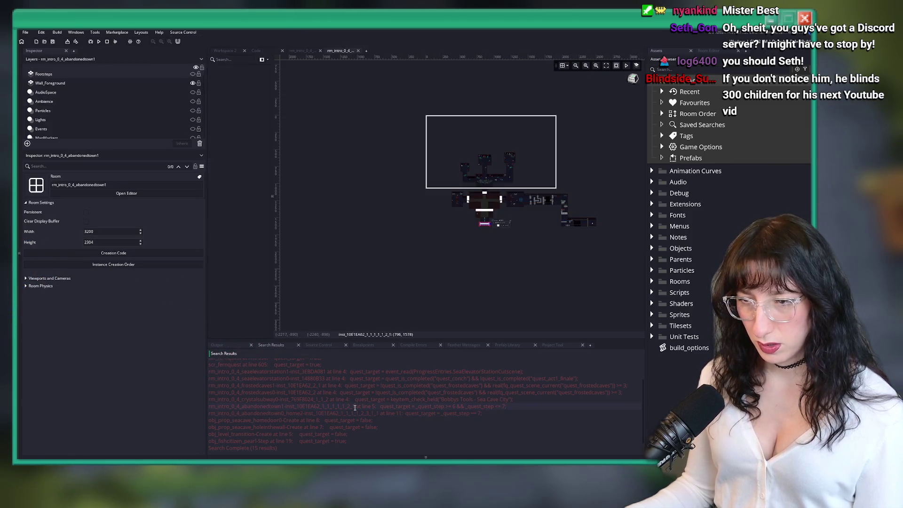
{"action": "key", "text": "End"}
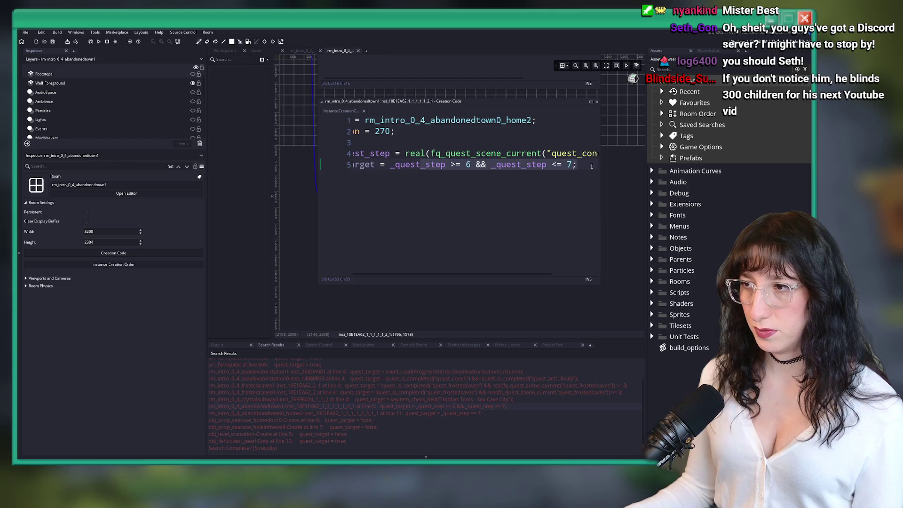
{"action": "key", "text": "shift+Up"}
{"action": "key", "text": "shift+Up"}
{"action": "key", "text": "BackSpace"}
{"action": "key", "text": "BackSpace"}
{"action": "left_click", "coordinate": [482, 190]}
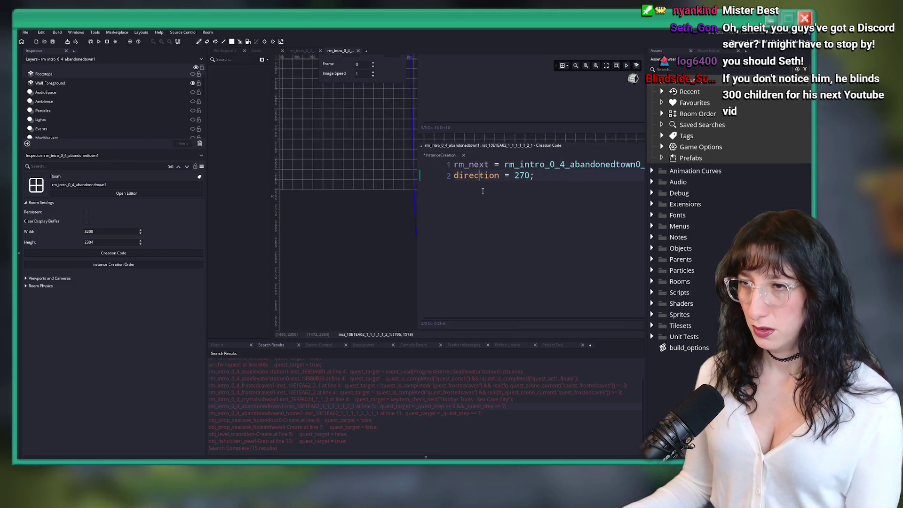
{"action": "left_click", "coordinate": [439, 157]}
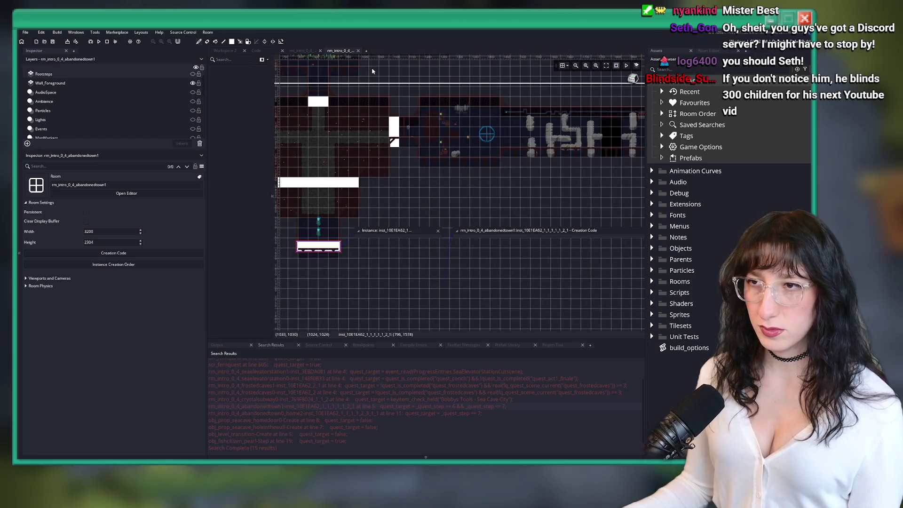
{"action": "left_click", "coordinate": [256, 50]}
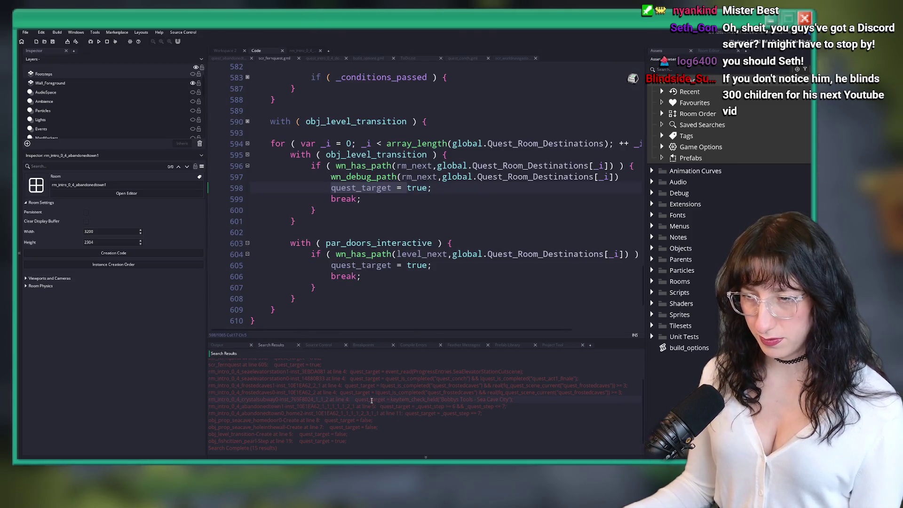
Delete line 4's keyitem quest_target from crystalsubway0's transition code, then open frostedcaves0's creation code.
{"action": "double_click", "coordinate": [389, 399]}
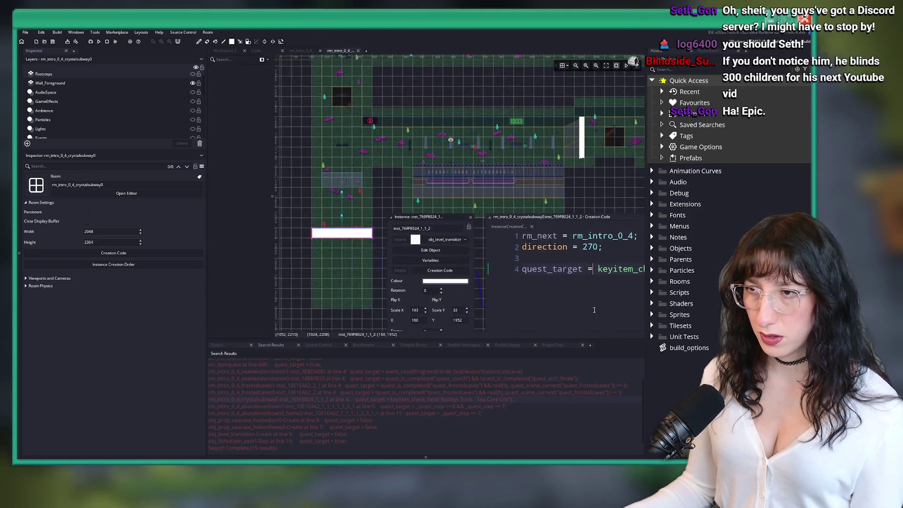
{"action": "key", "text": "End"}
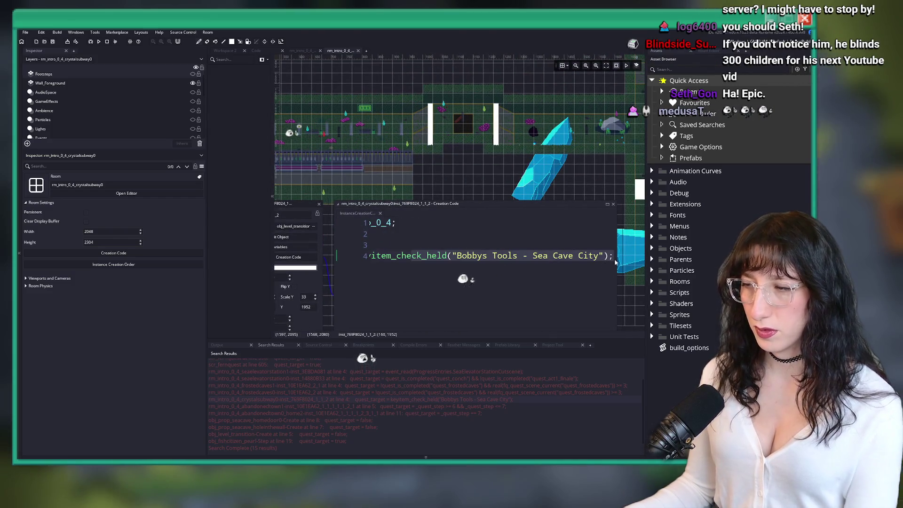
{"action": "key", "text": "shift+Home"}
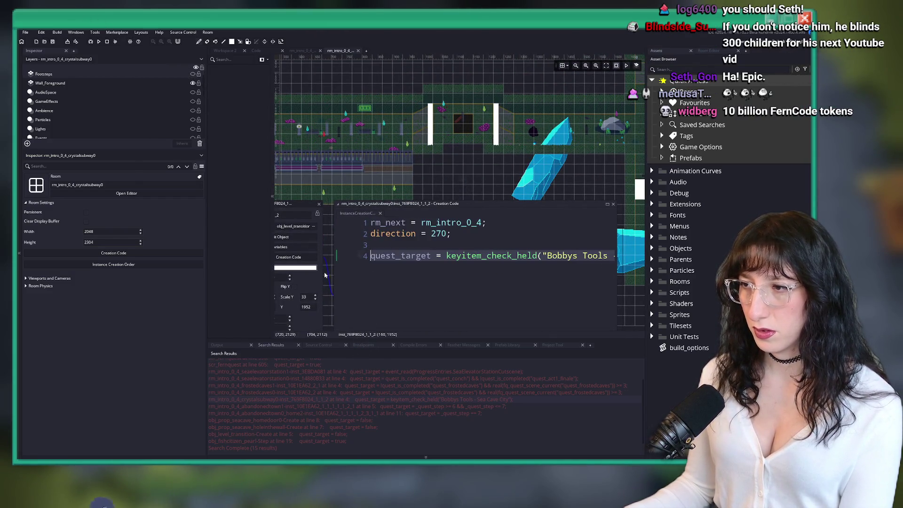
{"action": "key", "text": "BackSpace"}
{"action": "key", "text": "BackSpace"}
{"action": "key", "text": "BackSpace"}
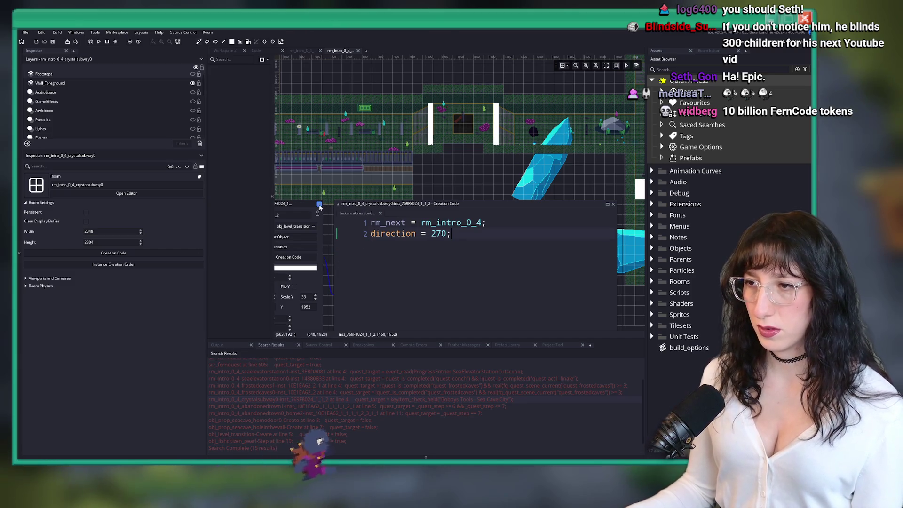
{"action": "left_click", "coordinate": [319, 205]}
{"action": "left_click_drag", "start_coordinate": [399, 199], "coordinate": [536, 259]}
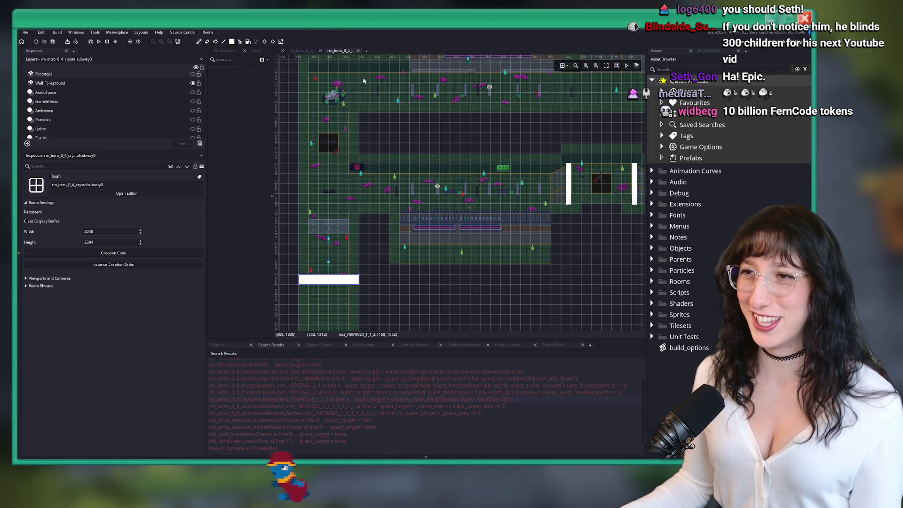
{"action": "double_click", "coordinate": [263, 393]}
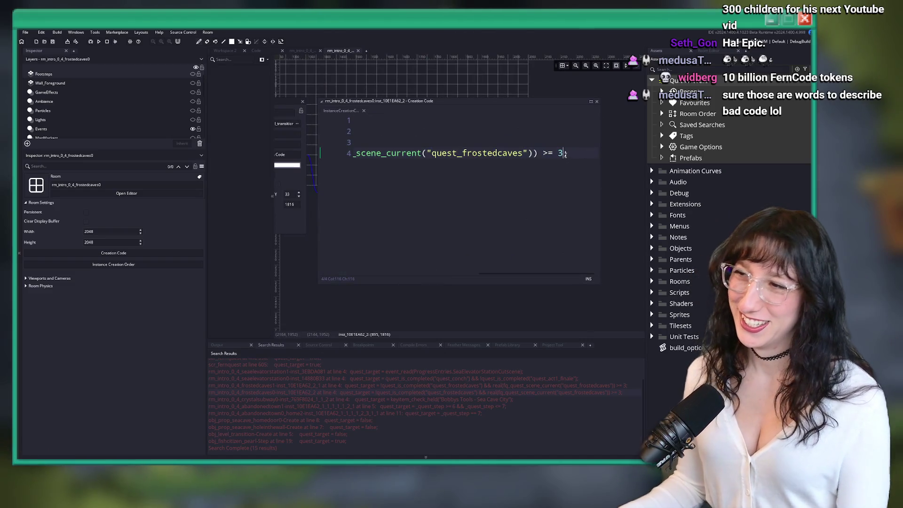
Remove the quest_target line 4 from the frostedcaves0 and frostedcaves1 transitions' creation code.
{"action": "left_click", "coordinate": [557, 140]}
{"action": "key", "text": "ctrl+End"}
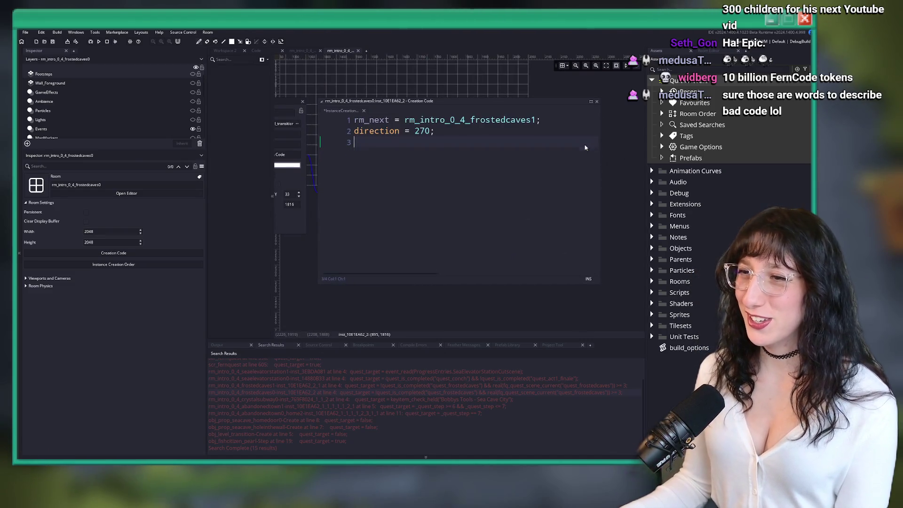
{"action": "key", "text": "shift+Home"}
{"action": "key", "text": "shift+Up"}
{"action": "key", "text": "shift+Left"}
{"action": "key", "text": "BackSpace"}
{"action": "left_click", "coordinate": [366, 112]}
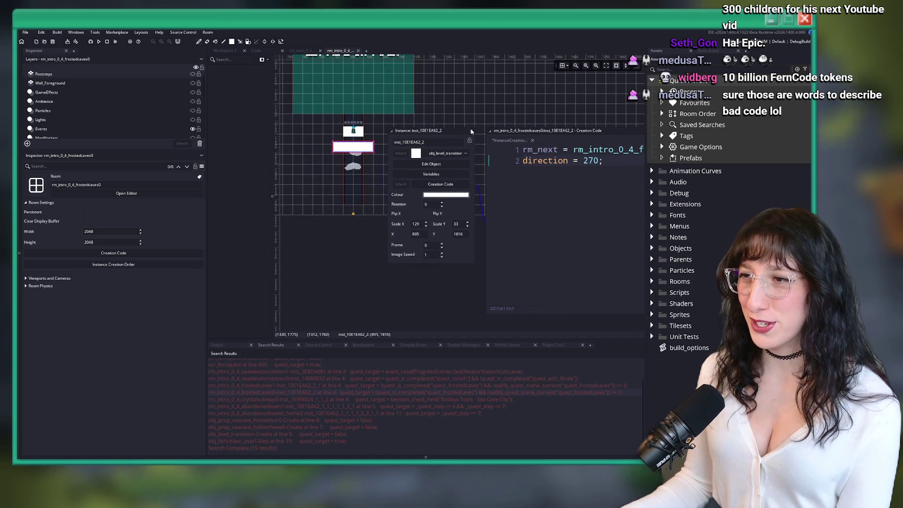
{"action": "double_click", "coordinate": [373, 386]}
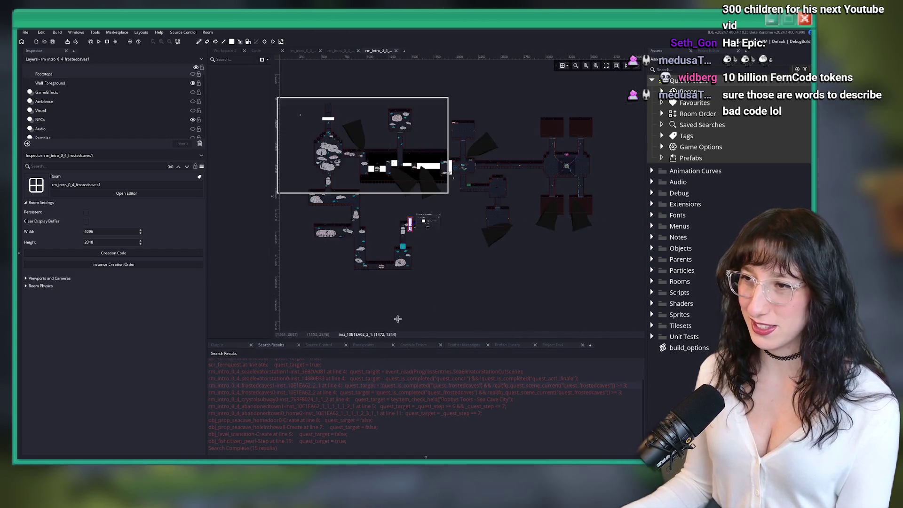
{"action": "key", "text": "End"}
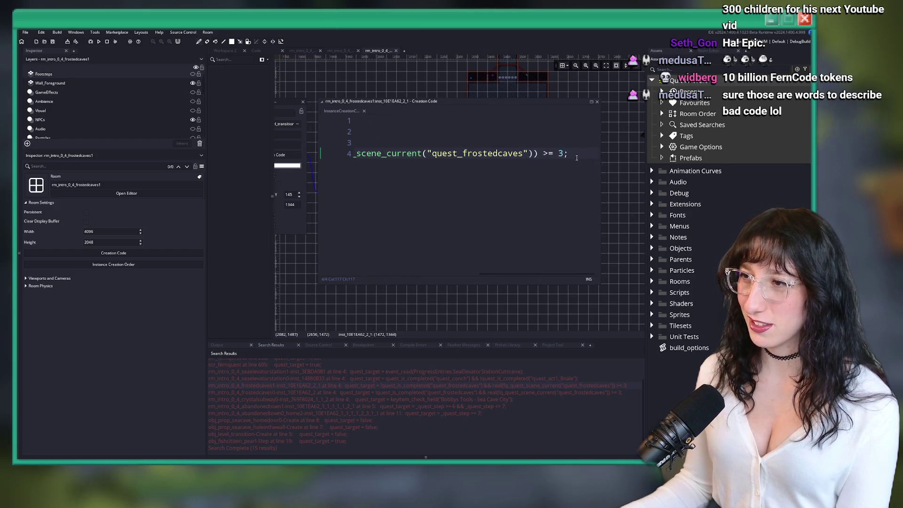
{"action": "key", "text": "shift+Home"}
{"action": "key", "text": "BackSpace"}
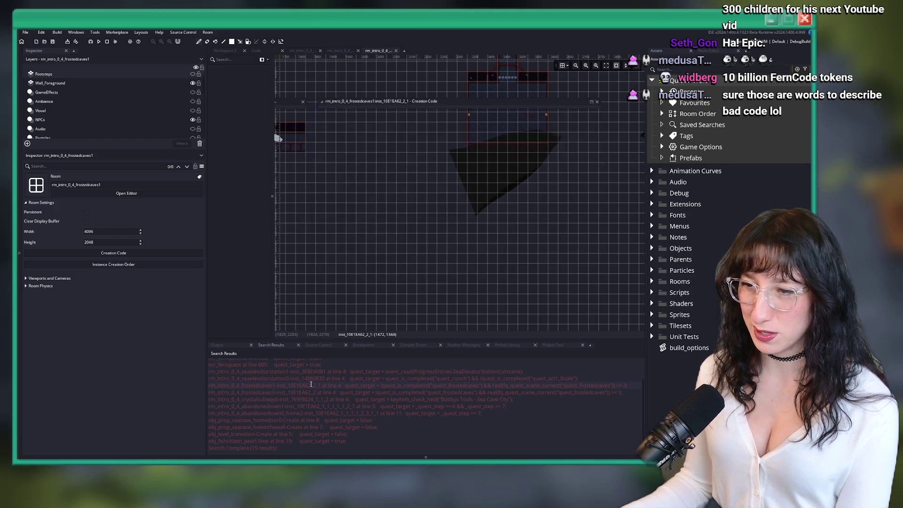
Remove the quest_target line from the seaelevatorstation0 and seaelevatorstation1 transitions' creation code.
{"action": "double_click", "coordinate": [312, 378]}
{"action": "key", "text": "End"}
{"action": "key", "text": "shift+Home"}
{"action": "key", "text": "BackSpace"}
{"action": "key", "text": "BackSpace"}
{"action": "key", "text": "BackSpace"}
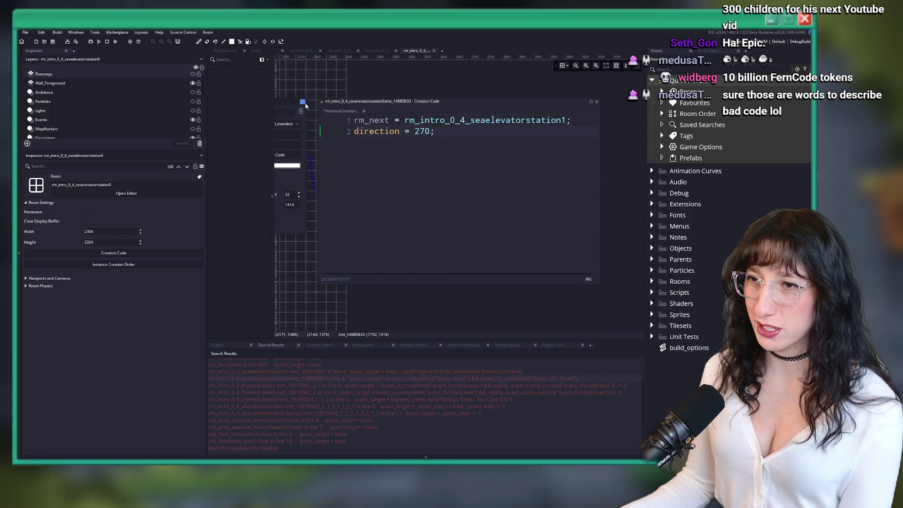
{"action": "left_click", "coordinate": [303, 102]}
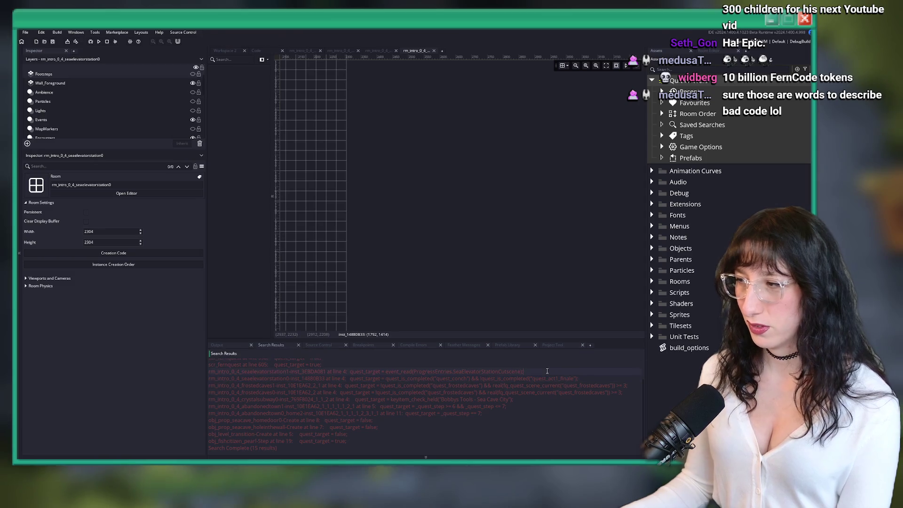
{"action": "double_click", "coordinate": [547, 371]}
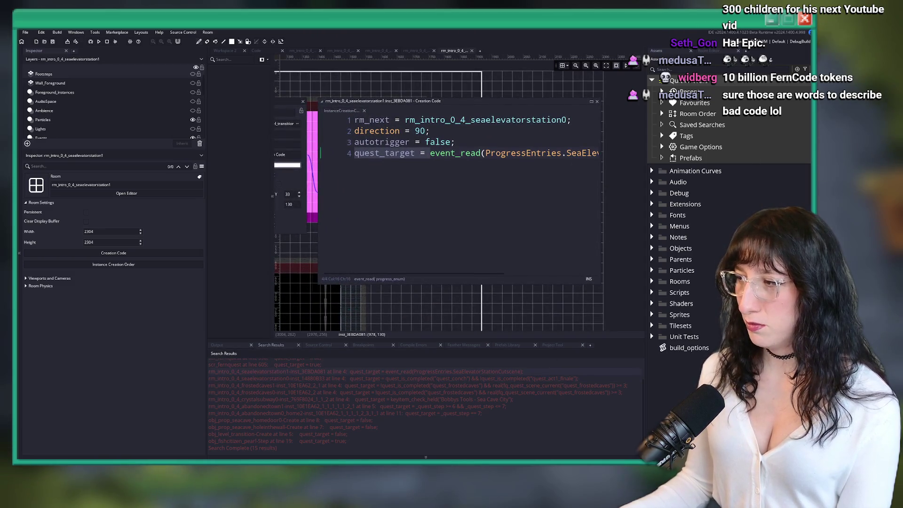
{"action": "key", "text": "End"}
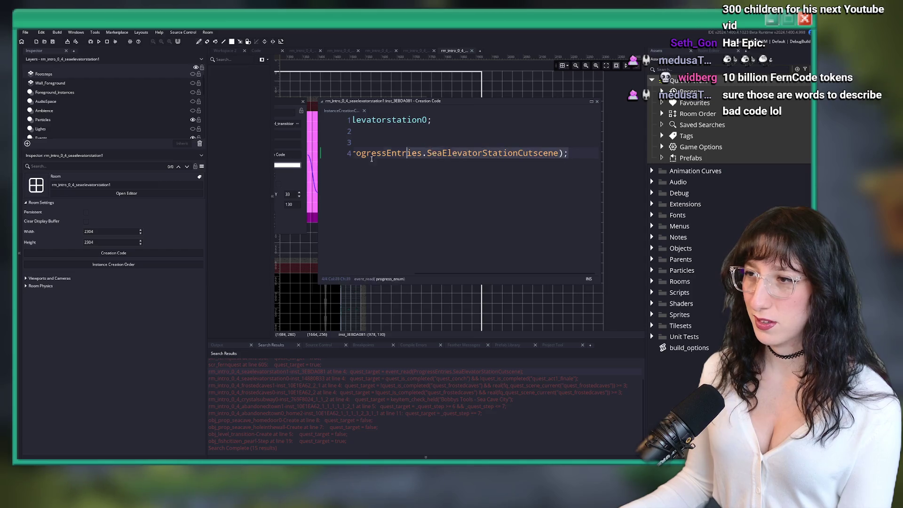
{"action": "key", "text": "shift+Home"}
{"action": "key", "text": "BackSpace"}
{"action": "key", "text": "BackSpace"}
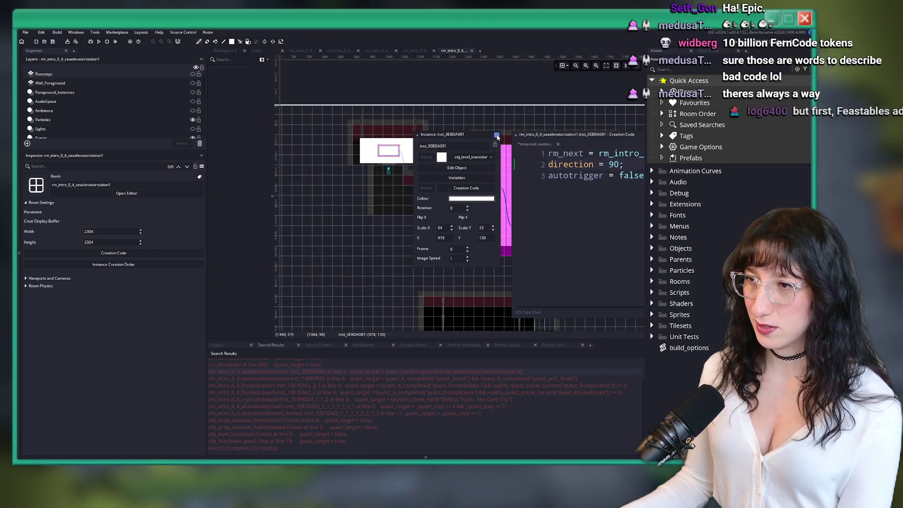
{"action": "left_click", "coordinate": [496, 137]}
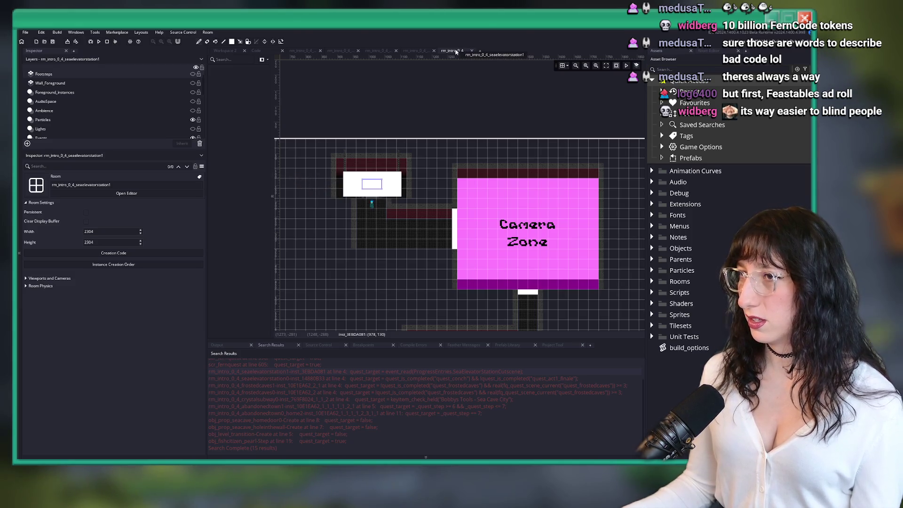
Close the seaelevatorstation1, seaelevatorstation0, frostedcaves1 and frostedcaves0 room editor tabs.
{"action": "middle_click", "coordinate": [455, 52]}
{"action": "scroll", "coordinate": [284, 405], "scroll_direction": "down", "scroll_amount": 2}
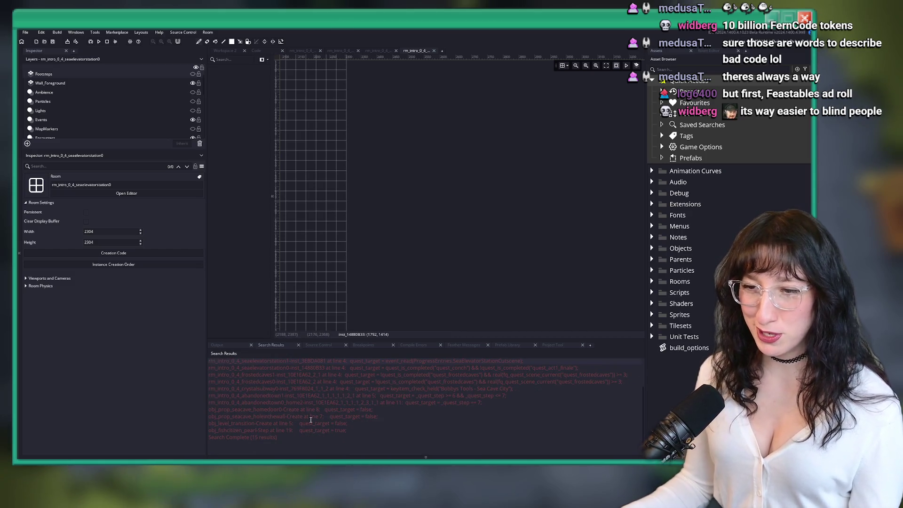
{"action": "scroll", "coordinate": [367, 408], "scroll_direction": "up", "scroll_amount": 3}
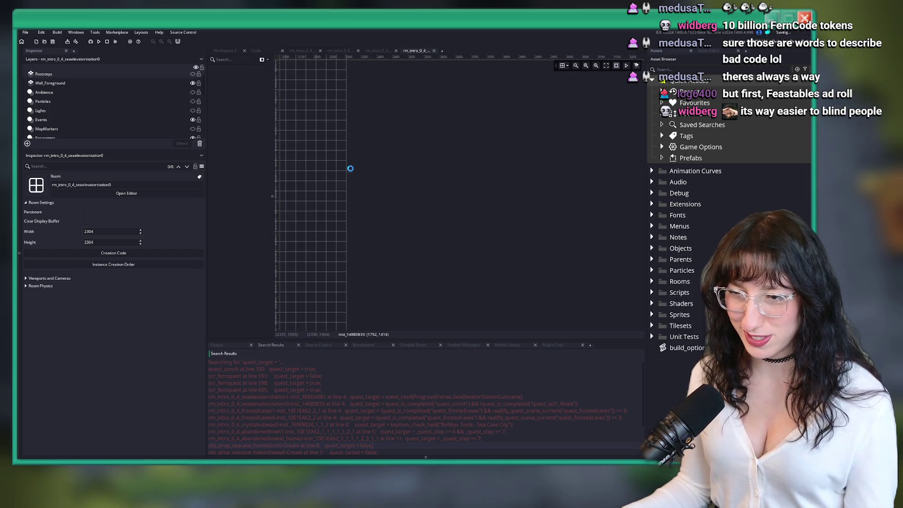
{"action": "left_click", "coordinate": [434, 51]}
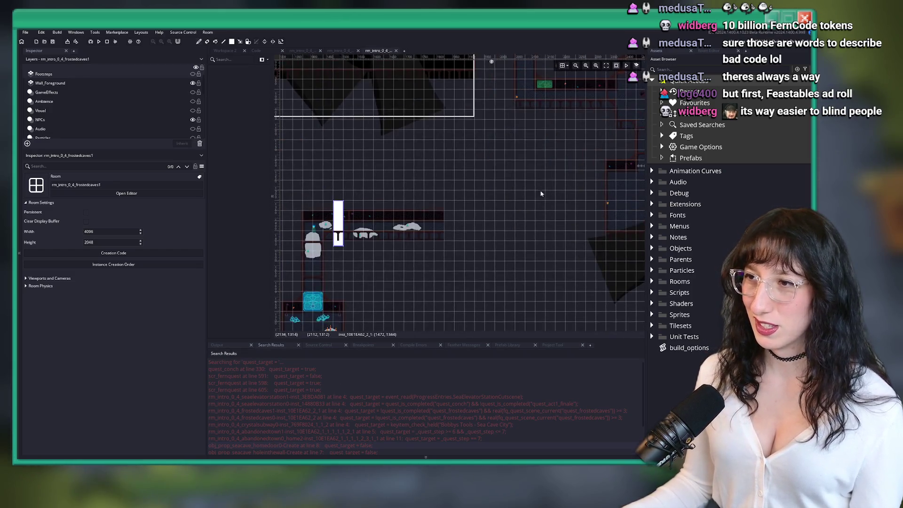
{"action": "middle_click", "coordinate": [370, 50]}
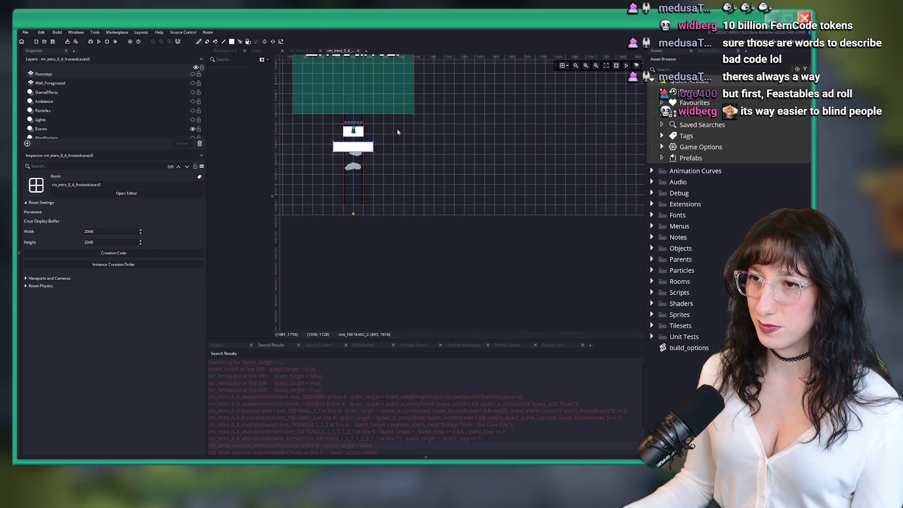
{"action": "middle_click", "coordinate": [340, 50]}
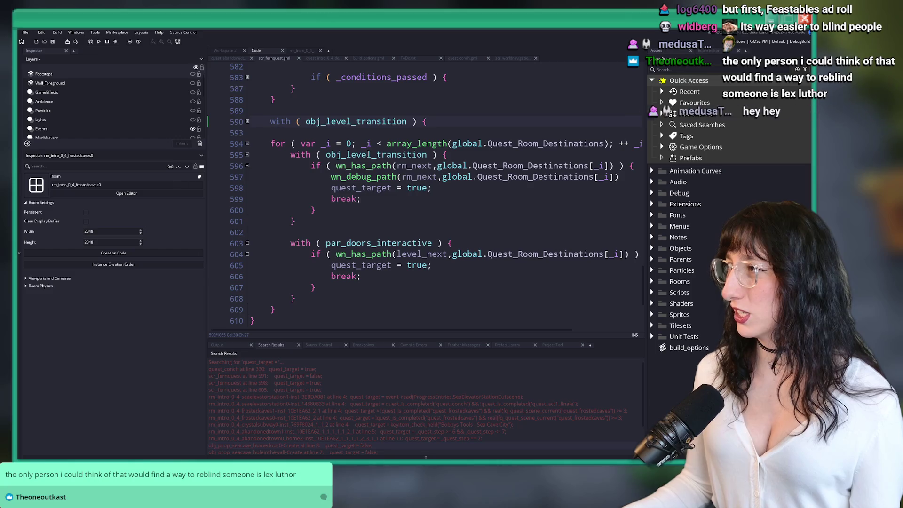
Launch Discord by searching 'discord' in the Windows Start menu.
{"action": "key", "text": "alt+Tab"}
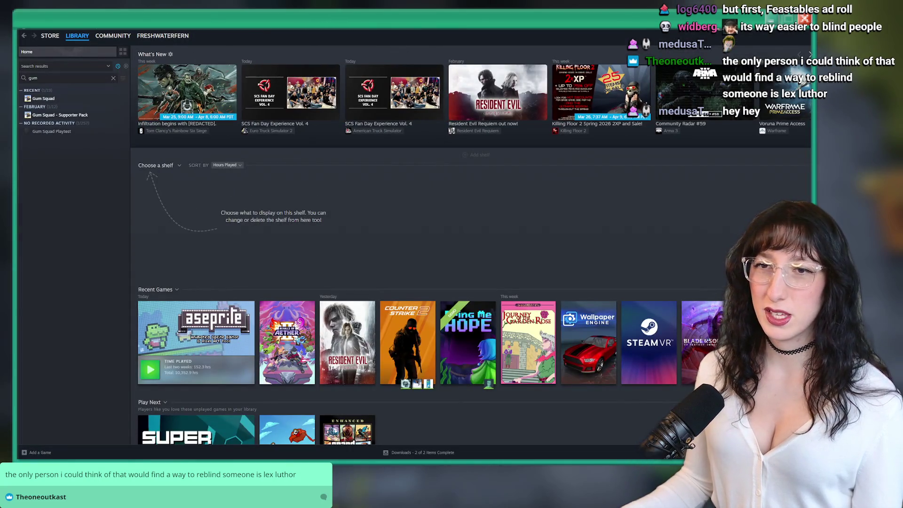
{"action": "key", "text": "alt+Tab"}
{"action": "key", "text": "super"}
{"action": "type", "text": "discord"}
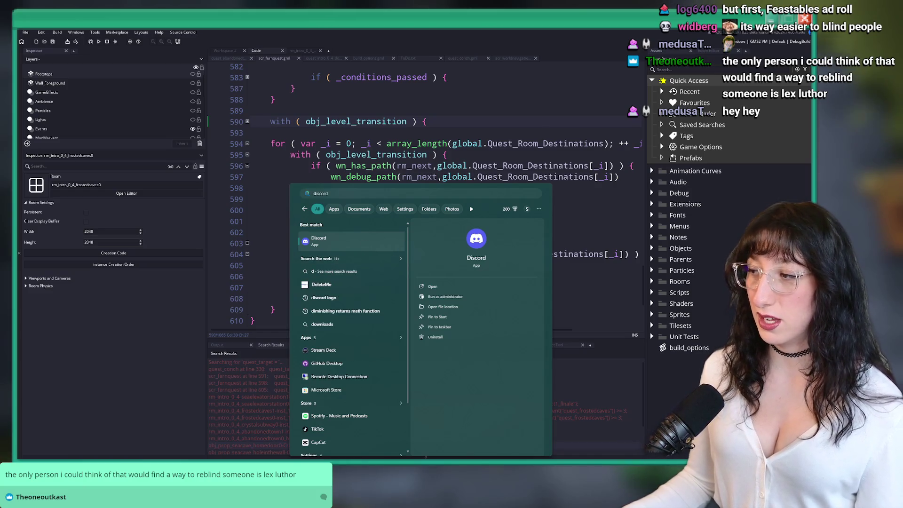
{"action": "key", "text": "Return"}
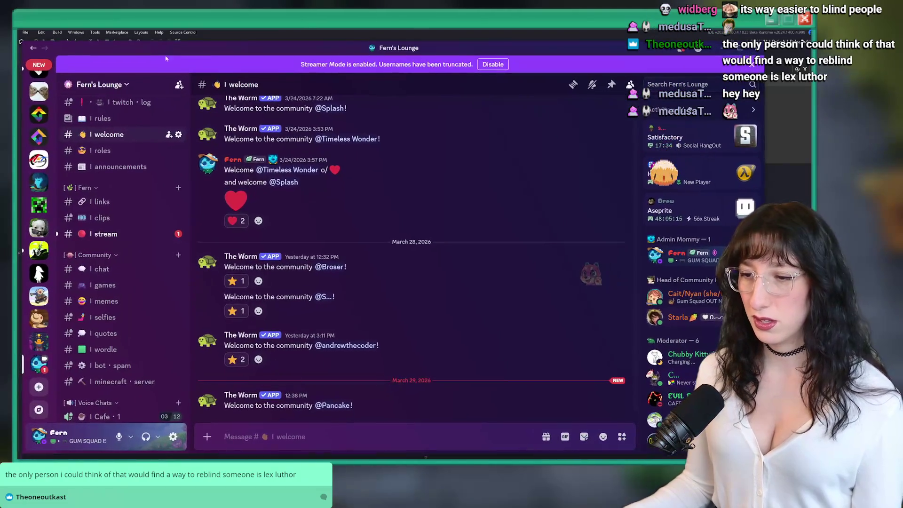
View the newly welcomed member's full profile and their role options.
{"action": "left_click", "coordinate": [330, 406]}
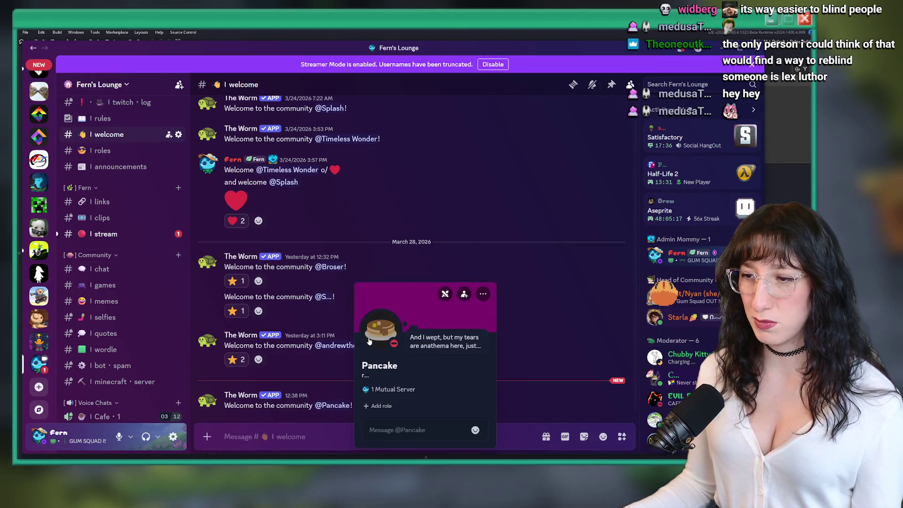
{"action": "left_click", "coordinate": [378, 327]}
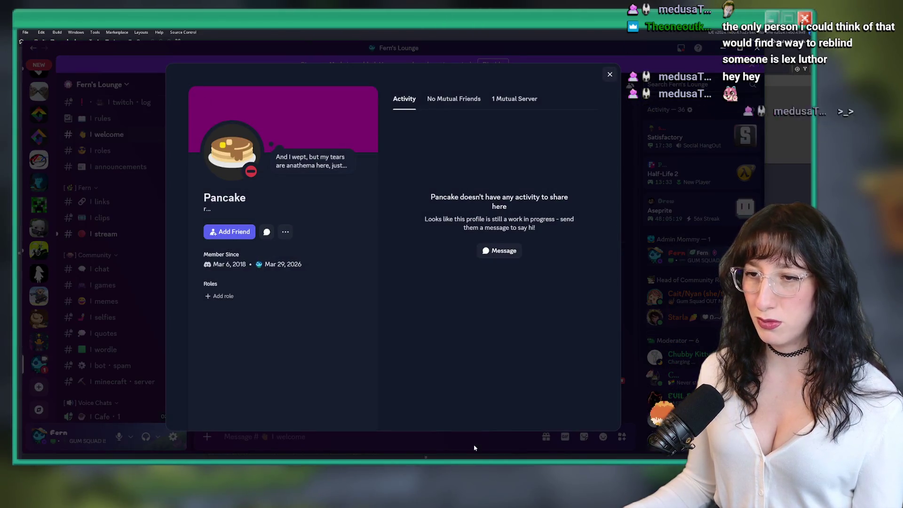
{"action": "left_click", "coordinate": [278, 428]}
{"action": "right_click", "coordinate": [335, 408]}
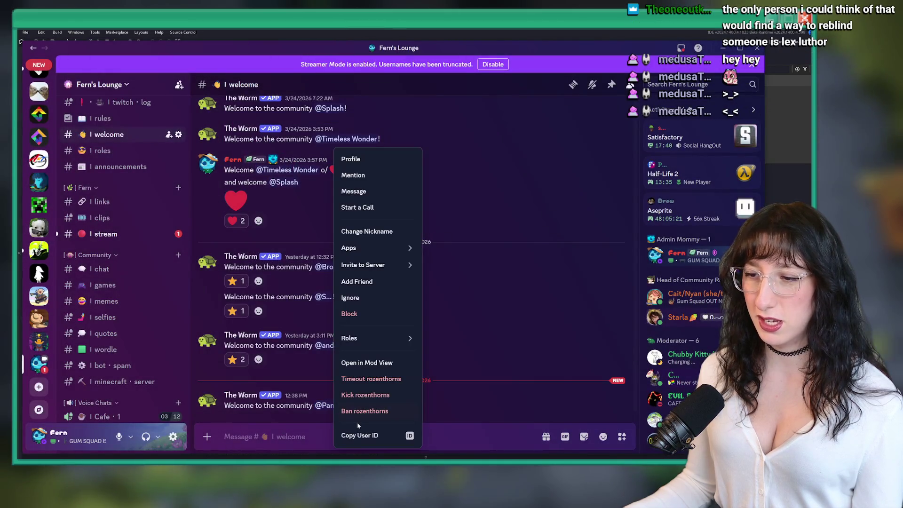
{"action": "mouse_move", "coordinate": [376, 338]}
{"action": "scroll", "coordinate": [504, 255], "scroll_direction": "down", "scroll_amount": 5}
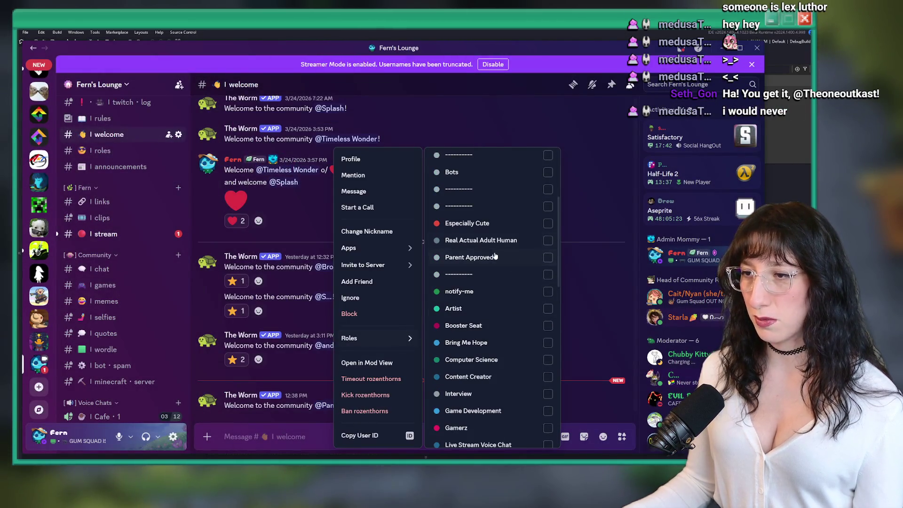
{"action": "left_click", "coordinate": [527, 216]}
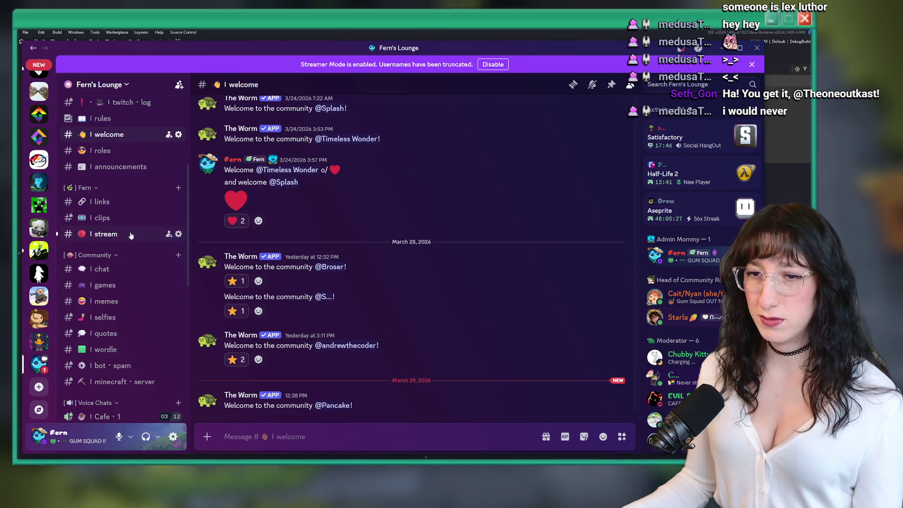
Read the #chat channel, then return to the GameMaker script.
{"action": "left_click", "coordinate": [104, 269]}
{"action": "scroll", "coordinate": [113, 263], "scroll_direction": "down", "scroll_amount": 4}
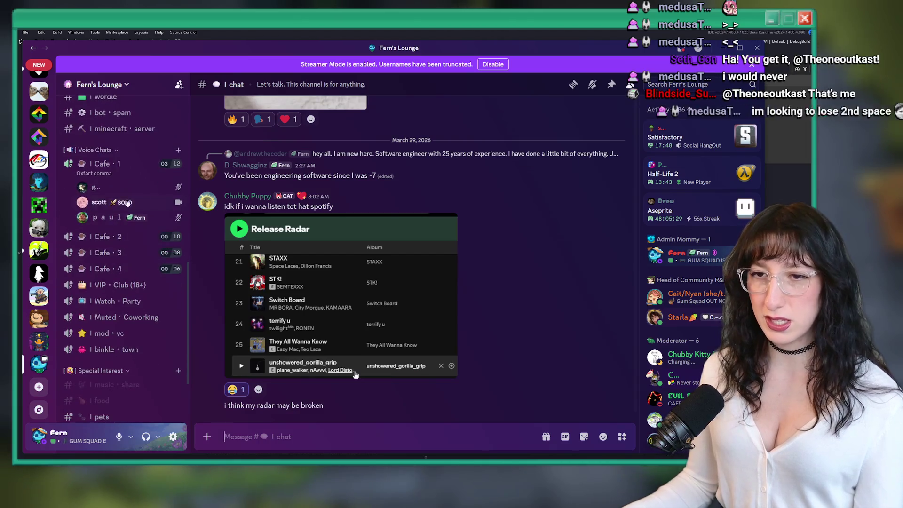
{"action": "mouse_move", "coordinate": [135, 248]}
{"action": "scroll", "coordinate": [136, 248], "scroll_direction": "up", "scroll_amount": 3}
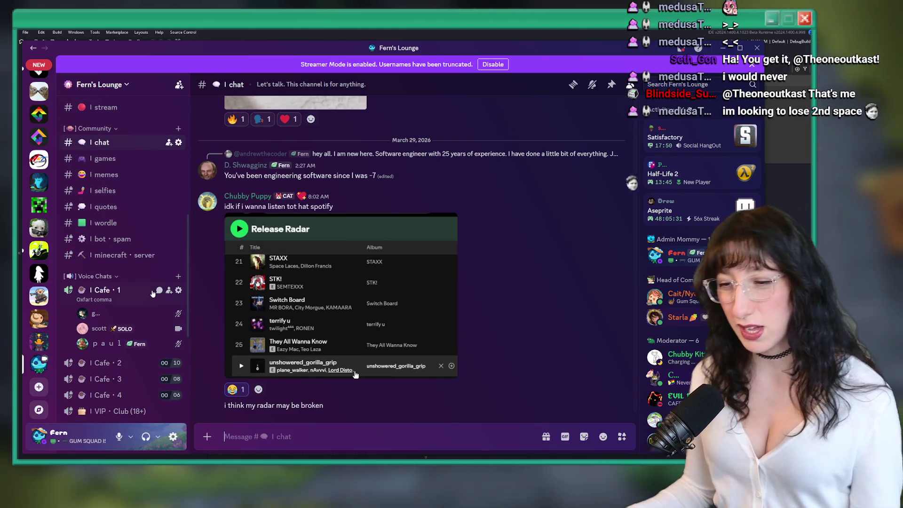
{"action": "key", "text": "alt+Tab"}
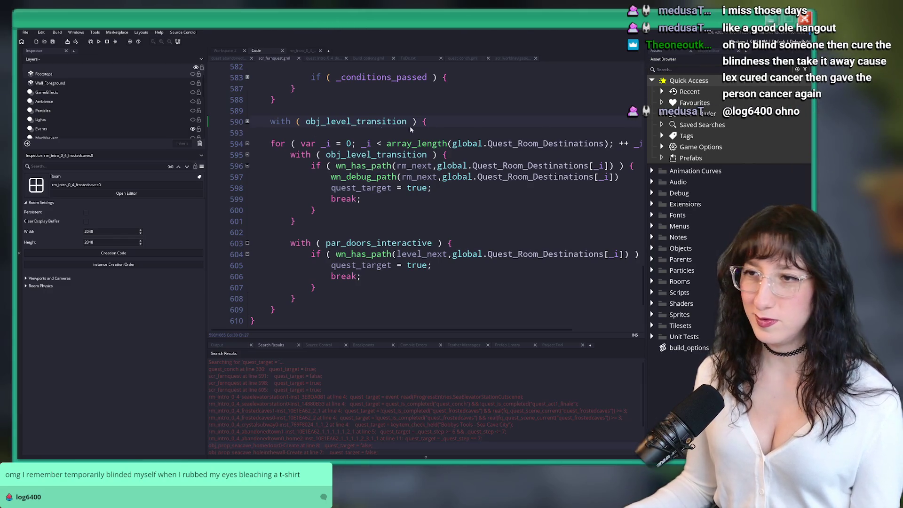
Search all project files for 'quest_target =' assignments from scr_fernquest line 598.
{"action": "scroll", "coordinate": [470, 151], "scroll_direction": "up", "scroll_amount": 1}
{"action": "left_click", "coordinate": [489, 155]}
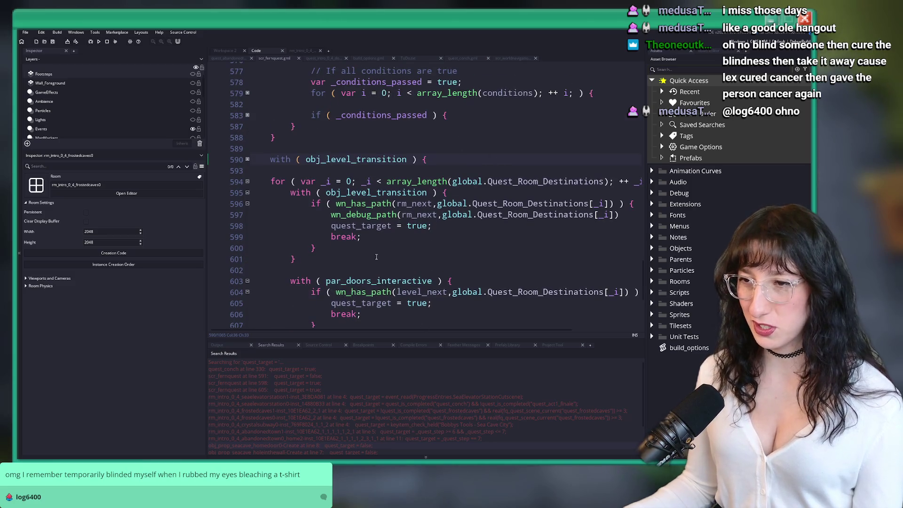
{"action": "scroll", "coordinate": [371, 264], "scroll_direction": "up", "scroll_amount": 2}
{"action": "scroll", "coordinate": [385, 254], "scroll_direction": "down", "scroll_amount": 1}
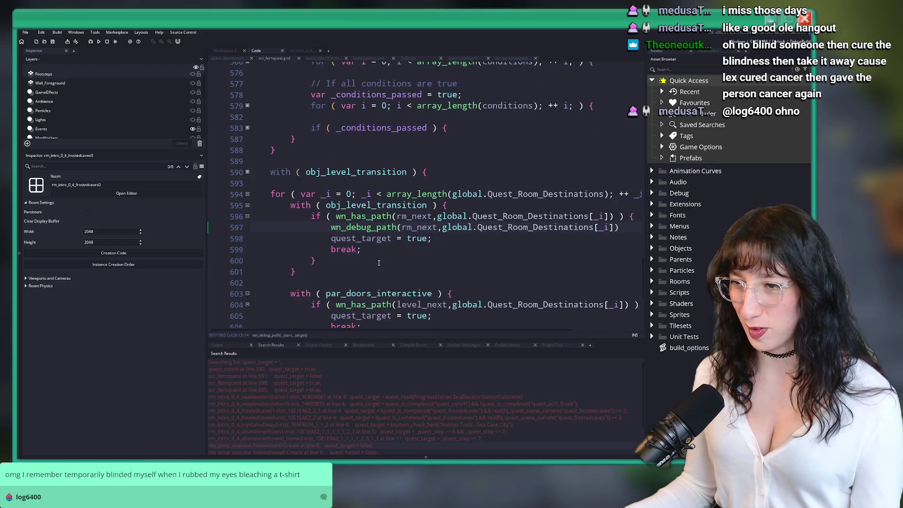
{"action": "left_click", "coordinate": [397, 240]}
{"action": "key", "text": "ctrl+shift+f"}
{"action": "key", "text": "Return"}
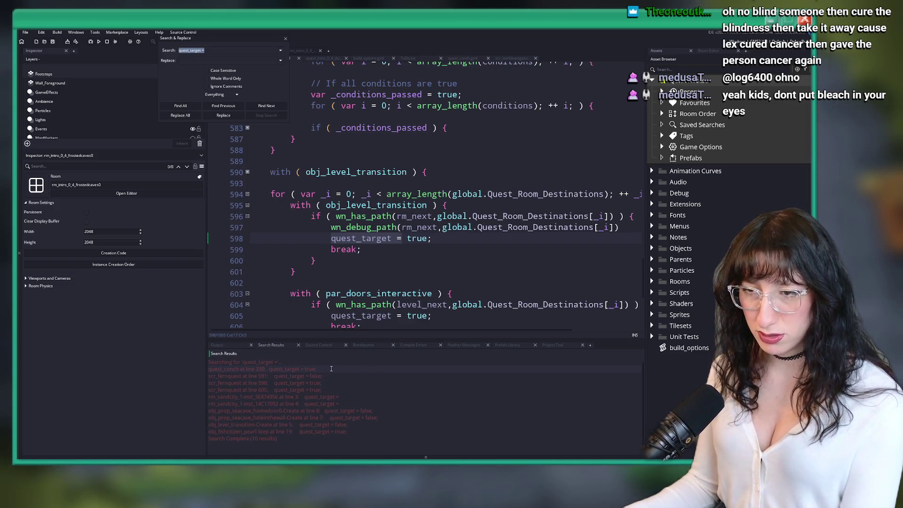
Delete the obj_level_transition block on lines 327–332 in quest_conch, then open rm_sandcity_1's match.
{"action": "double_click", "coordinate": [331, 369]}
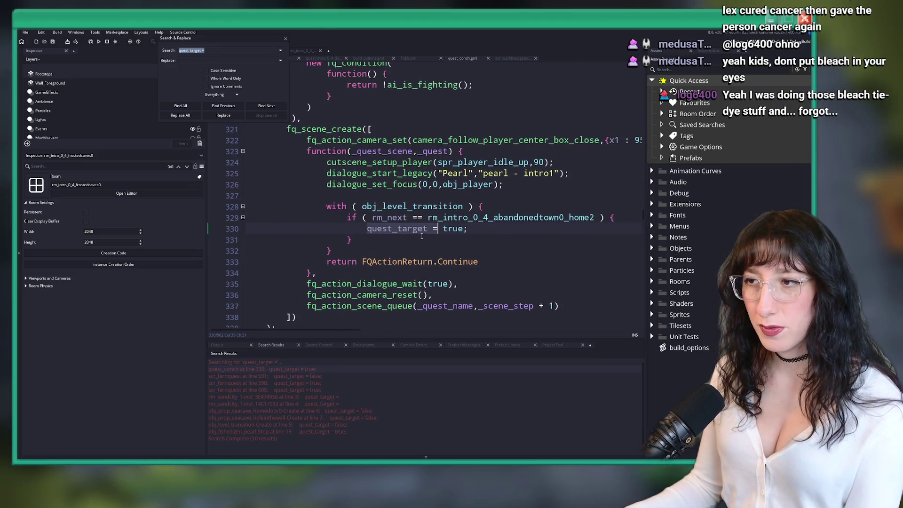
{"action": "left_click", "coordinate": [501, 217]}
{"action": "scroll", "coordinate": [501, 200], "scroll_direction": "up", "scroll_amount": 1}
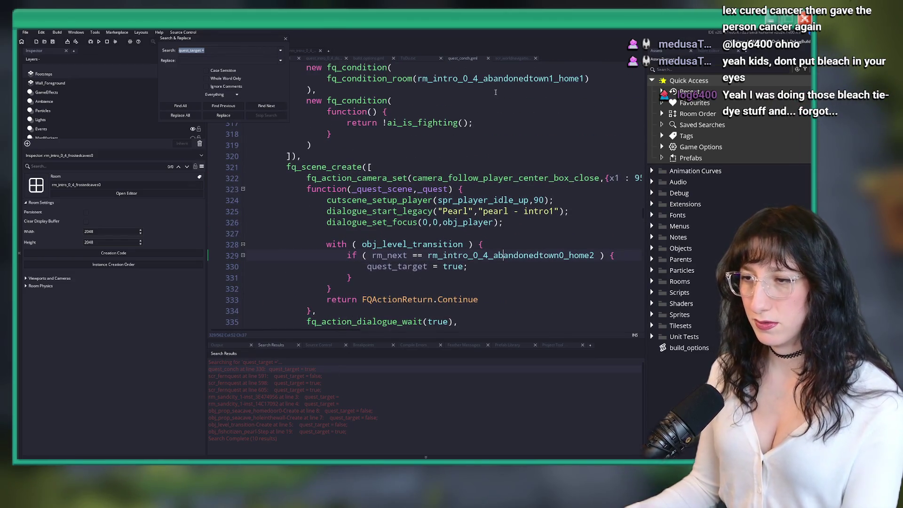
{"action": "left_click", "coordinate": [366, 297]}
{"action": "mouse_move", "coordinate": [364, 288]}
{"action": "left_mouse_down"}
{"action": "mouse_move", "coordinate": [282, 221]}
{"action": "mouse_move", "coordinate": [282, 233]}
{"action": "left_mouse_up"}
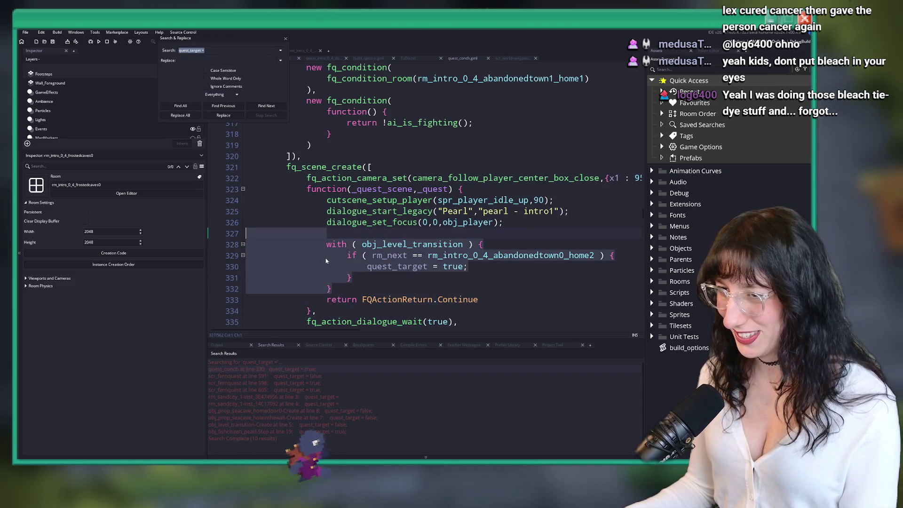
{"action": "key", "text": "BackSpace"}
{"action": "key", "text": "BackSpace"}
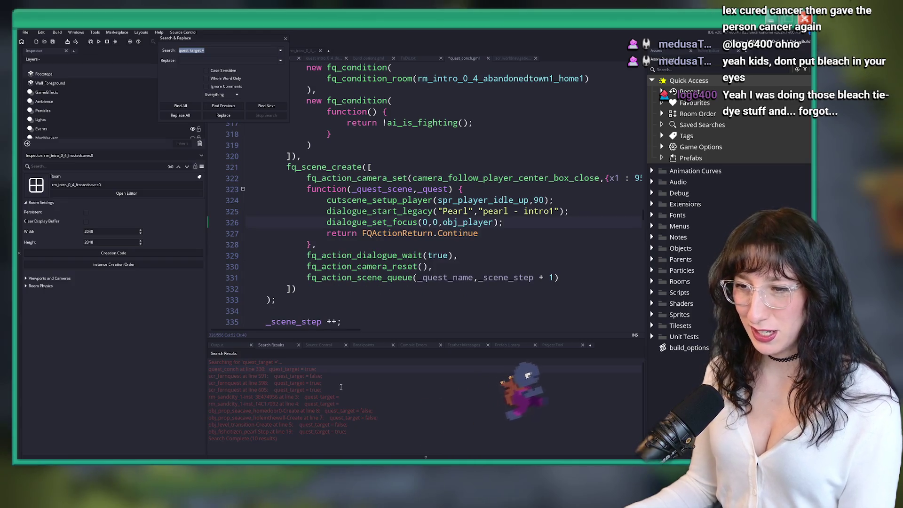
{"action": "double_click", "coordinate": [324, 397]}
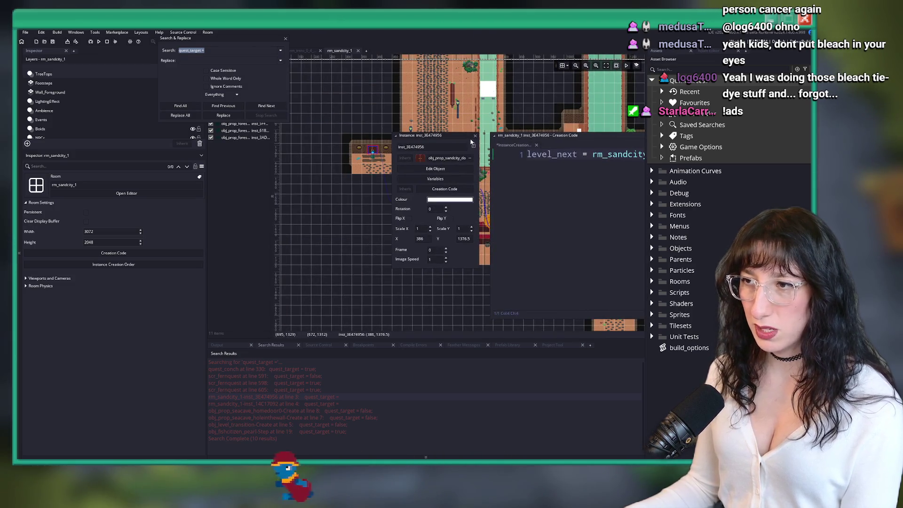
Delete the quest_target block on lines 4–8 of inst_14C17092's creation code, then open obj_fishcitizen_pearl's Step event.
{"action": "left_click", "coordinate": [474, 135]}
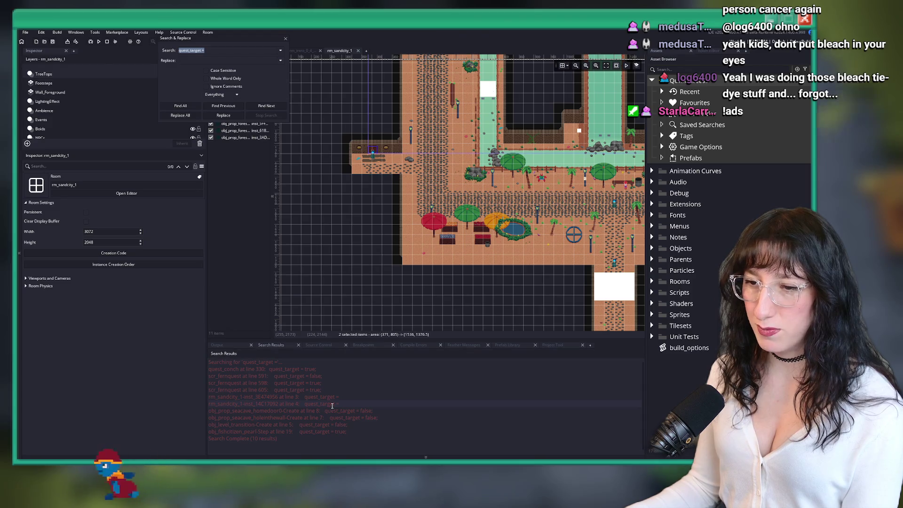
{"action": "double_click", "coordinate": [332, 405]}
{"action": "left_click_drag", "start_coordinate": [376, 198], "coordinate": [356, 142]}
{"action": "key", "text": "BackSpace"}
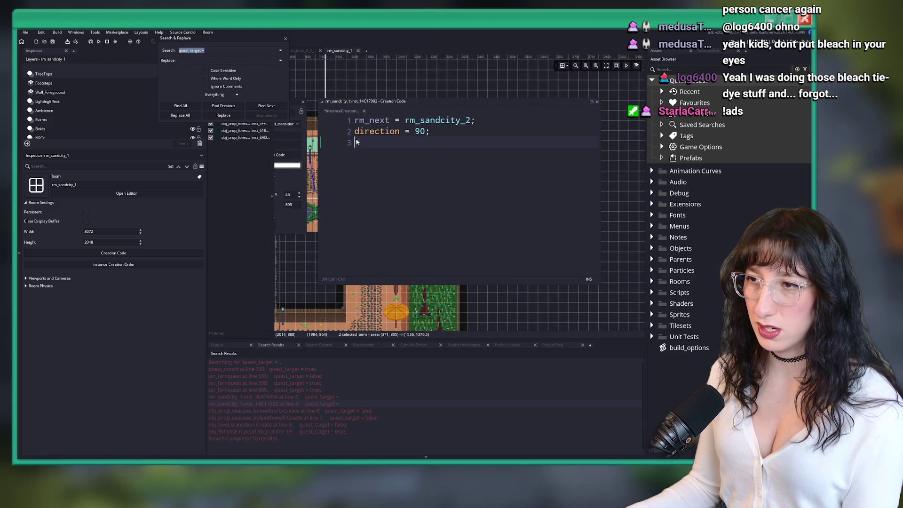
{"action": "left_click", "coordinate": [533, 181]}
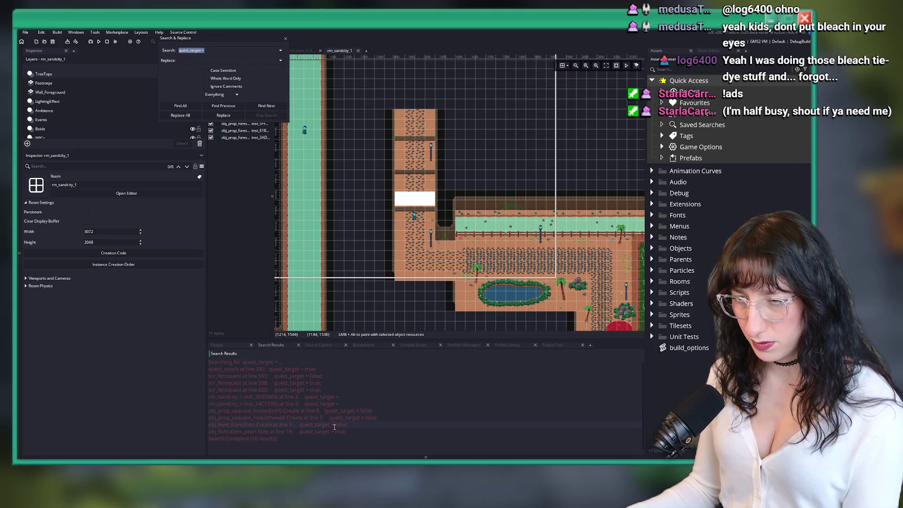
{"action": "double_click", "coordinate": [341, 431]}
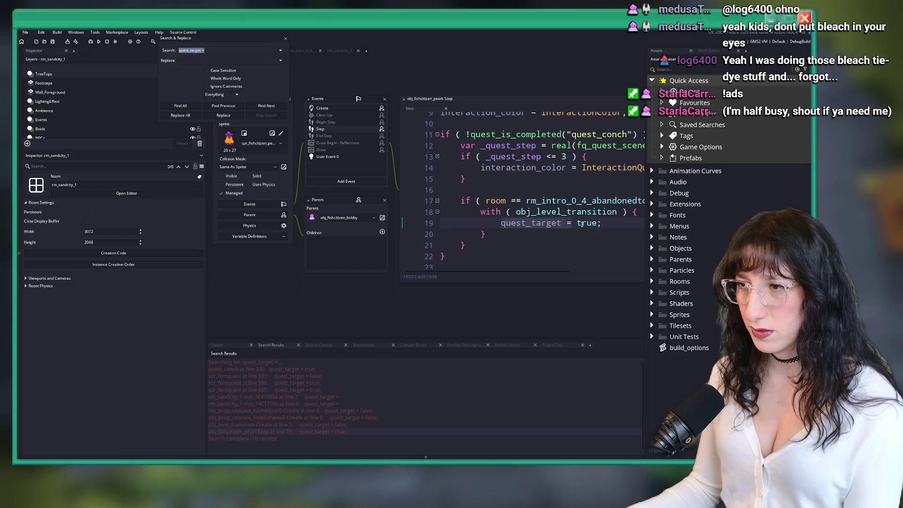
Inspect lines 17–19 of the pearl object's Step code: the room check and with block.
{"action": "left_click", "coordinate": [503, 245]}
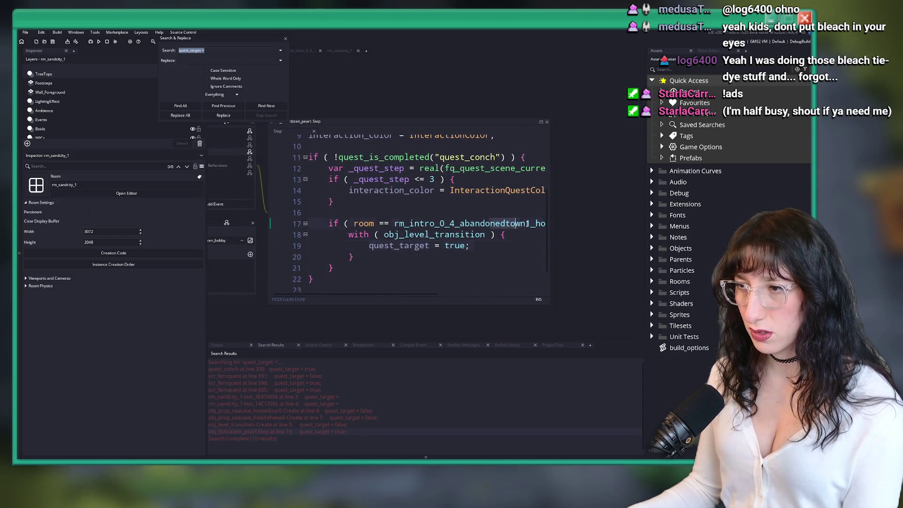
{"action": "scroll", "coordinate": [504, 245], "scroll_direction": "right", "scroll_amount": 3}
{"action": "scroll", "coordinate": [470, 247], "scroll_direction": "left", "scroll_amount": 3}
{"action": "left_click", "coordinate": [417, 234]}
{"action": "left_click", "coordinate": [573, 223]}
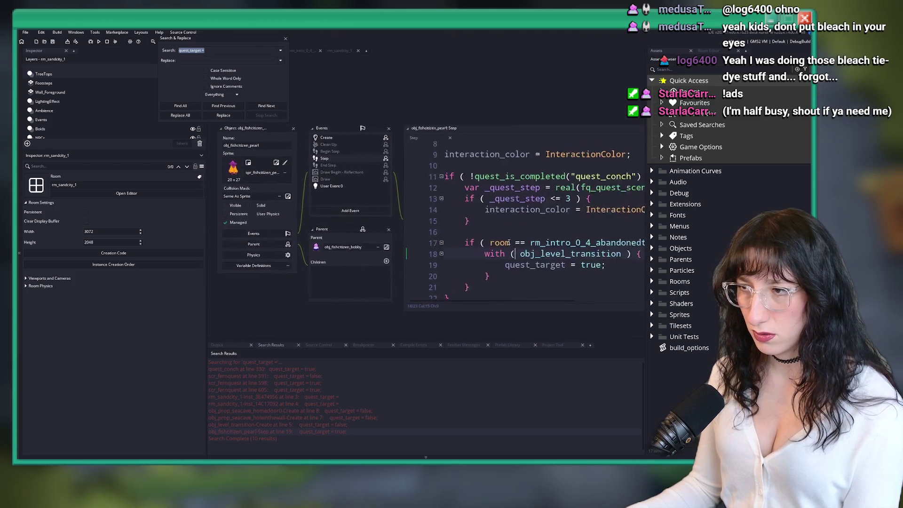
Review obj_fishcitizen_pearl's Draw event code up to its shader_set line.
{"action": "double_click", "coordinate": [321, 187]}
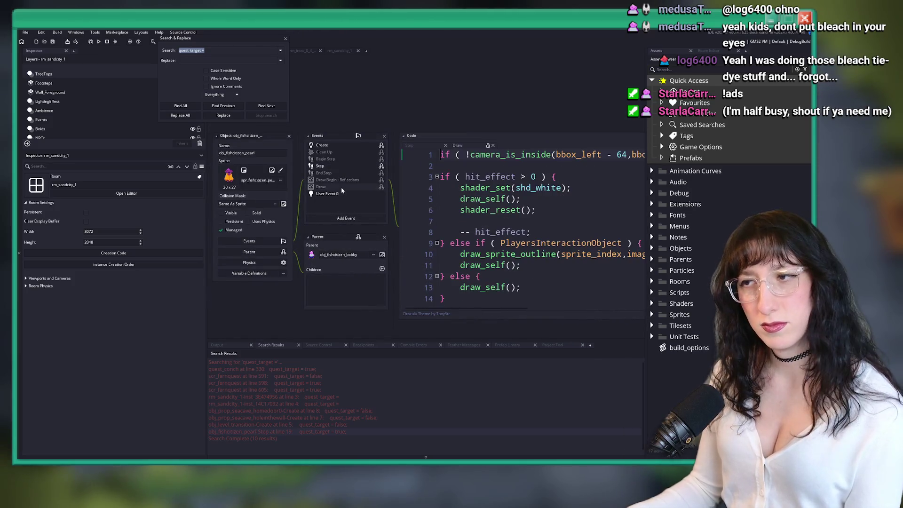
{"action": "left_click", "coordinate": [458, 214]}
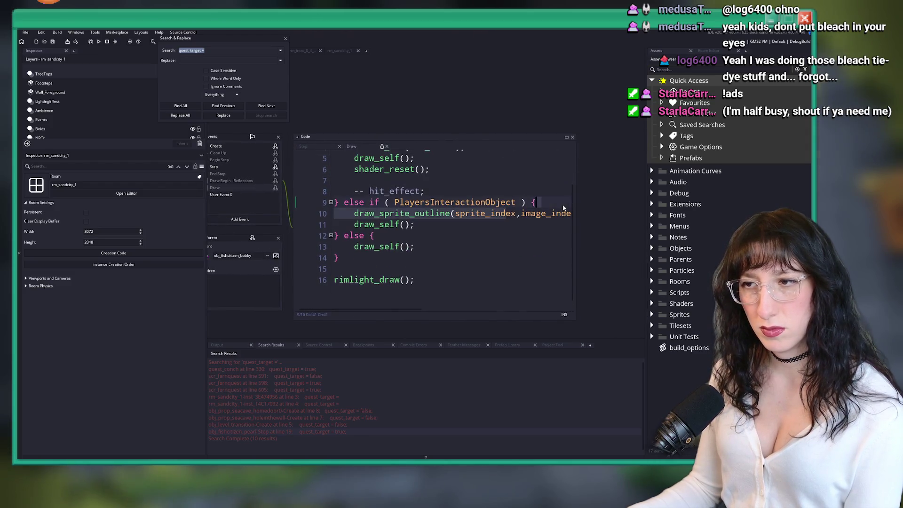
{"action": "key", "text": "End"}
{"action": "key", "text": "Right"}
{"action": "scroll", "coordinate": [423, 212], "scroll_direction": "up", "scroll_amount": 2}
{"action": "left_click", "coordinate": [403, 191]}
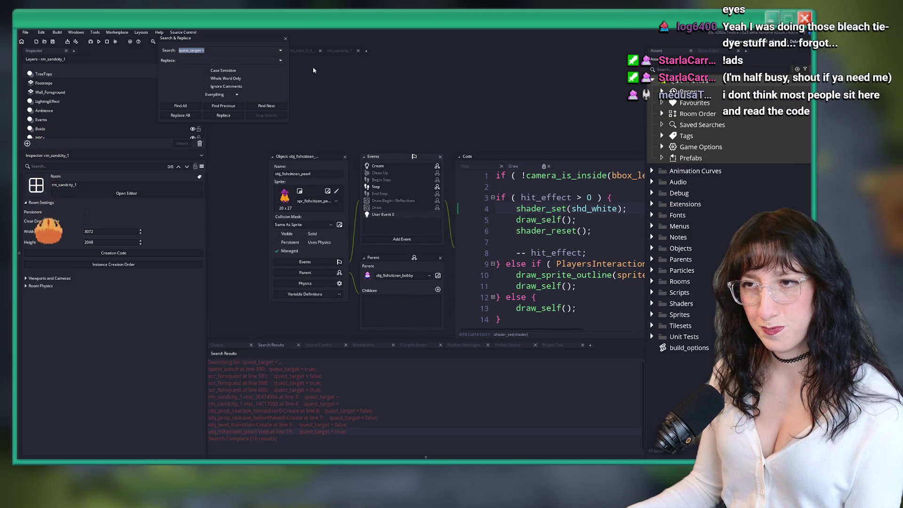
Close Search & Replace, then reopen the Step event code in an enlarged window.
{"action": "left_click", "coordinate": [286, 39]}
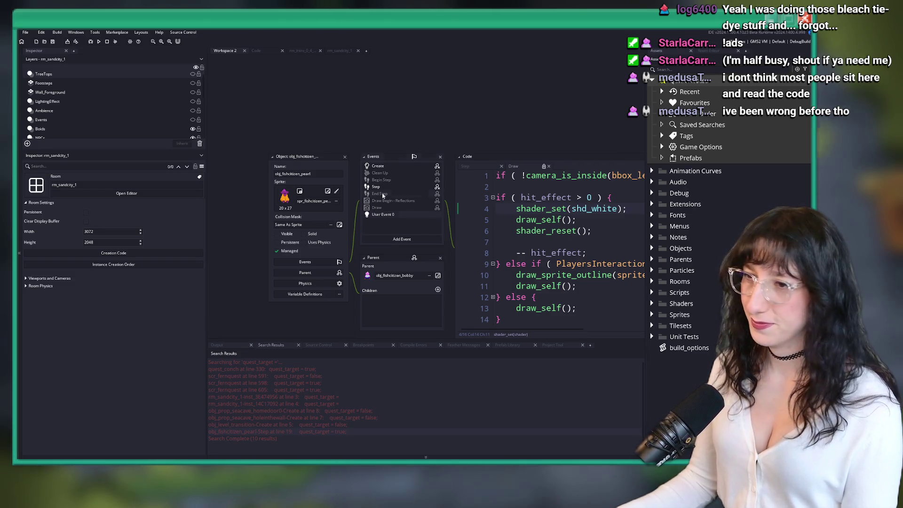
{"action": "left_click", "coordinate": [394, 189]}
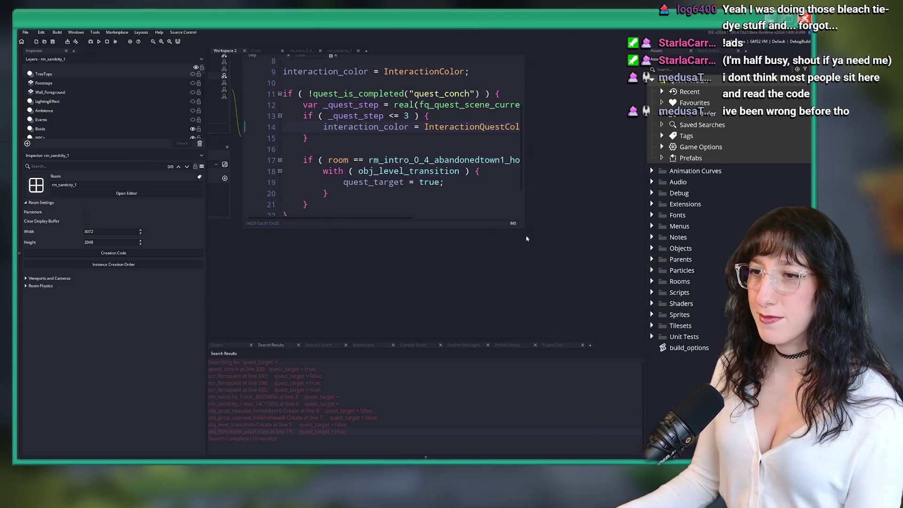
{"action": "left_click_drag", "start_coordinate": [524, 231], "coordinate": [649, 295]}
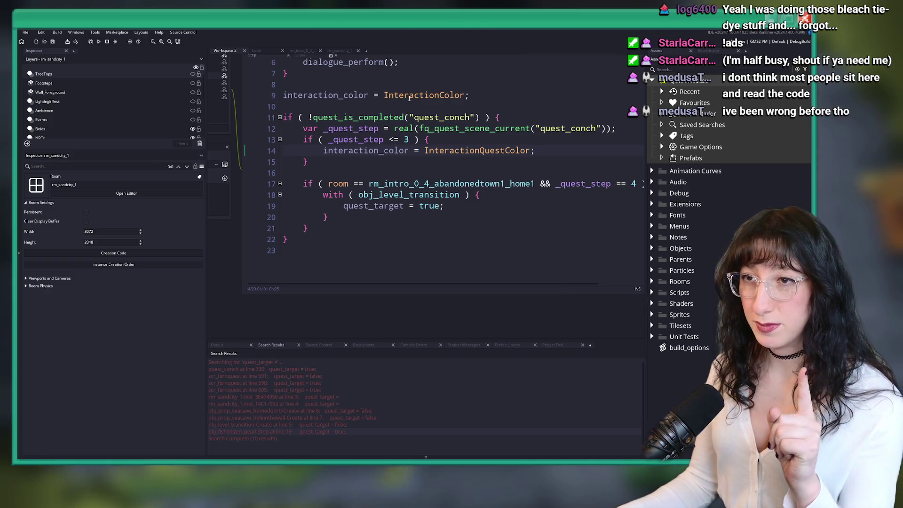
{"action": "left_click", "coordinate": [267, 50]}
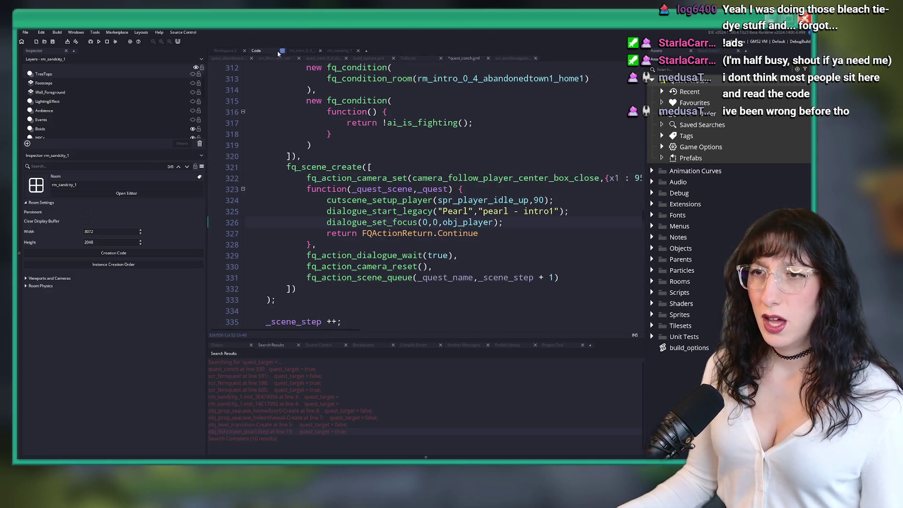
Bring up quest_abandonedtown at line 22 and hide the side and bottom docks with F12.
{"action": "left_click", "coordinate": [241, 57]}
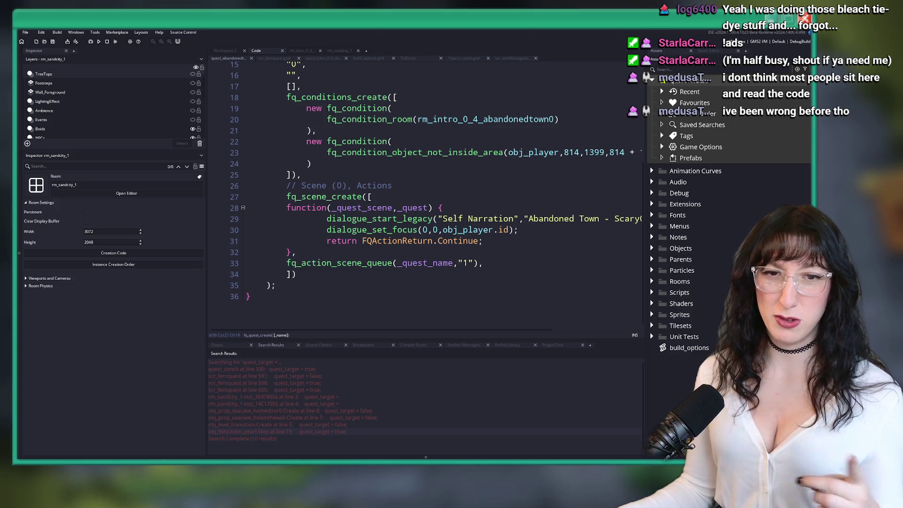
{"action": "scroll", "coordinate": [515, 179], "scroll_direction": "up", "scroll_amount": 2}
{"action": "left_click", "coordinate": [515, 196]}
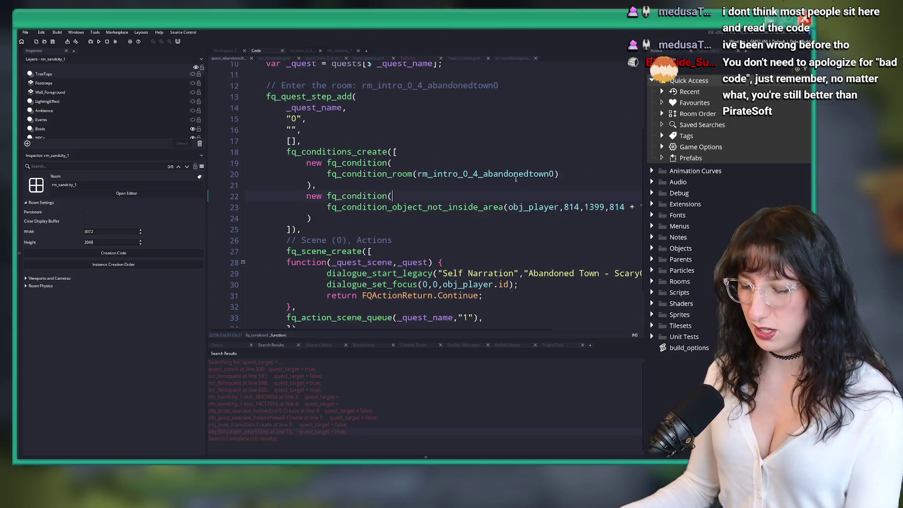
{"action": "key", "text": "F12"}
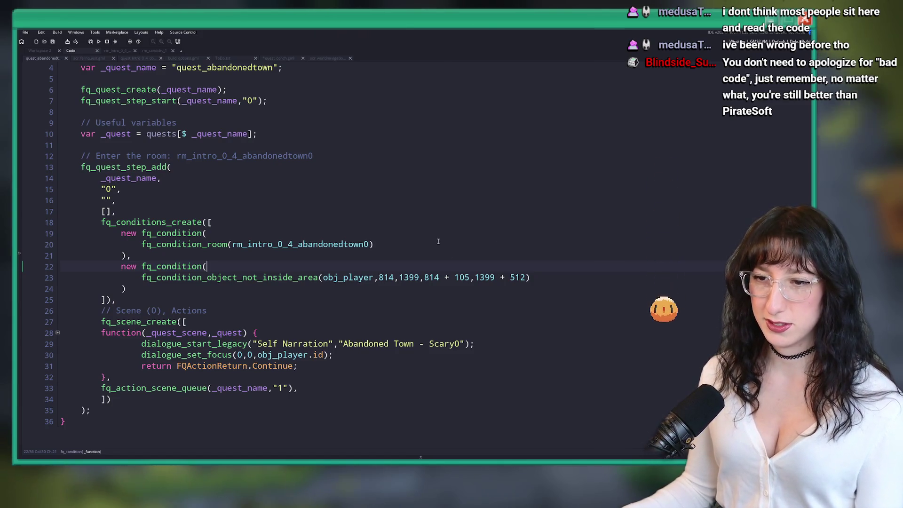
Close quest_abandonedtown and jump to the quest_conch function via Ctrl+T search 'quest_con'.
{"action": "scroll", "coordinate": [437, 241], "scroll_direction": "up", "scroll_amount": 1}
{"action": "middle_click", "coordinate": [46, 58]}
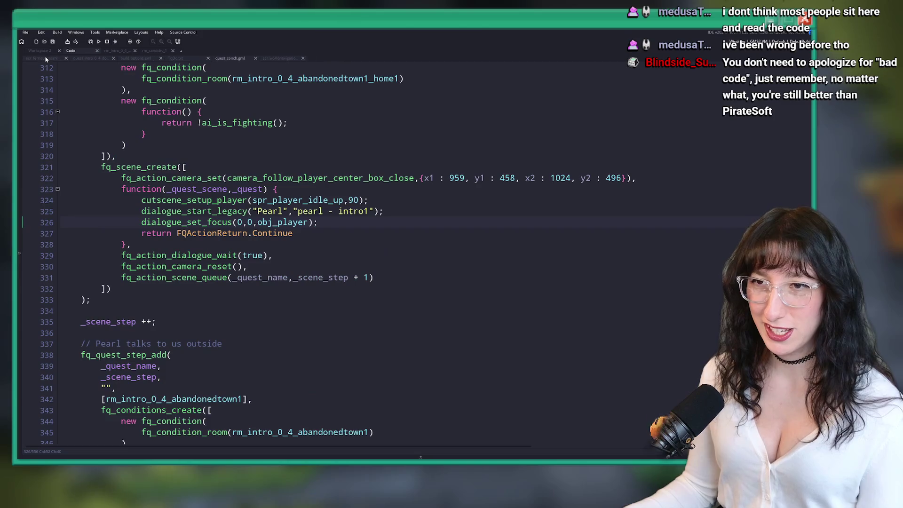
{"action": "left_click", "coordinate": [269, 110]}
{"action": "key", "text": "ctrl+t"}
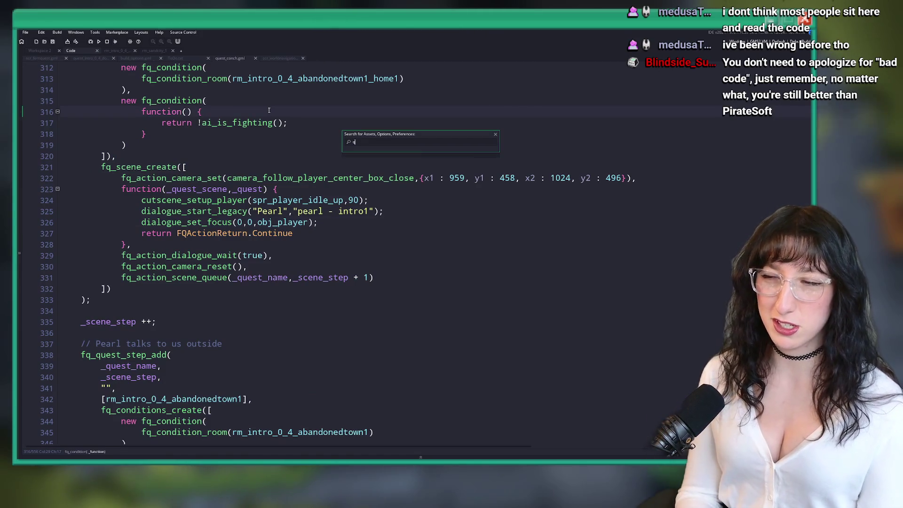
{"action": "type", "text": "quest_con"}
{"action": "key", "text": "Return"}
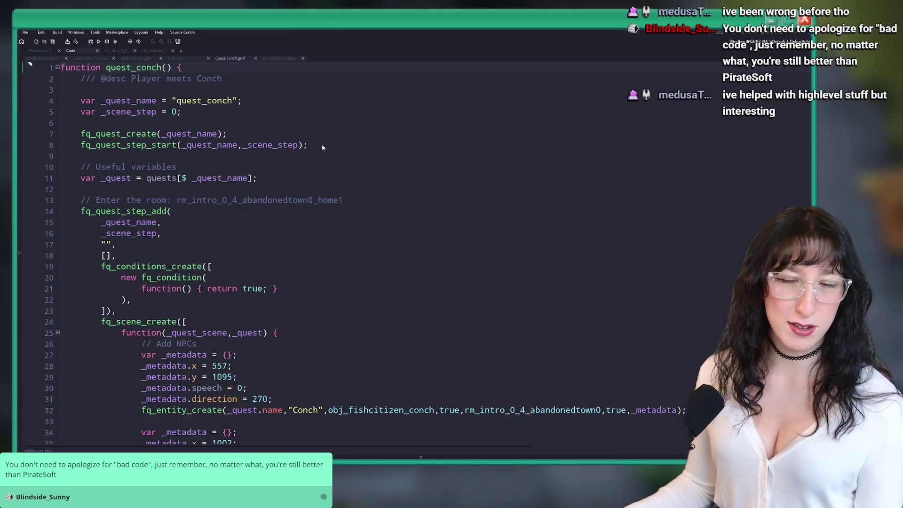
Read down through quest_conch to its Talk to Conch step.
{"action": "scroll", "coordinate": [360, 107], "scroll_direction": "down", "scroll_amount": 6}
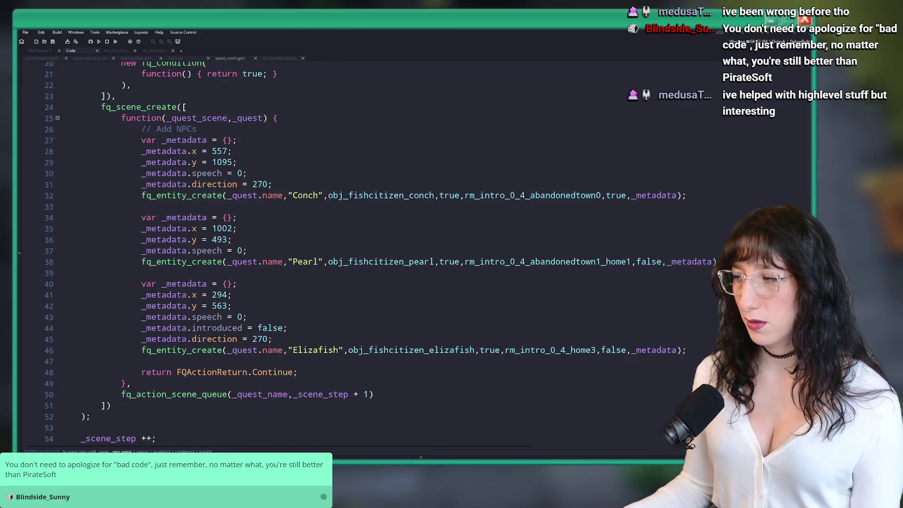
{"action": "scroll", "coordinate": [383, 198], "scroll_direction": "down", "scroll_amount": 12}
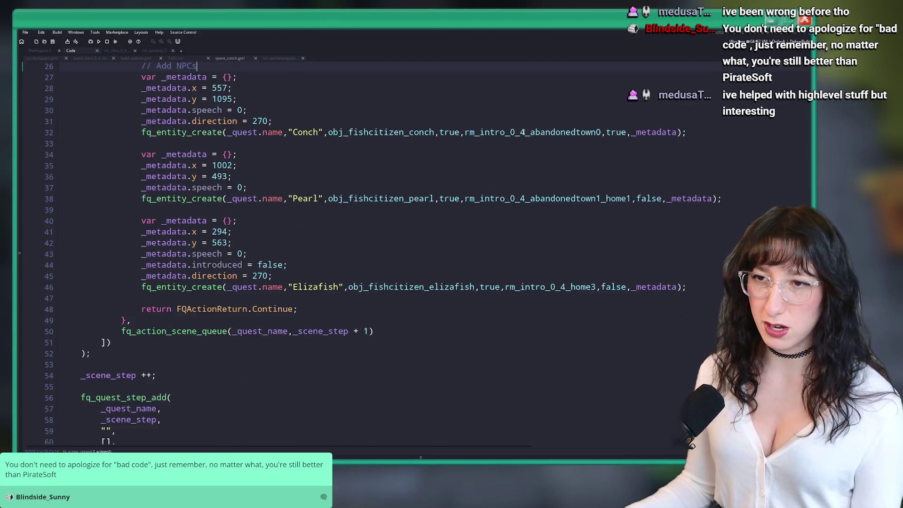
{"action": "scroll", "coordinate": [384, 198], "scroll_direction": "up", "scroll_amount": 2}
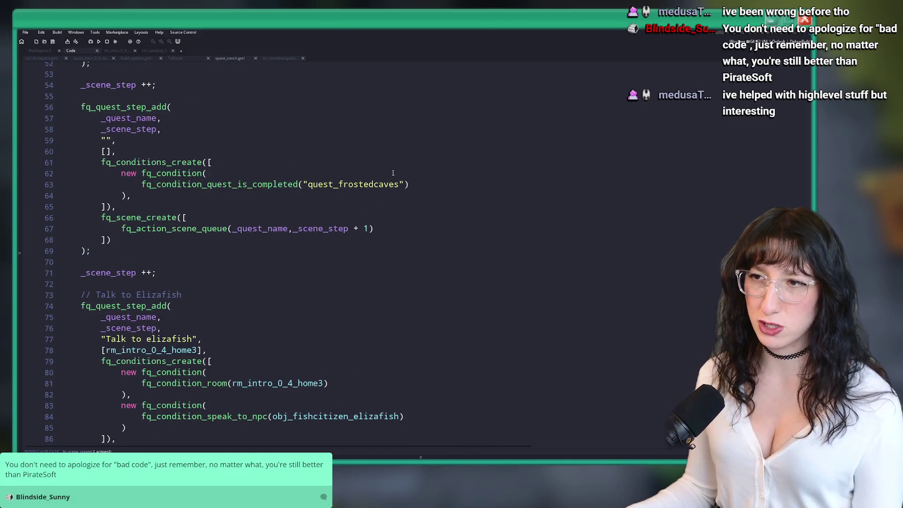
{"action": "scroll", "coordinate": [268, 168], "scroll_direction": "down", "scroll_amount": 12}
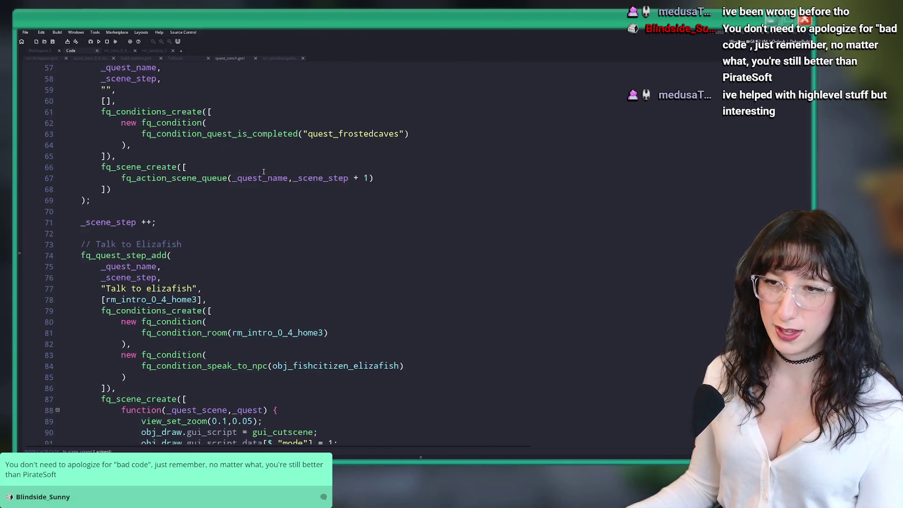
{"action": "scroll", "coordinate": [274, 224], "scroll_direction": "down", "scroll_amount": 16}
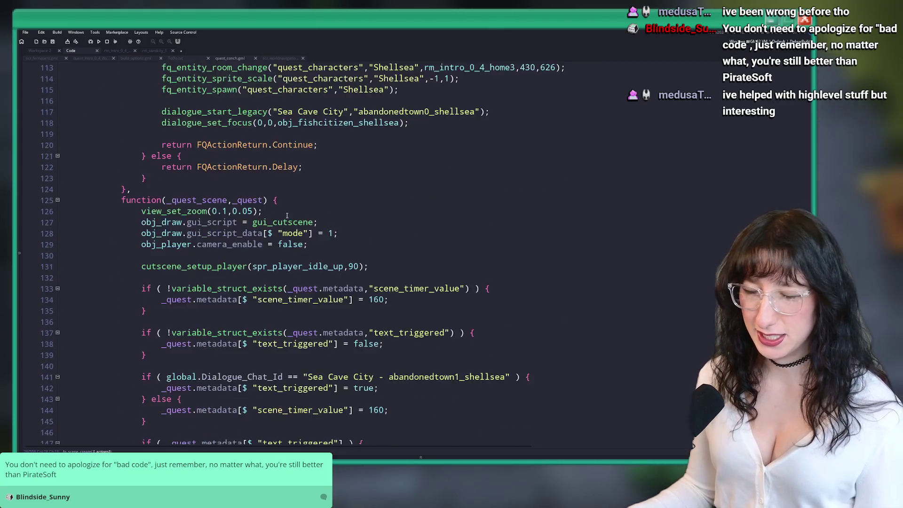
{"action": "scroll", "coordinate": [348, 184], "scroll_direction": "down", "scroll_amount": 20}
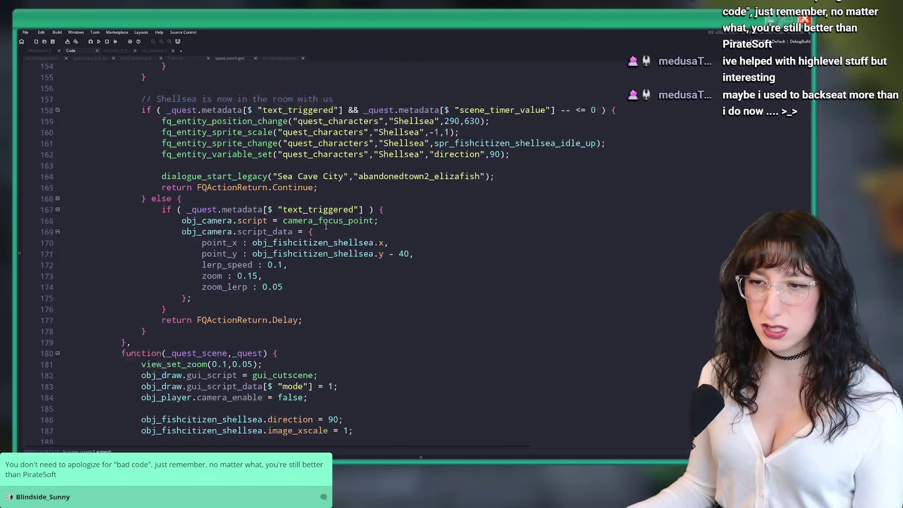
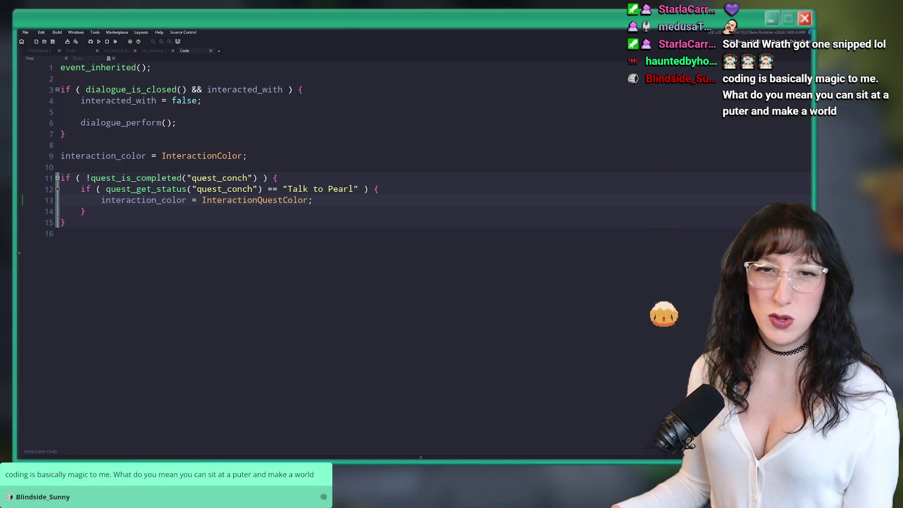
Delete the if ( !quest_is_completed("quest_conch") ) line from the quest colour code.
{"action": "left_click", "coordinate": [245, 130]}
{"action": "left_click", "coordinate": [246, 123]}
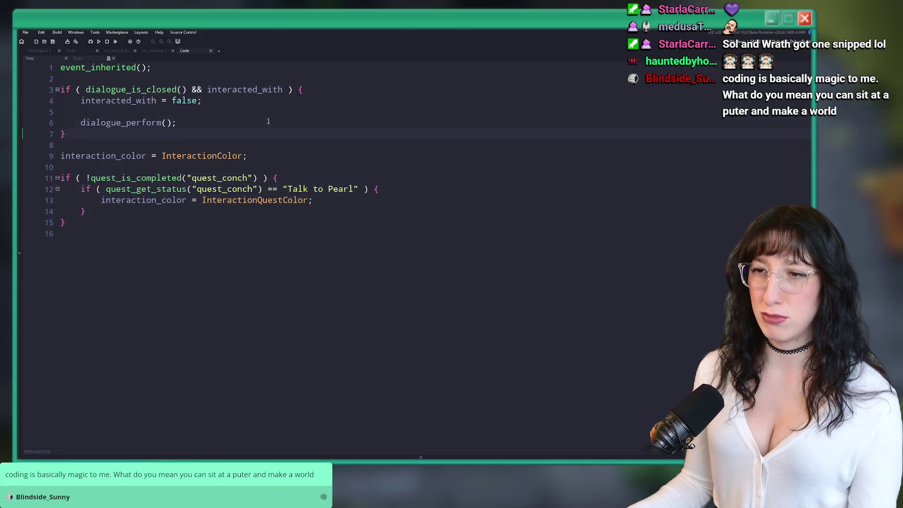
{"action": "key", "text": "F5"}
{"action": "left_click", "coordinate": [227, 188]}
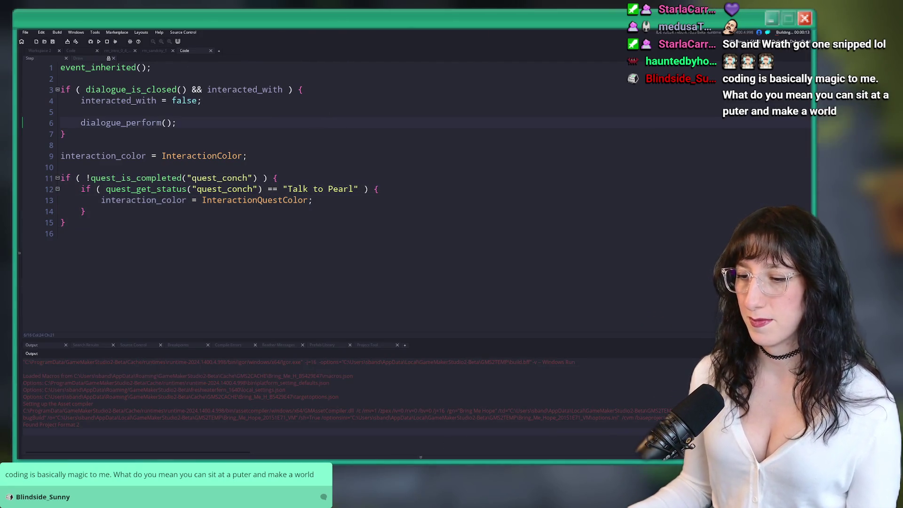
{"action": "key", "text": "super"}
{"action": "key", "text": "Escape"}
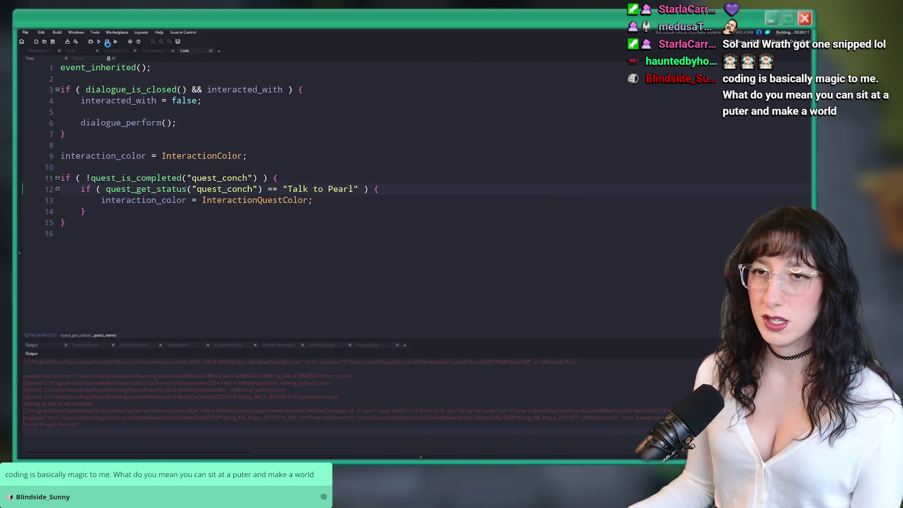
{"action": "left_click", "coordinate": [262, 178]}
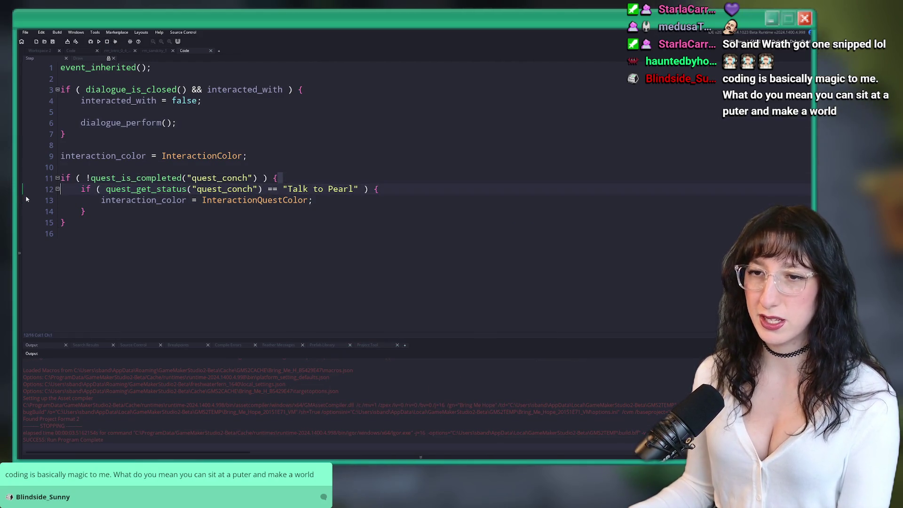
{"action": "key", "text": "shift+Home"}
{"action": "key", "text": "BackSpace"}
Unindent the Talk to Pearl block, remove the leftover closing brace, and rebuild with F5.
{"action": "left_click", "coordinate": [131, 225]}
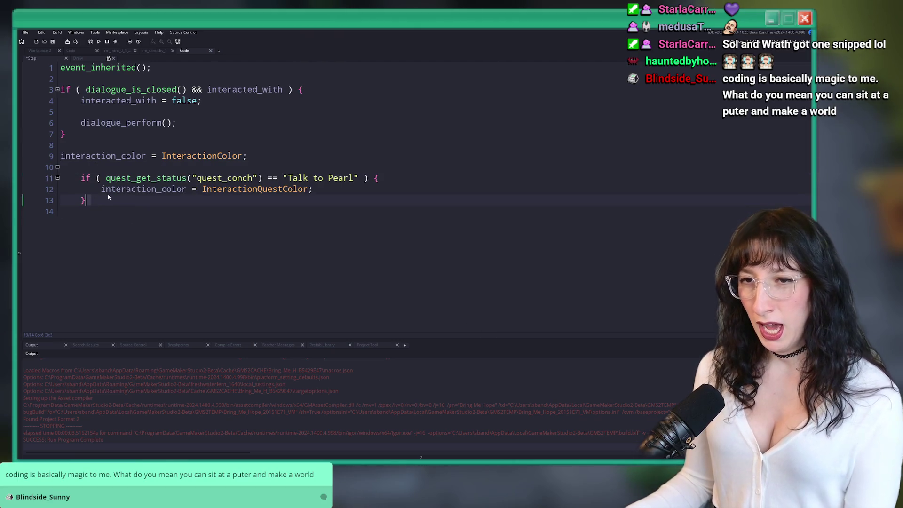
{"action": "left_click_drag", "start_coordinate": [87, 199], "coordinate": [60, 178]}
{"action": "key", "text": "shift+Tab"}
{"action": "left_click", "coordinate": [95, 213]}
{"action": "key", "text": "BackSpace"}
{"action": "key", "text": "BackSpace"}
{"action": "key", "text": "F5"}
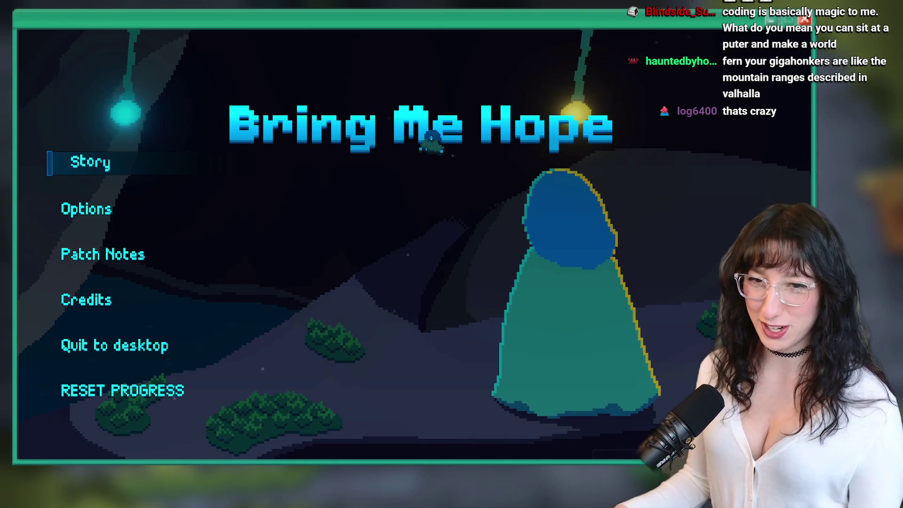
Start Story from the title menu and walk through Abandoned Town, checking the map twice.
{"action": "left_click", "coordinate": [135, 171]}
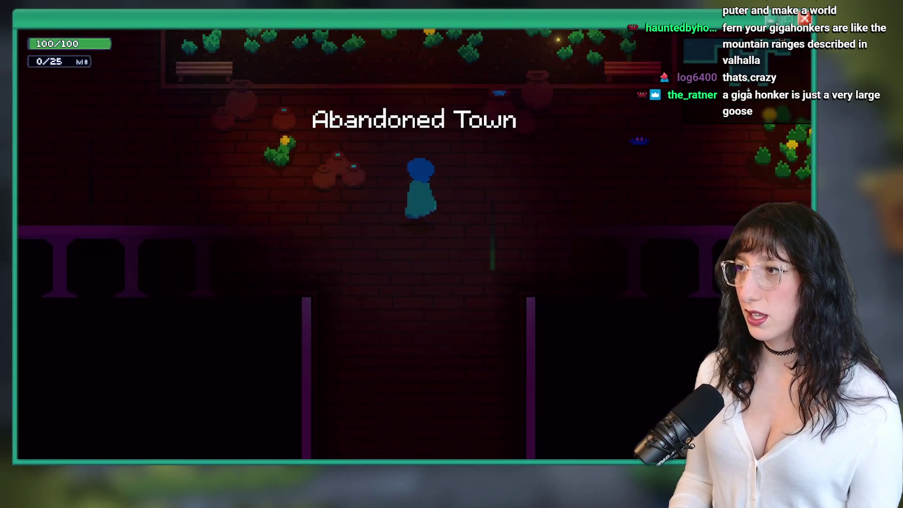
{"action": "key", "text": "m"}
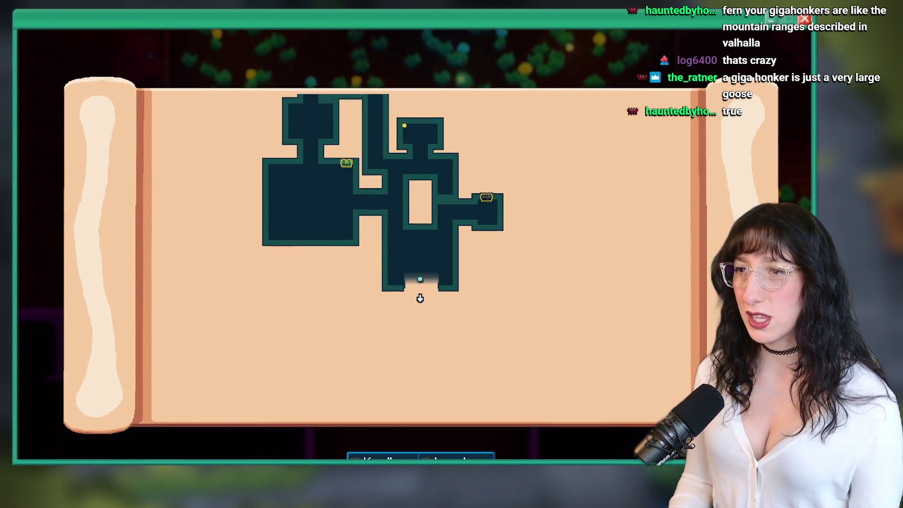
{"action": "key", "text": "m"}
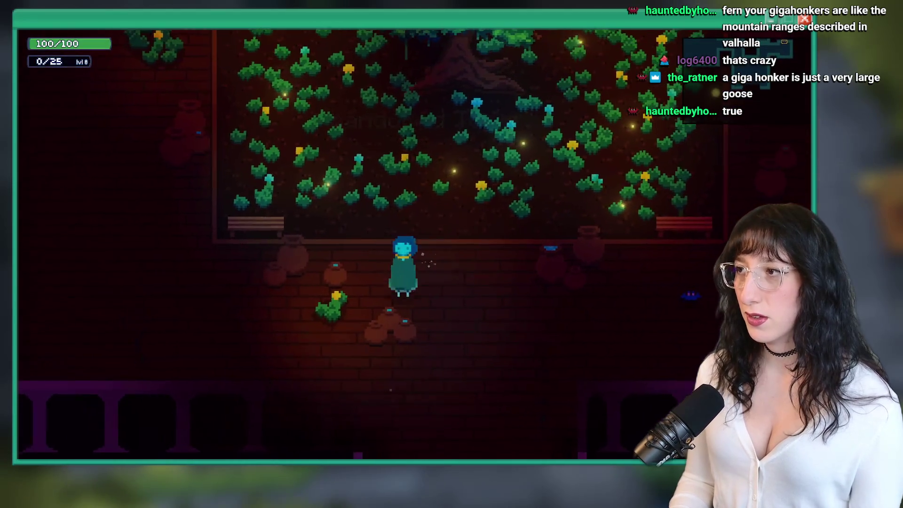
{"action": "key", "text": "w"}
{"action": "key", "text": "s"}
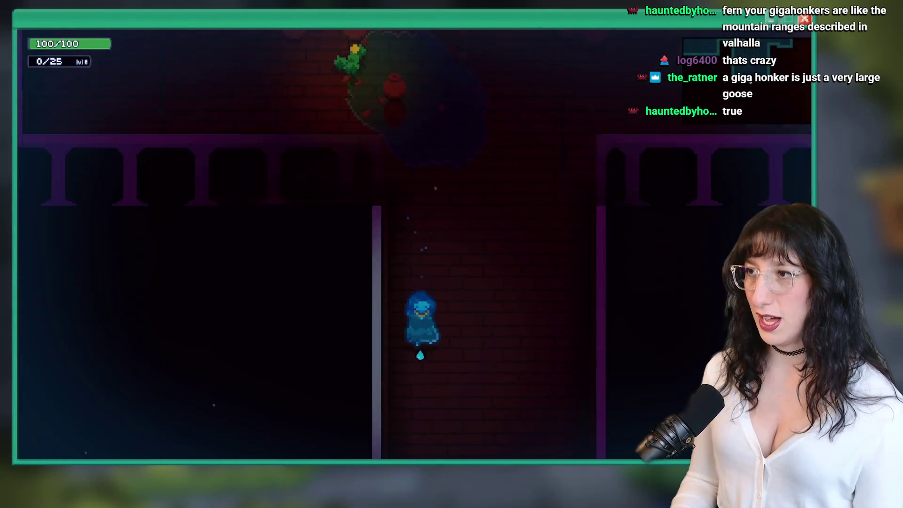
{"action": "key", "text": "s"}
{"action": "key", "text": "m"}
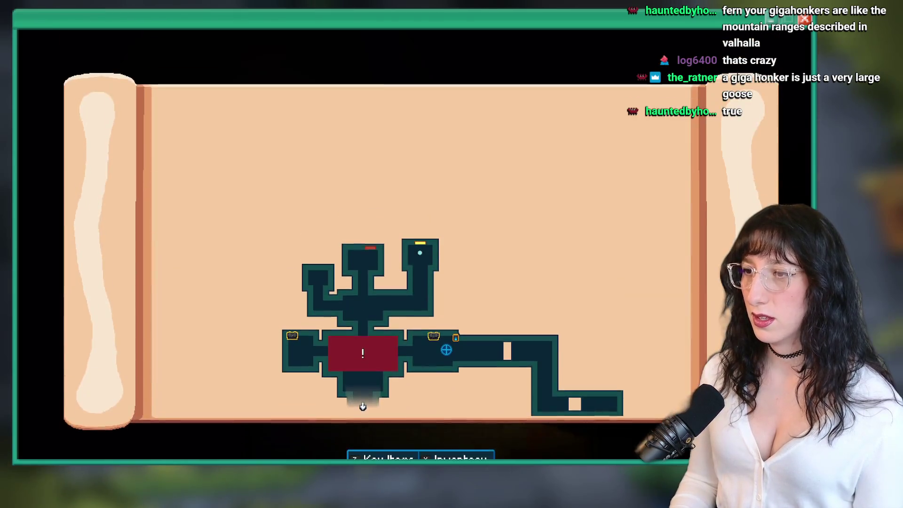
{"action": "key", "text": "m"}
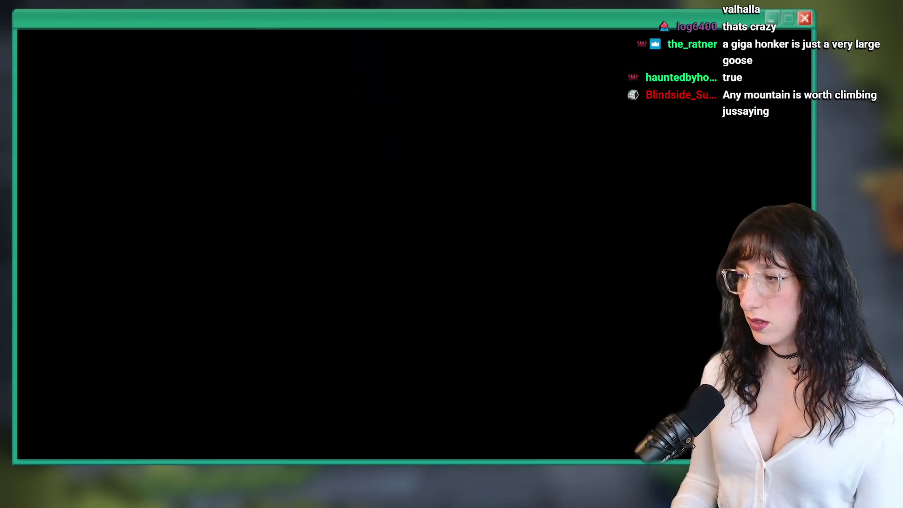
Walk through the brick and blue stone corridors, level up, and confirm each dash ability tip.
{"action": "key", "text": "w"}
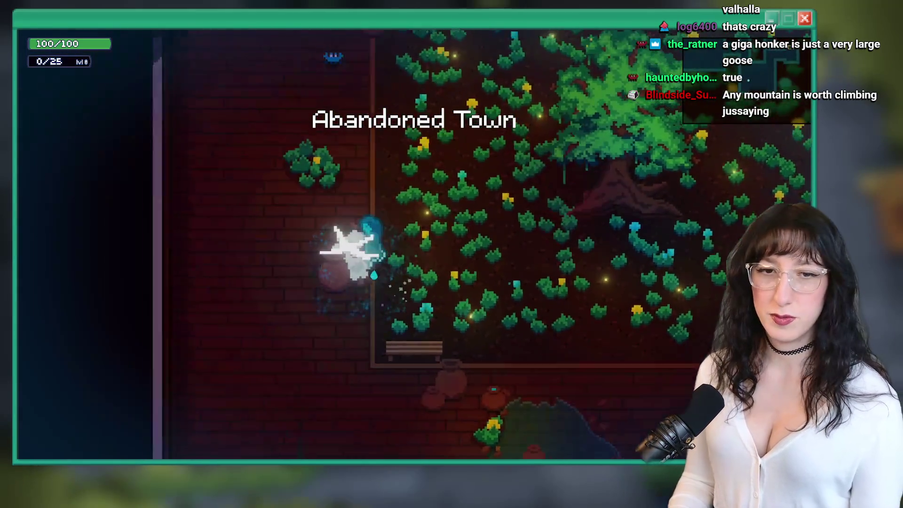
{"action": "key", "text": "w"}
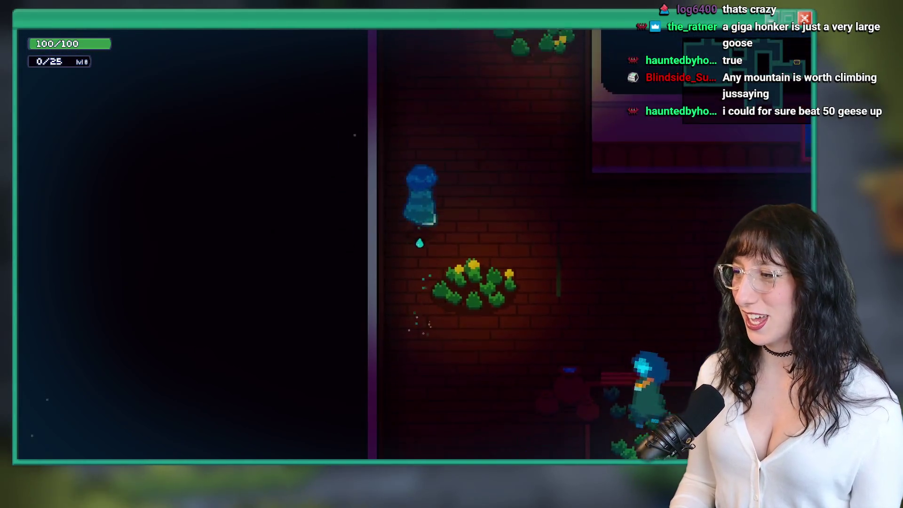
{"action": "key", "text": "a"}
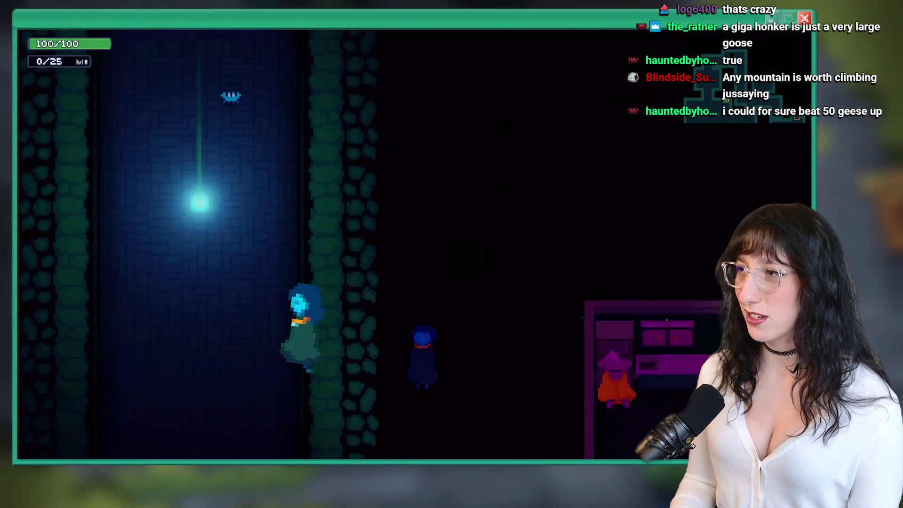
{"action": "key", "text": "d"}
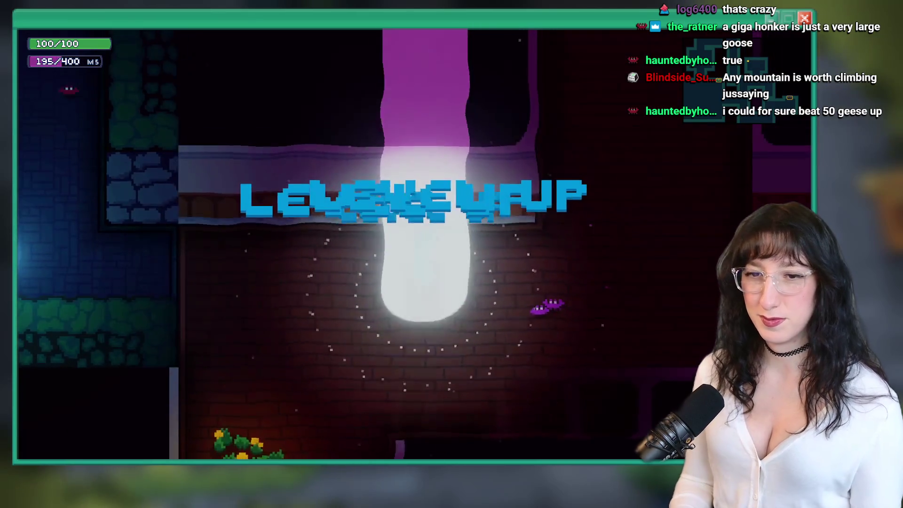
{"action": "key", "text": "d"}
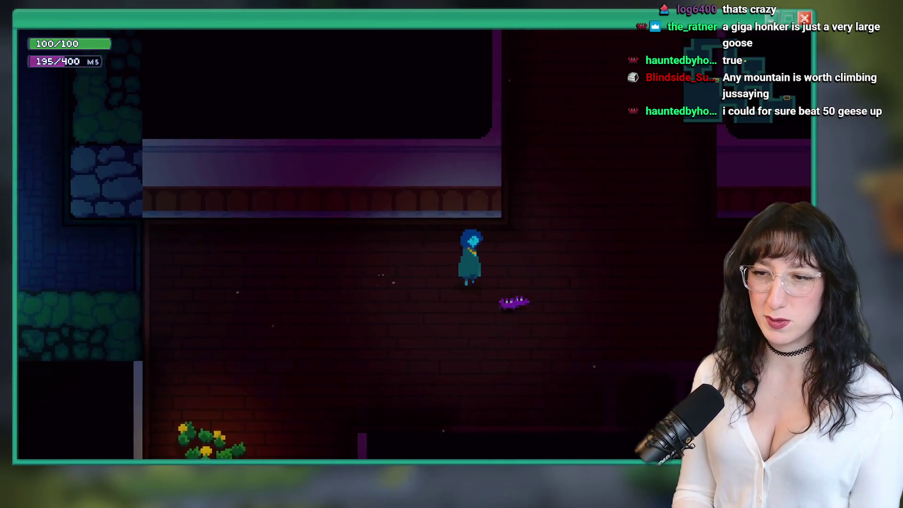
{"action": "key", "text": "space"}
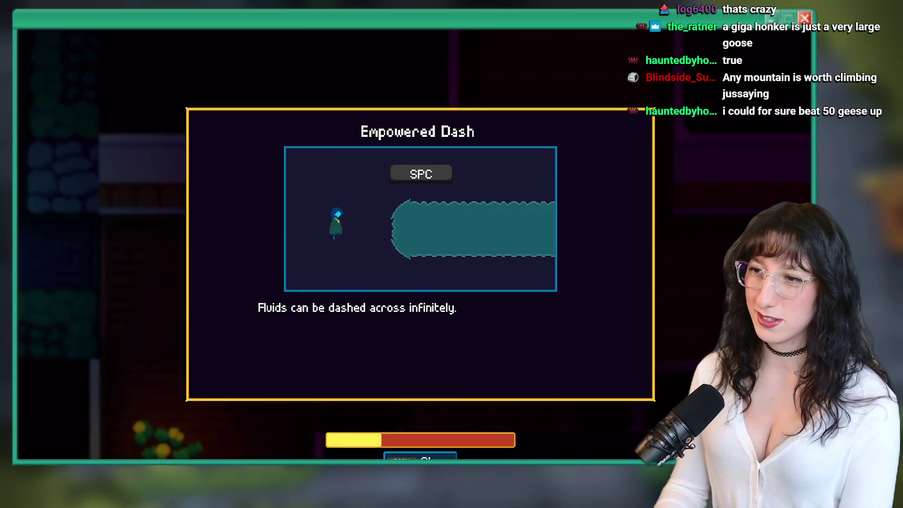
{"action": "key", "text": "space"}
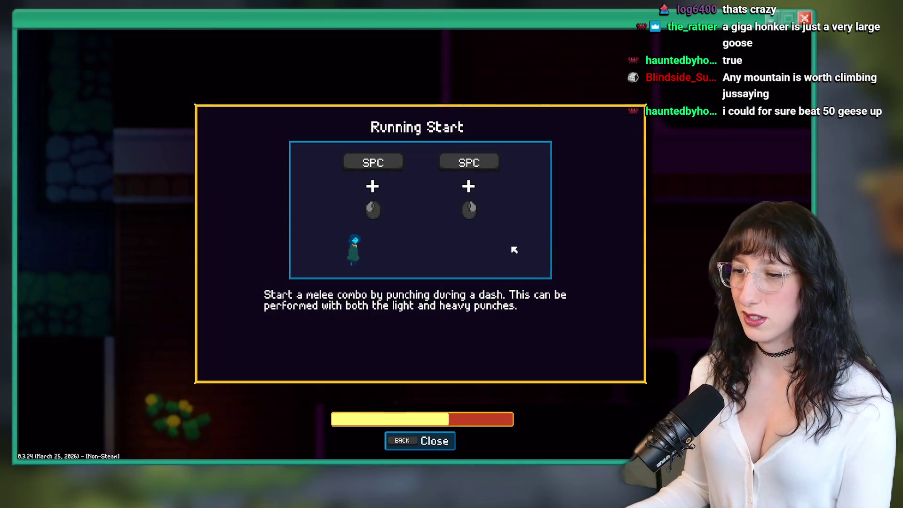
{"action": "key", "text": "space"}
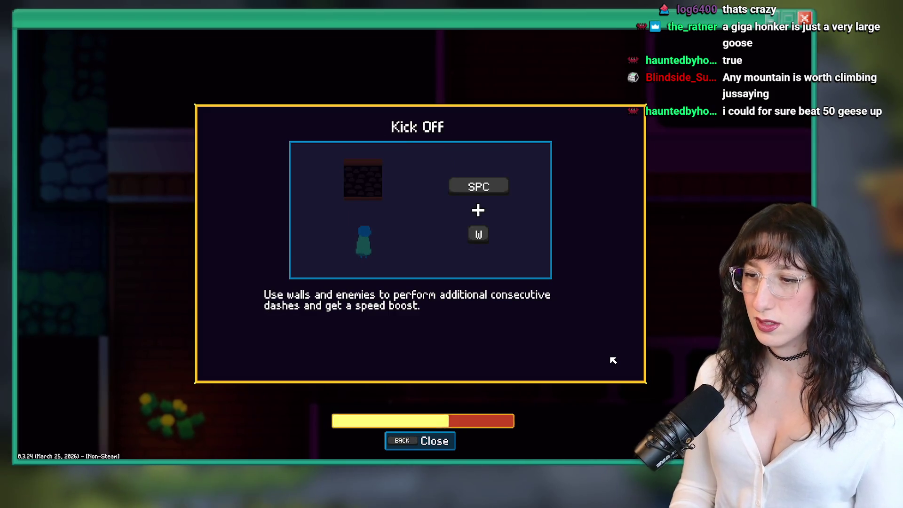
{"action": "key", "text": "space"}
{"action": "key", "text": "w"}
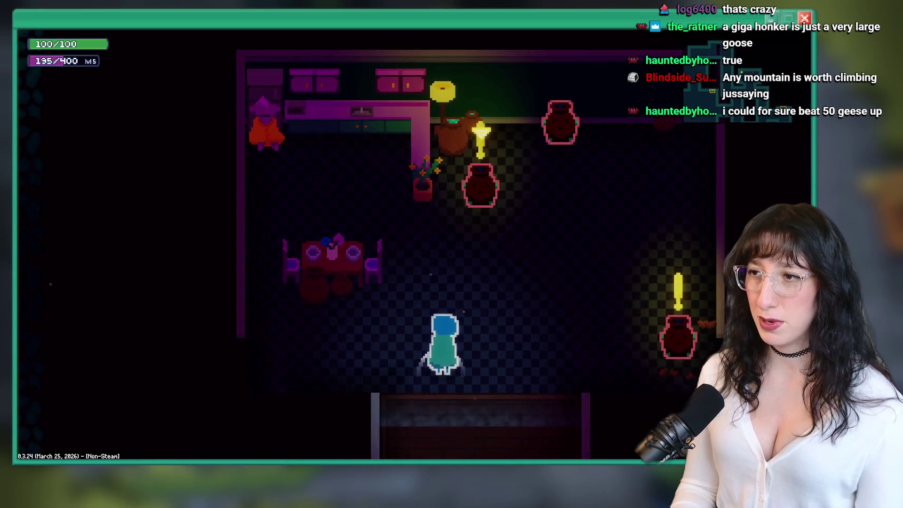
Dash past the house enemies, finish the resident's dialogue, and Alt+Tab back toward GameMaker.
{"action": "key", "text": "a"}
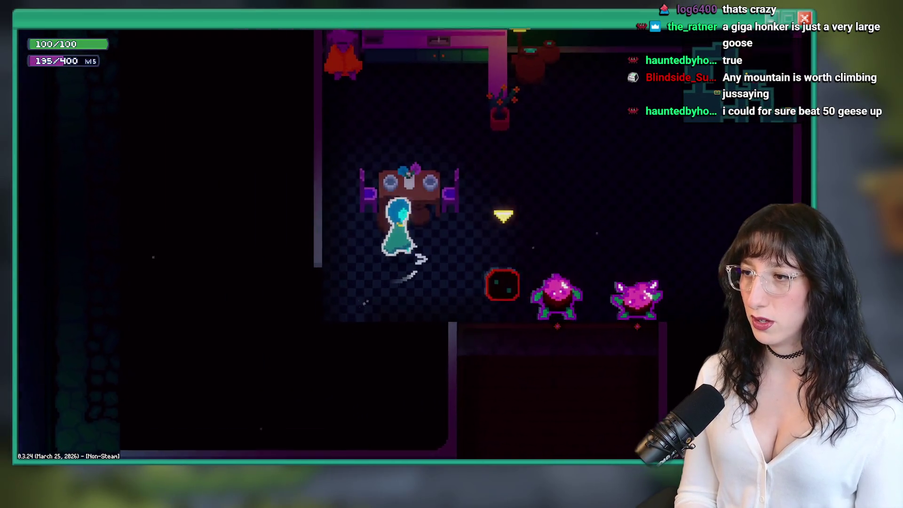
{"action": "key", "text": "d"}
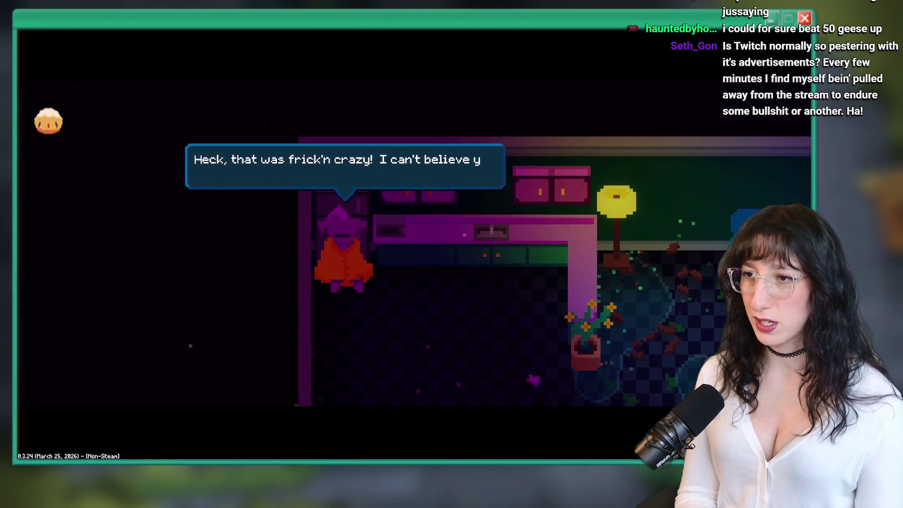
{"action": "key", "text": "Return"}
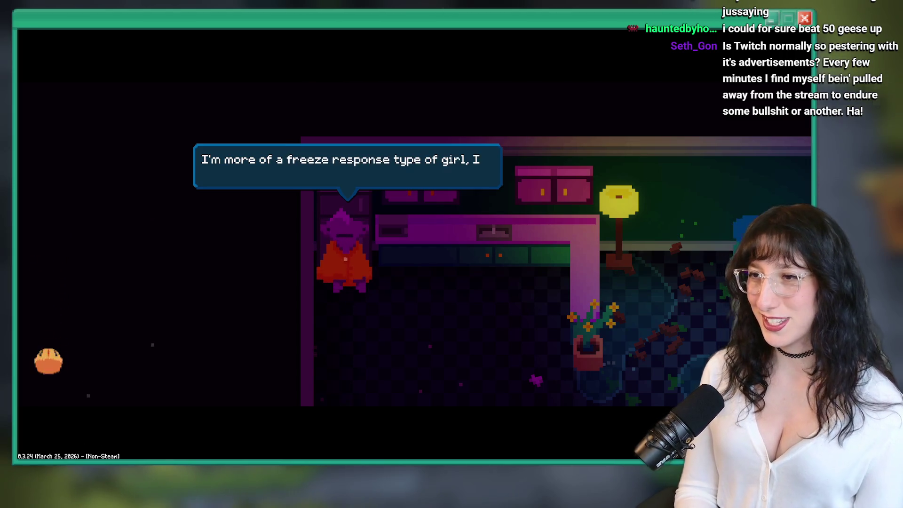
{"action": "key", "text": "Return"}
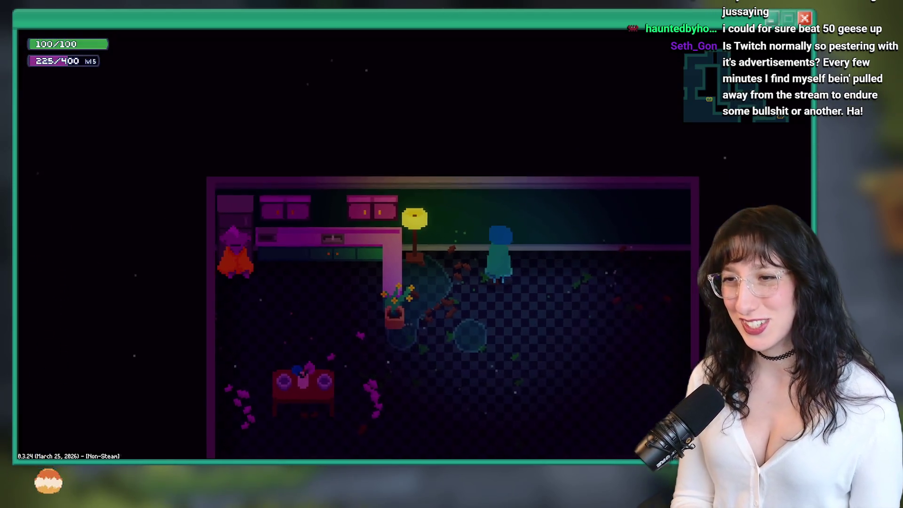
{"action": "key", "text": "a"}
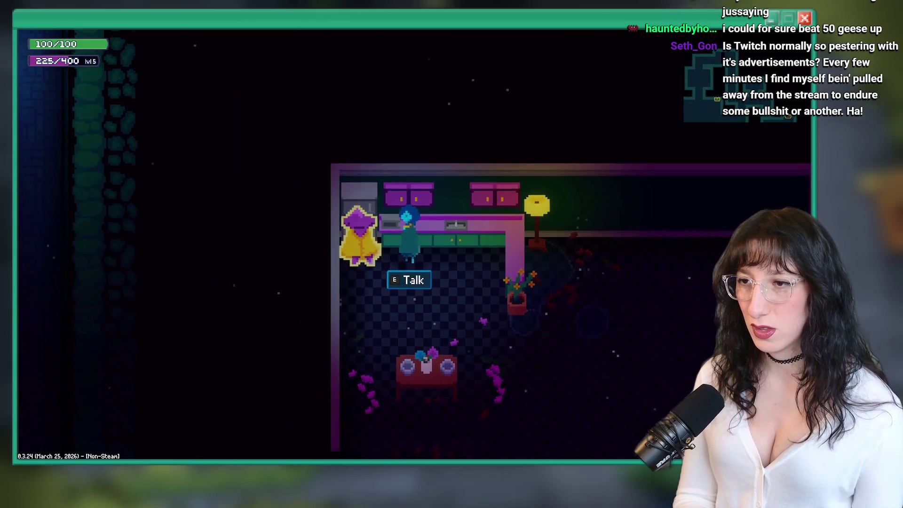
{"action": "key", "text": "s"}
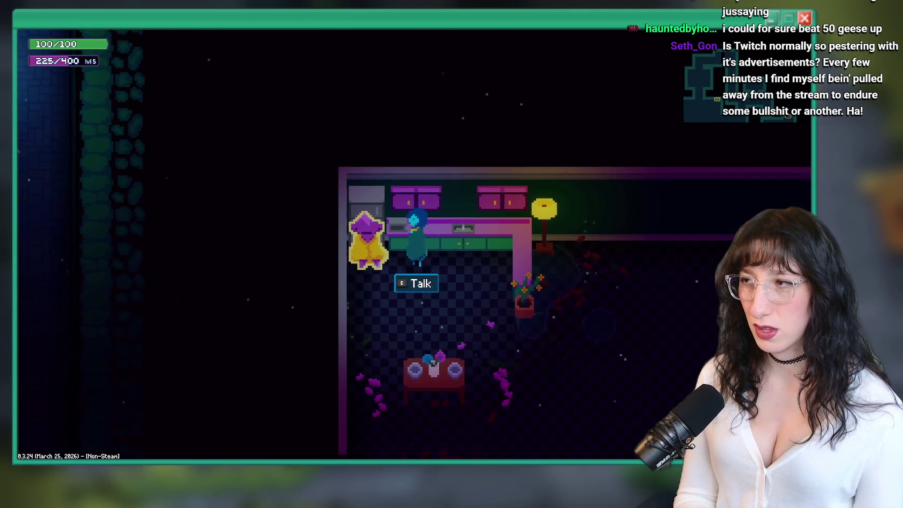
{"action": "key", "text": "d"}
{"action": "key", "text": "alt+Tab"}
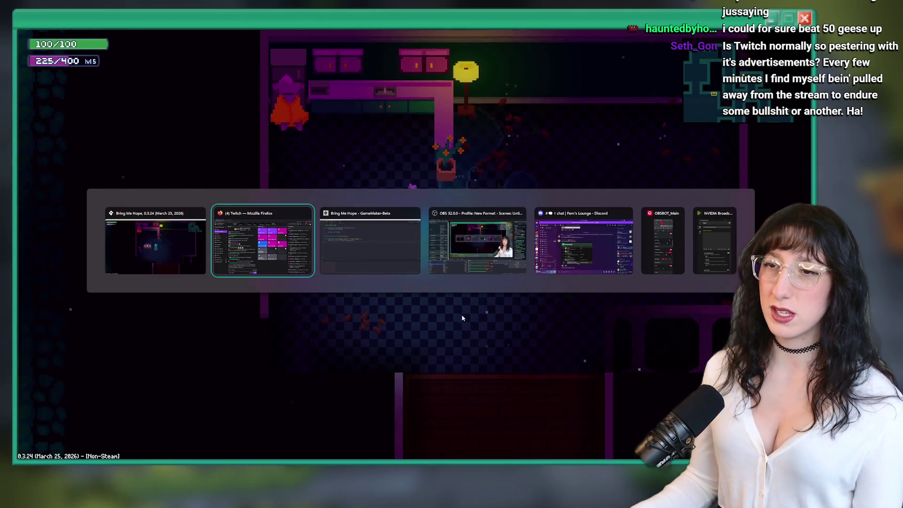
Open obj_fishcitizen_pearl's User Event 0 code and expand it to full size.
{"action": "key", "text": "Tab"}
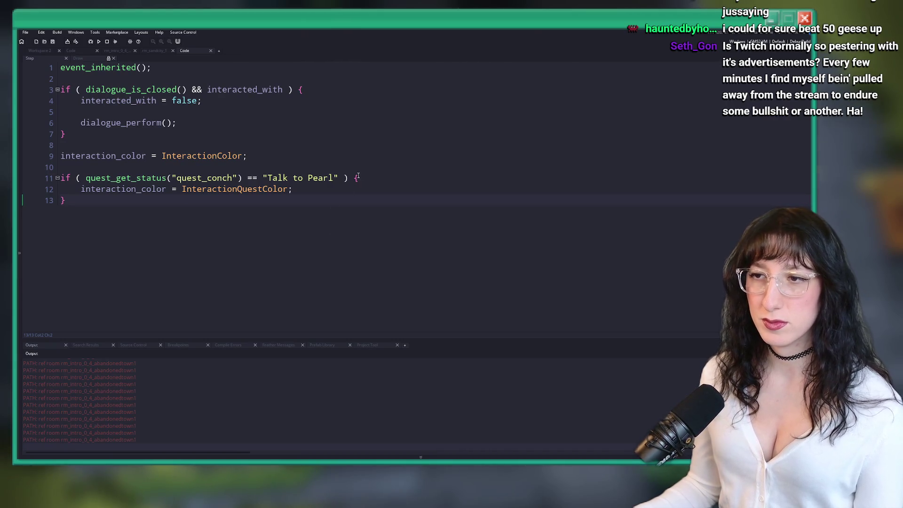
{"action": "left_click_drag", "start_coordinate": [266, 177], "coordinate": [262, 177]}
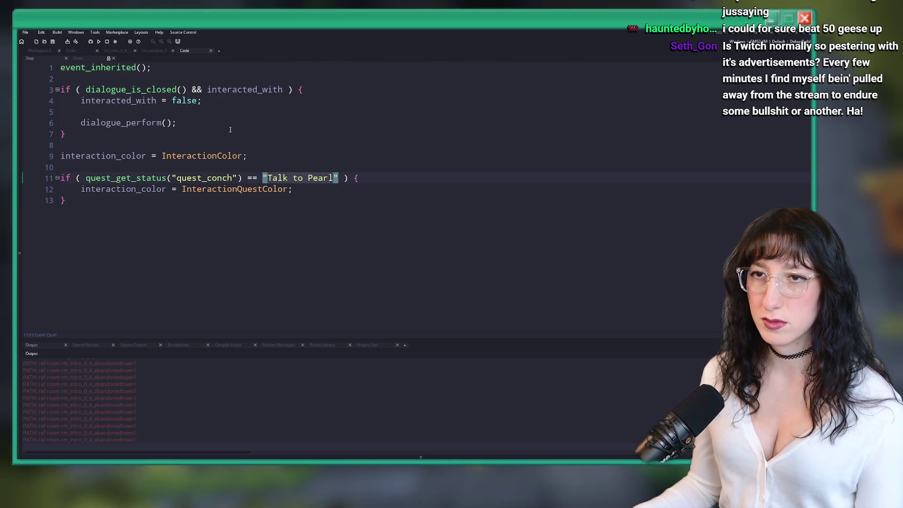
{"action": "left_click", "coordinate": [47, 51]}
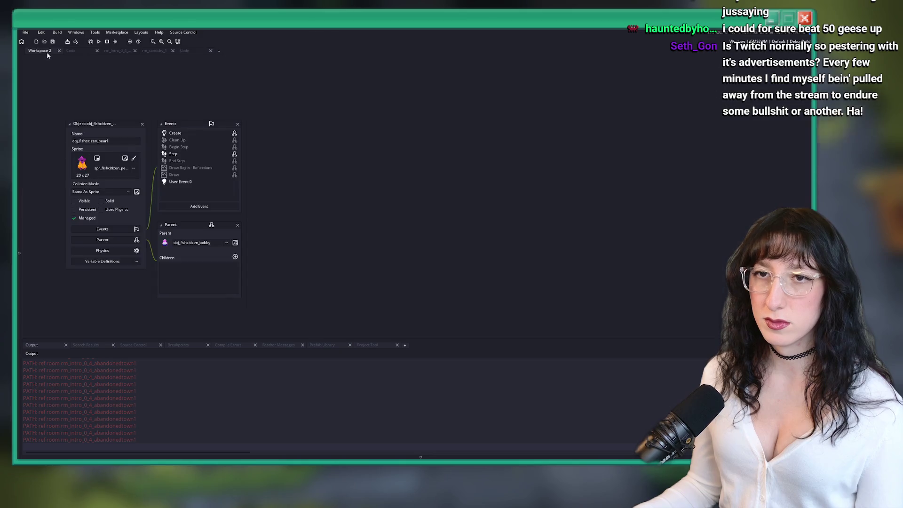
{"action": "double_click", "coordinate": [204, 183]}
{"action": "left_click", "coordinate": [526, 125]}
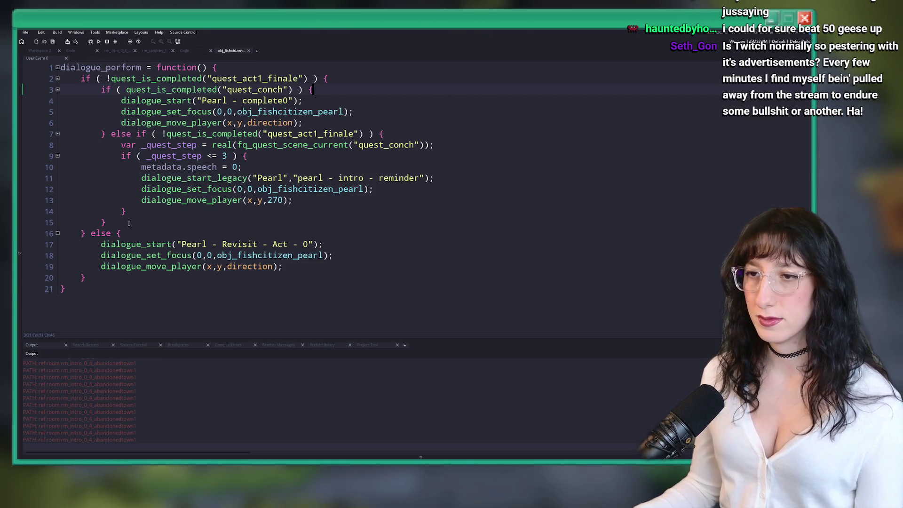
Review the quest_act1_finale else-if branch and select the _quest_step <= 3 condition.
{"action": "left_click", "coordinate": [107, 134]}
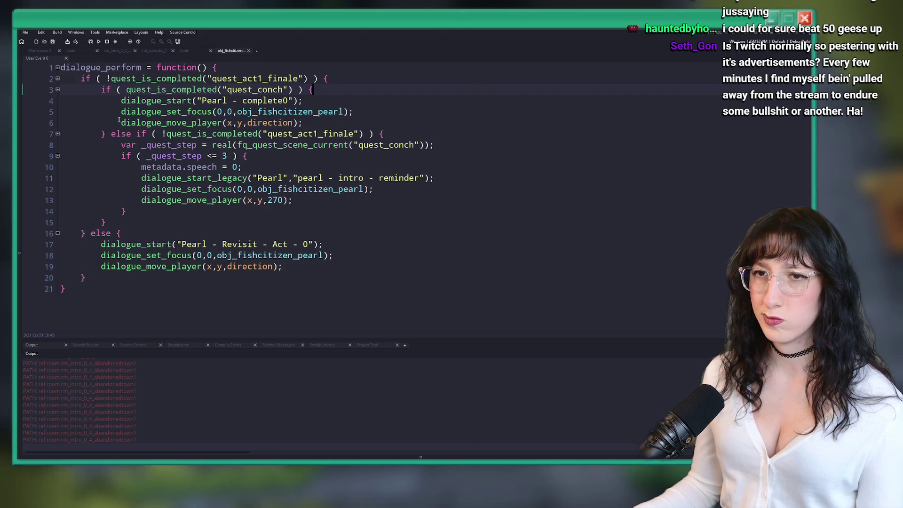
{"action": "left_click", "coordinate": [360, 134]}
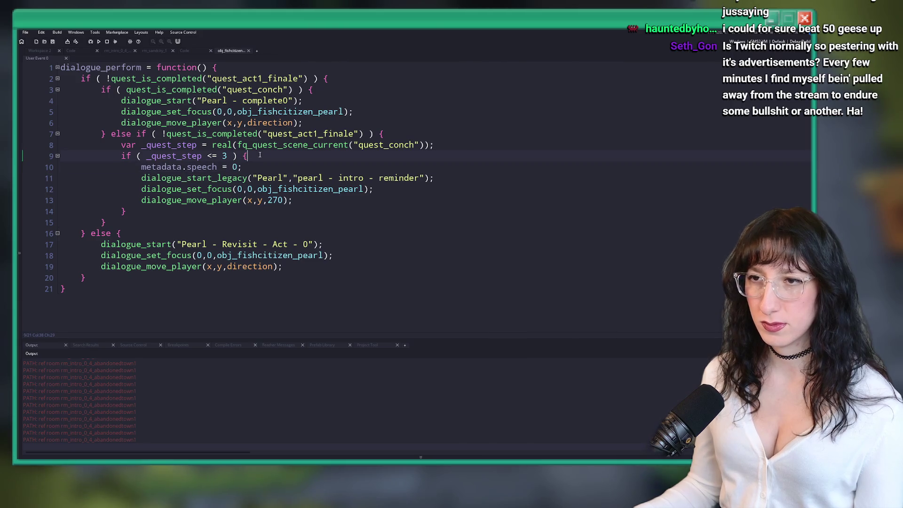
{"action": "left_click", "coordinate": [402, 190]}
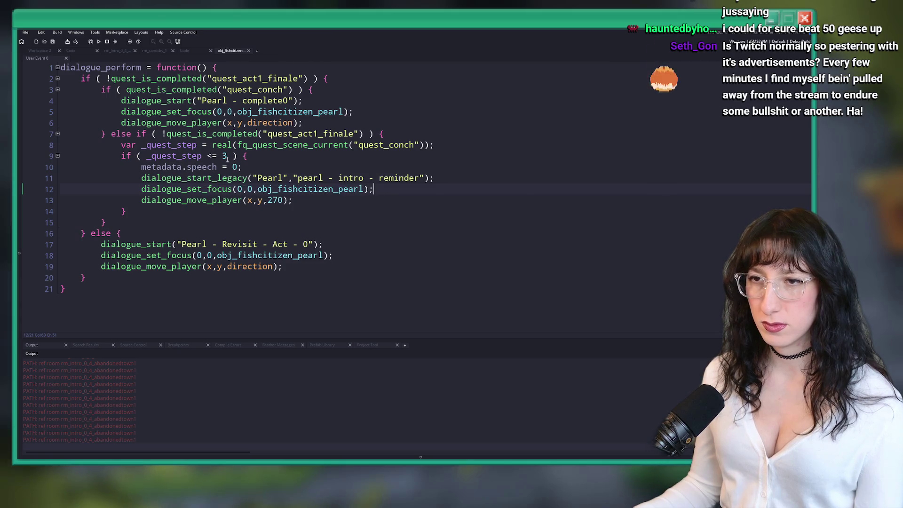
{"action": "left_click_drag", "start_coordinate": [228, 155], "coordinate": [146, 156]}
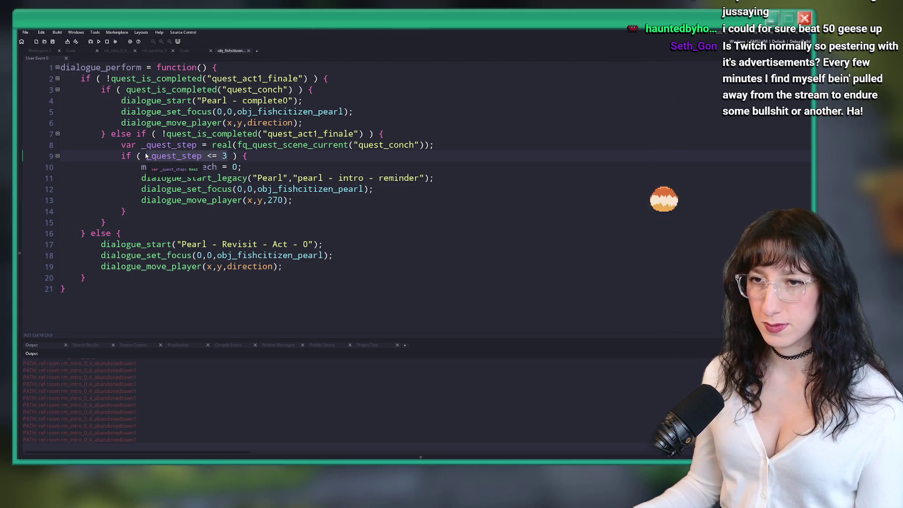
Replace _quest_step <= 3 with quest_get_status("quest_conch") == "Talk to Pearl" and delete the _quest_step line.
{"action": "type", "text": "quest_get_status("}
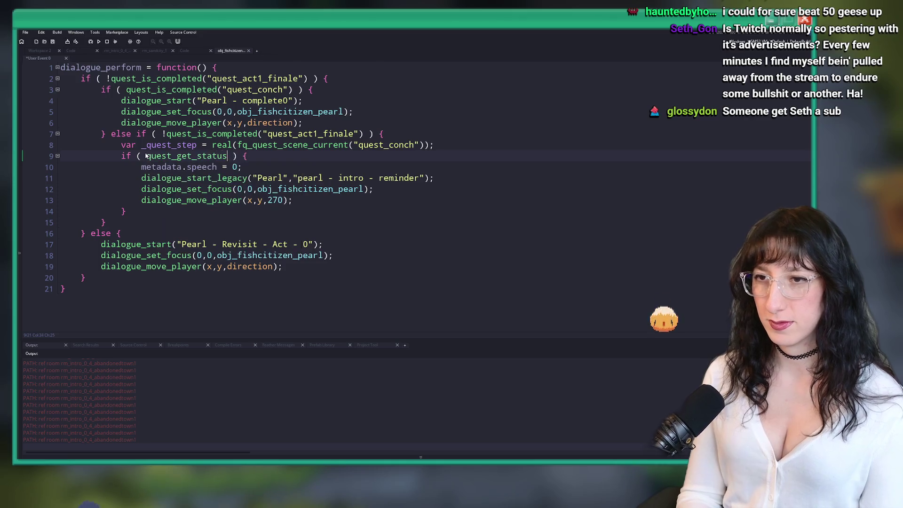
{"action": "type", "text": "\"quest_conch"}
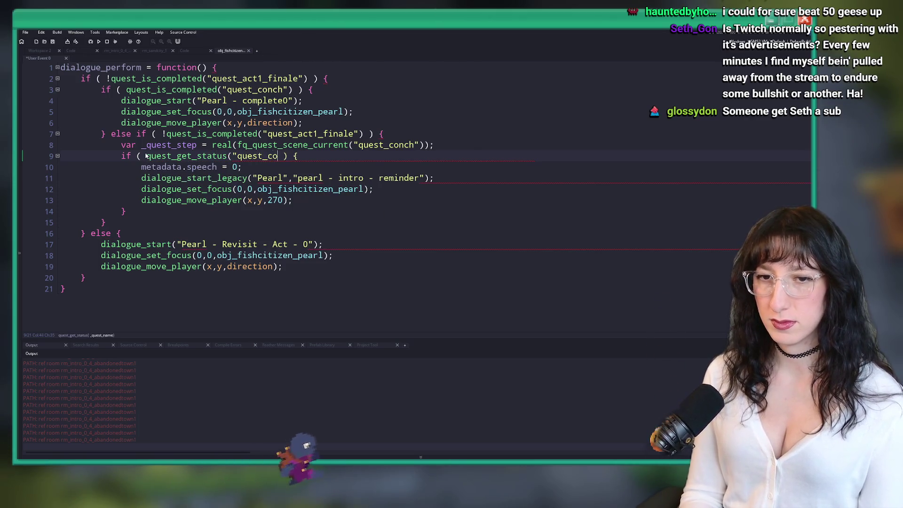
{"action": "type", "text": "\") == \"Talk to Pearl\""}
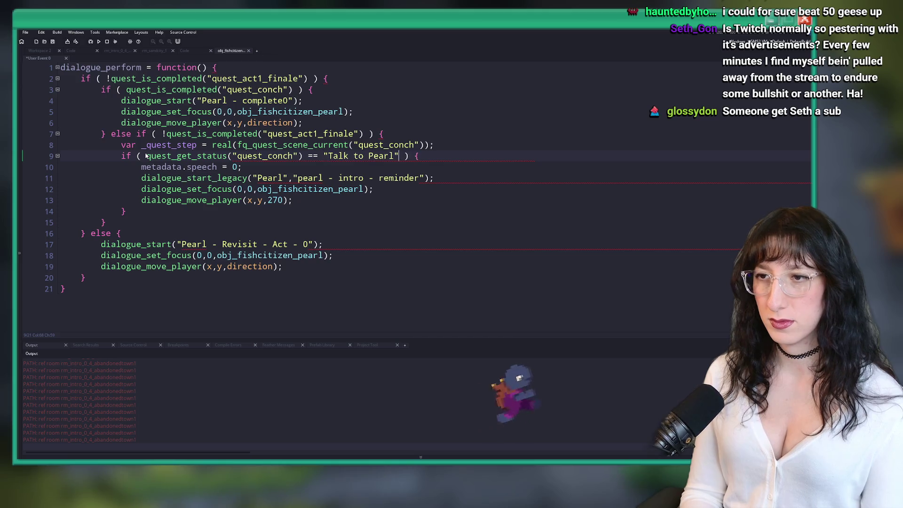
{"action": "key", "text": "shift+Up"}
{"action": "key", "text": "BackSpace"}
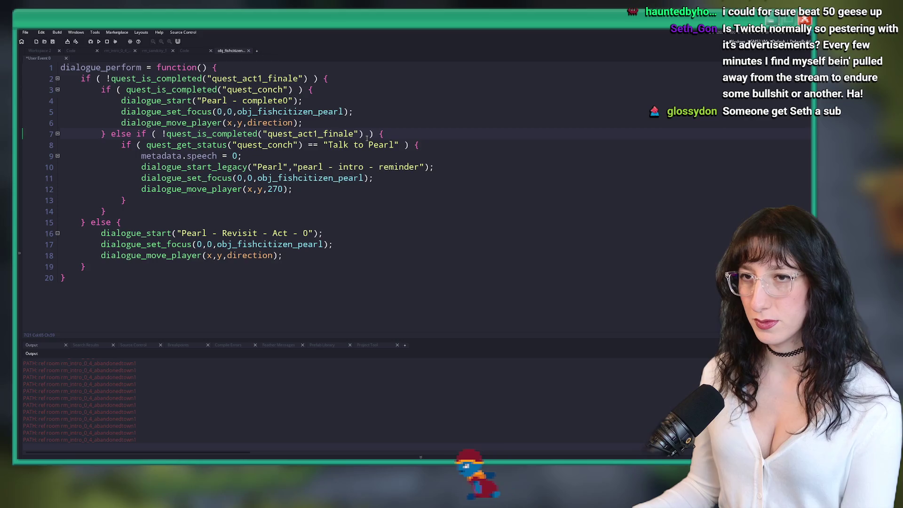
{"action": "left_click", "coordinate": [323, 78]}
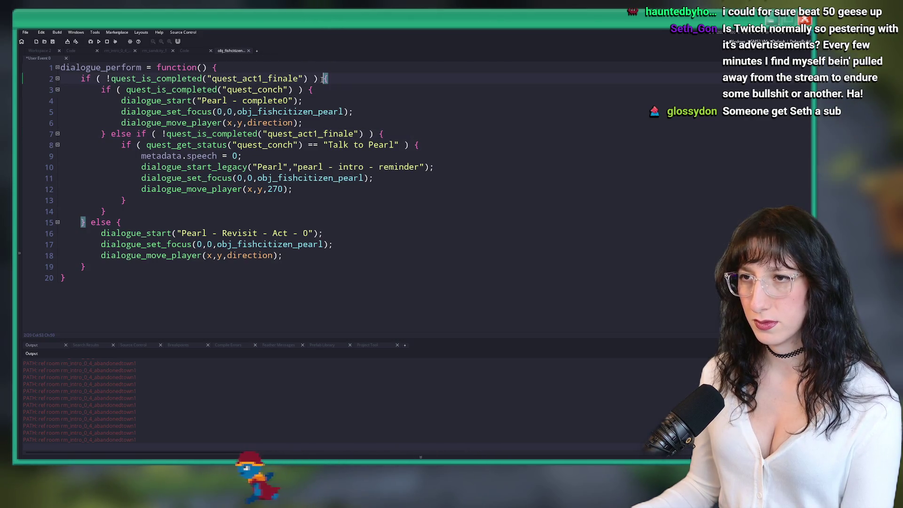
{"action": "left_click", "coordinate": [367, 133]}
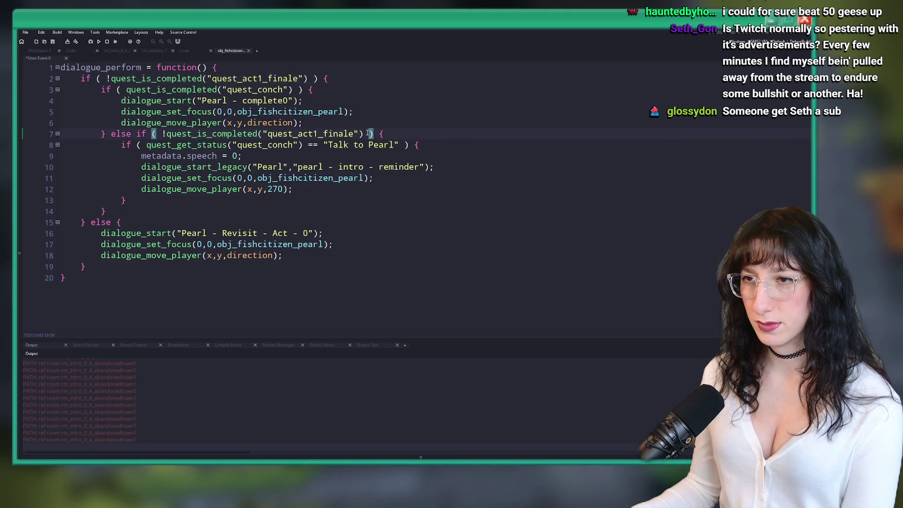
Merge the status check into the else-if, delete the nested if and stray brace, and unindent the body.
{"action": "mouse_move", "coordinate": [422, 143]}
{"action": "left_mouse_down"}
{"action": "mouse_move", "coordinate": [120, 148]}
{"action": "mouse_move", "coordinate": [384, 133]}
{"action": "left_mouse_up"}
{"action": "key", "text": "ctrl+c"}
{"action": "key", "text": "ctrl+v"}
{"action": "left_click", "coordinate": [457, 134]}
{"action": "key", "text": "shift+Down"}
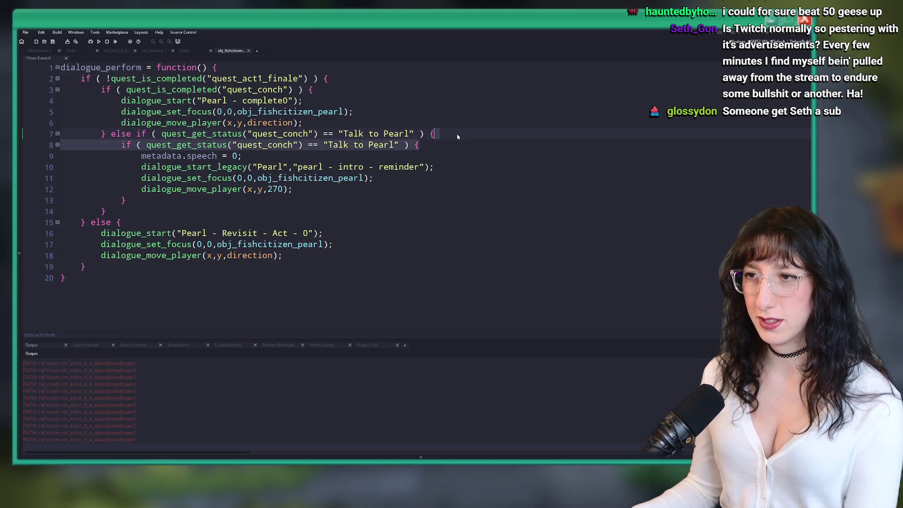
{"action": "key", "text": "Delete"}
{"action": "left_click", "coordinate": [141, 177]}
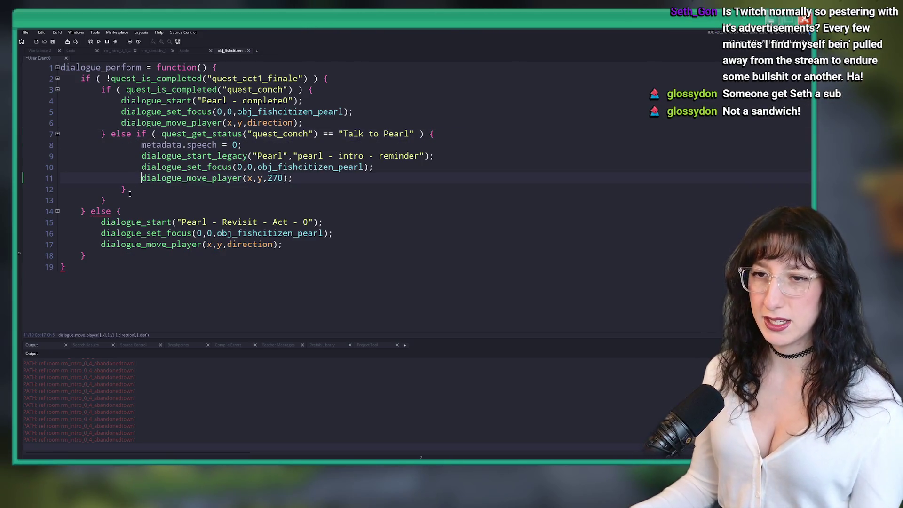
{"action": "key", "text": "shift+Down"}
{"action": "key", "text": "Delete"}
{"action": "mouse_move", "coordinate": [293, 178]}
{"action": "left_mouse_down"}
{"action": "mouse_move", "coordinate": [66, 156]}
{"action": "mouse_move", "coordinate": [179, 147]}
{"action": "left_mouse_up"}
{"action": "key", "text": "shift+Tab"}
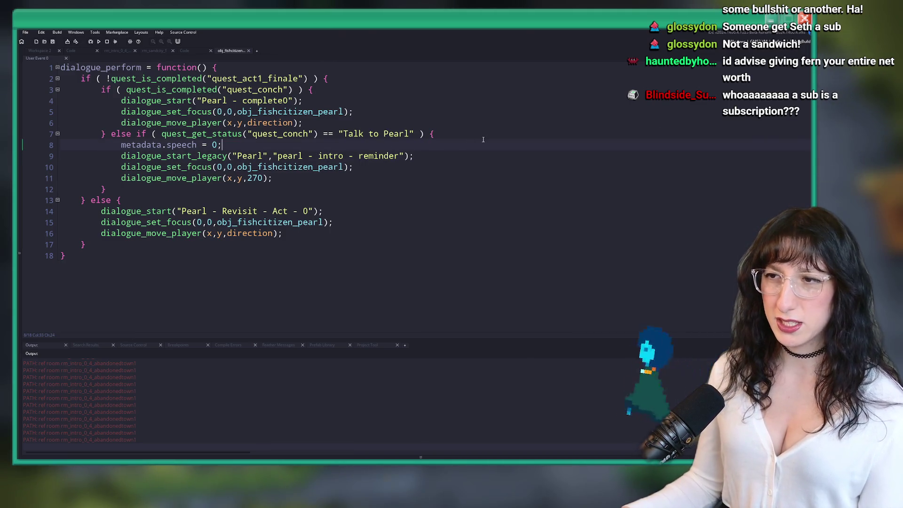
Place the caret at the end of line 7's else-if, then move down to metadata.speech.
{"action": "left_click", "coordinate": [446, 134]}
{"action": "key", "text": "Down"}
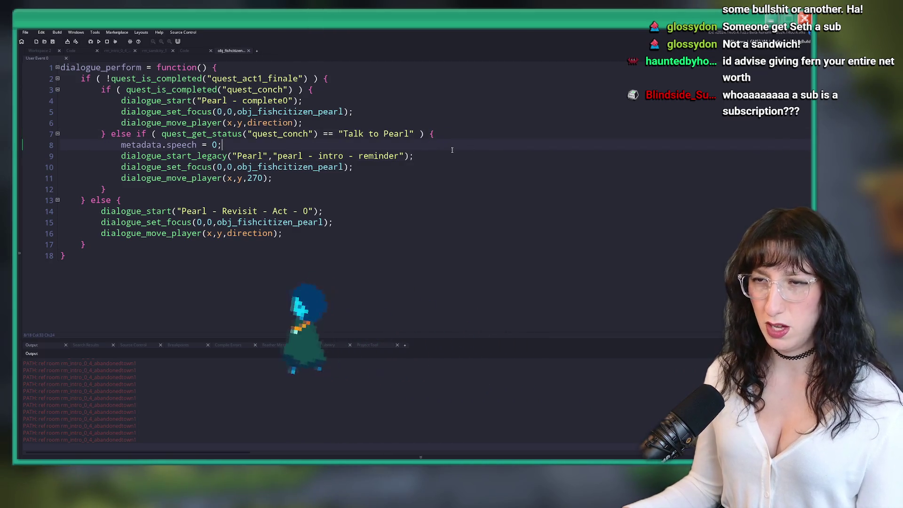
Confirm stopping the running game so the project rebuilds with the updated Pearl code.
{"action": "left_click", "coordinate": [265, 201]}
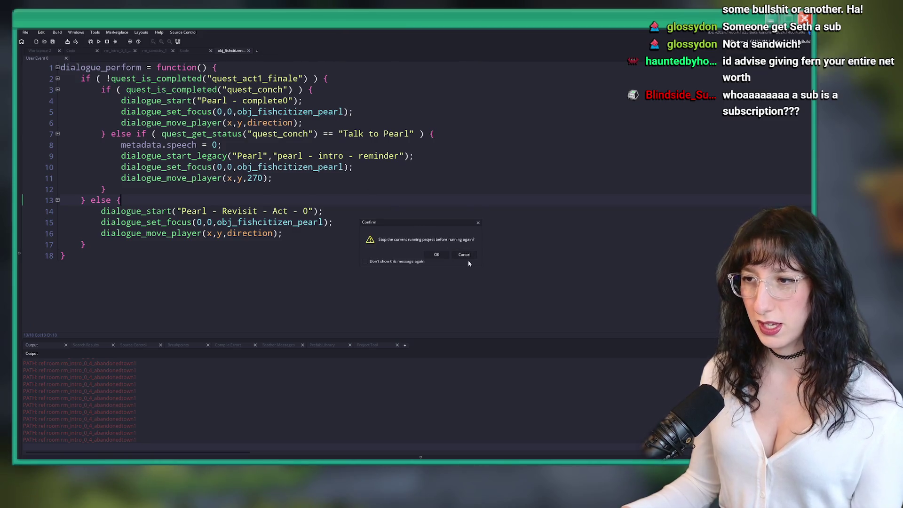
{"action": "left_click", "coordinate": [441, 255]}
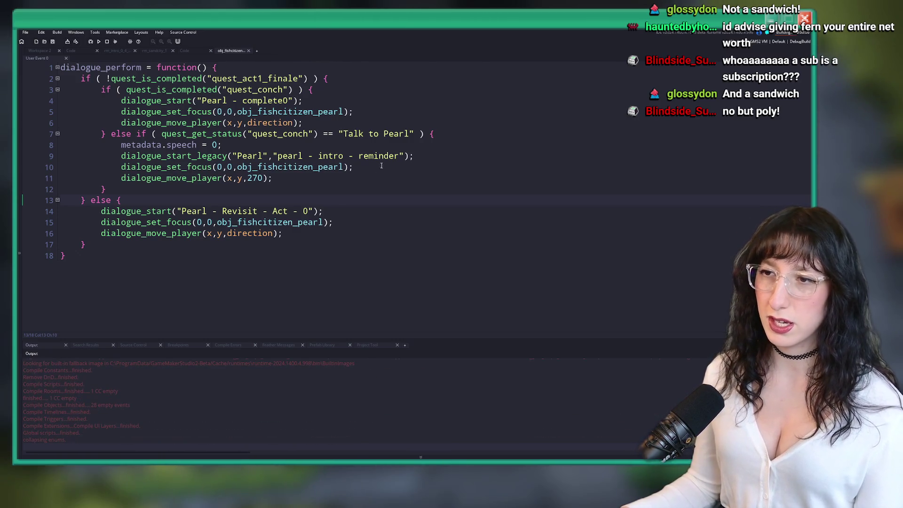
{"action": "left_click", "coordinate": [400, 144]}
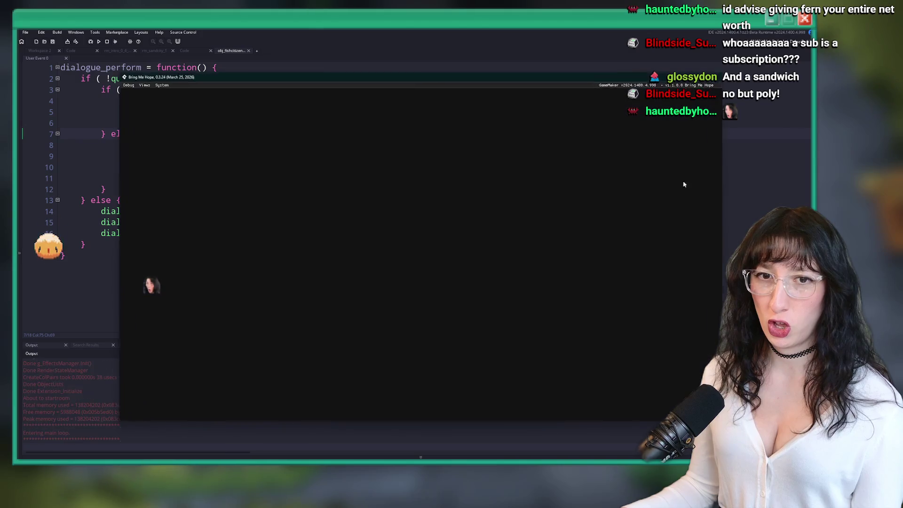
Maximize the game window, start Story, walk into the light beam, and dismiss the Crushing Blow and other skill popups.
{"action": "double_click", "coordinate": [340, 76]}
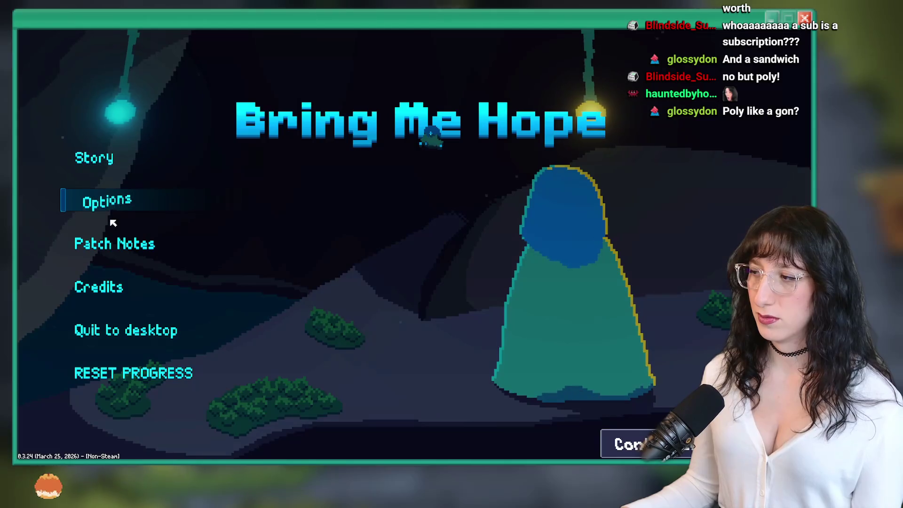
{"action": "left_click", "coordinate": [99, 163]}
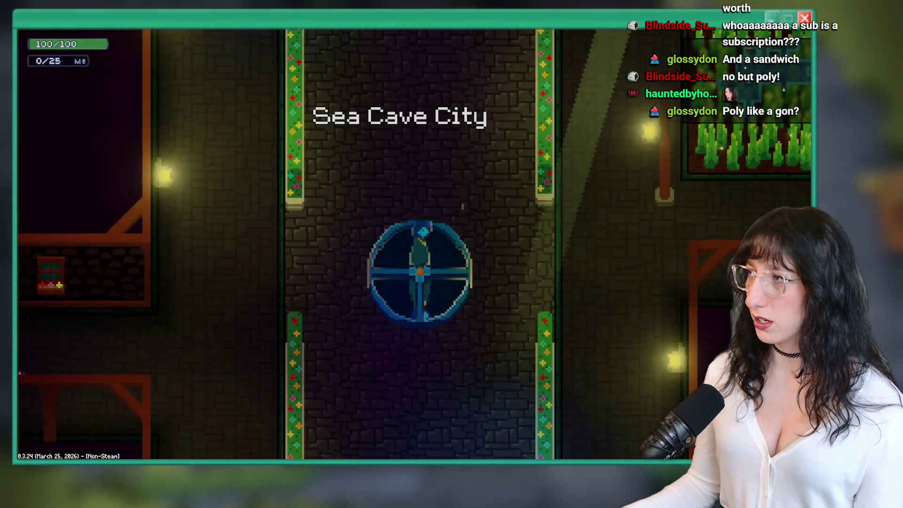
{"action": "key", "text": "d"}
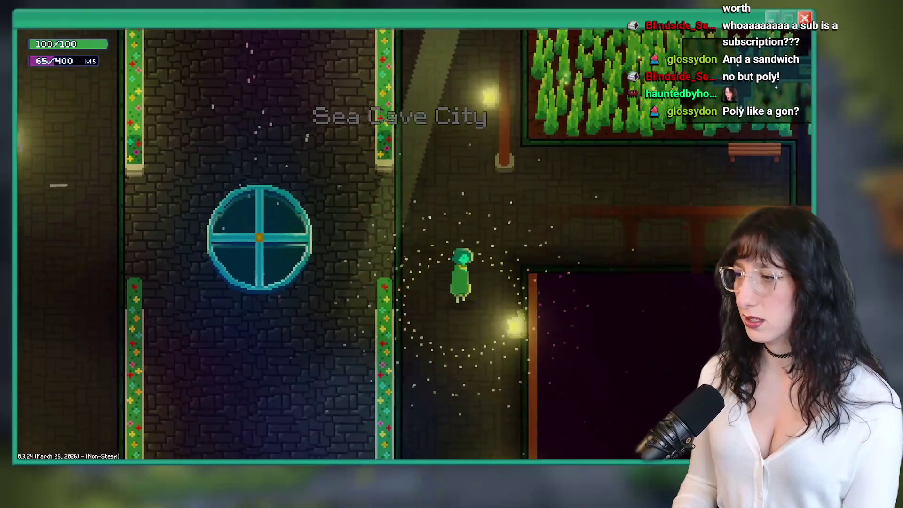
{"action": "key", "text": "w"}
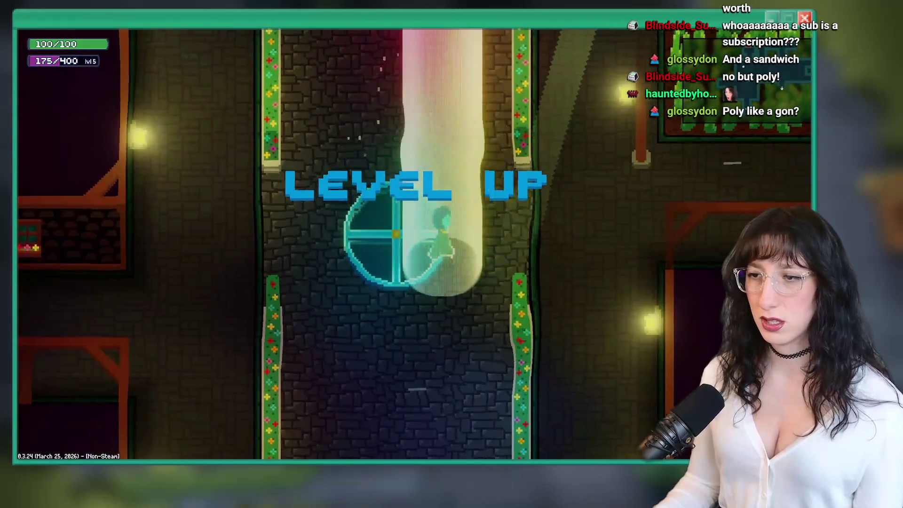
{"action": "key", "text": "Escape"}
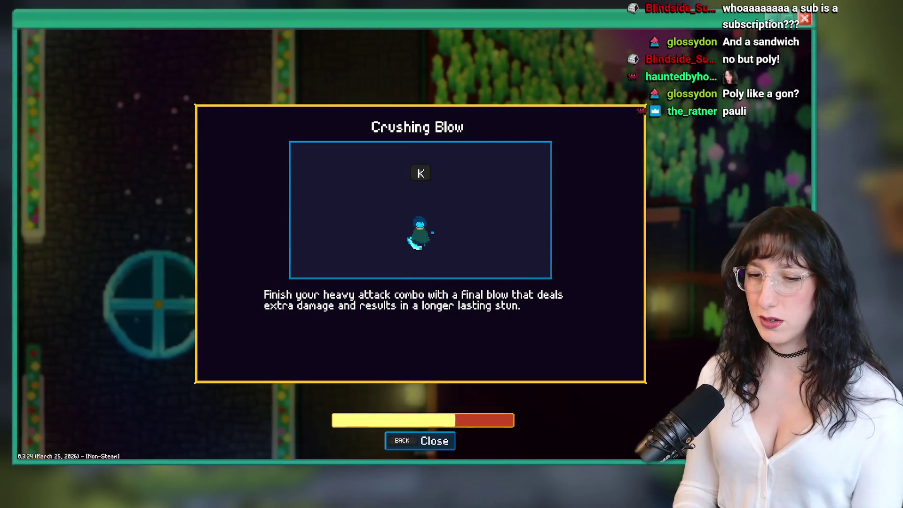
{"action": "key", "text": "Escape"}
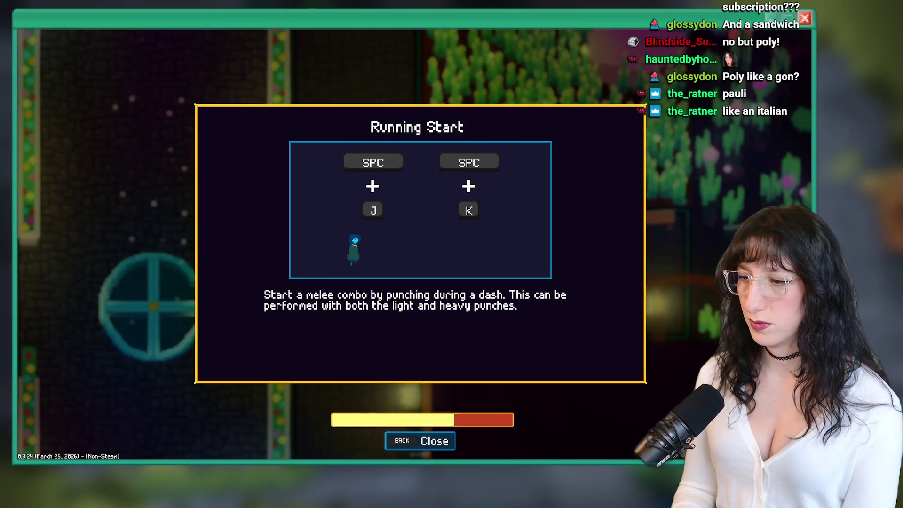
{"action": "key", "text": "Escape"}
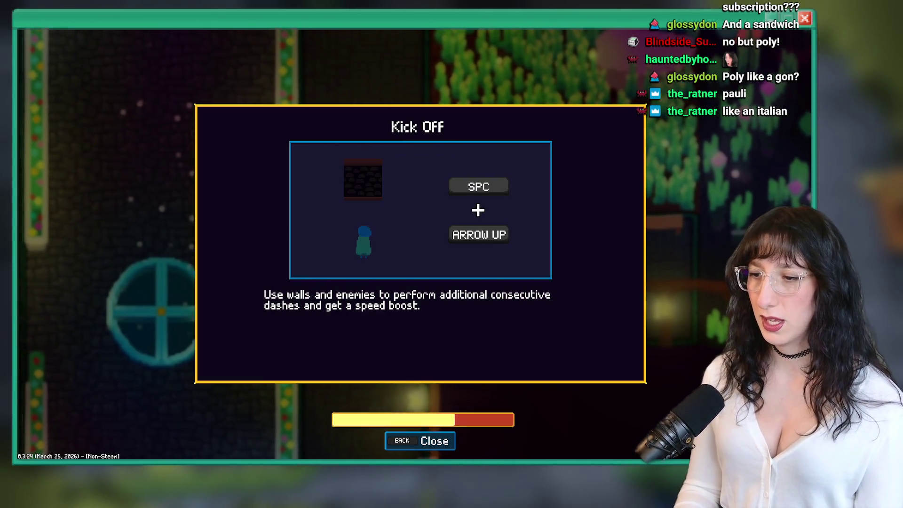
{"action": "key", "text": "Up"}
{"action": "key", "text": "Right"}
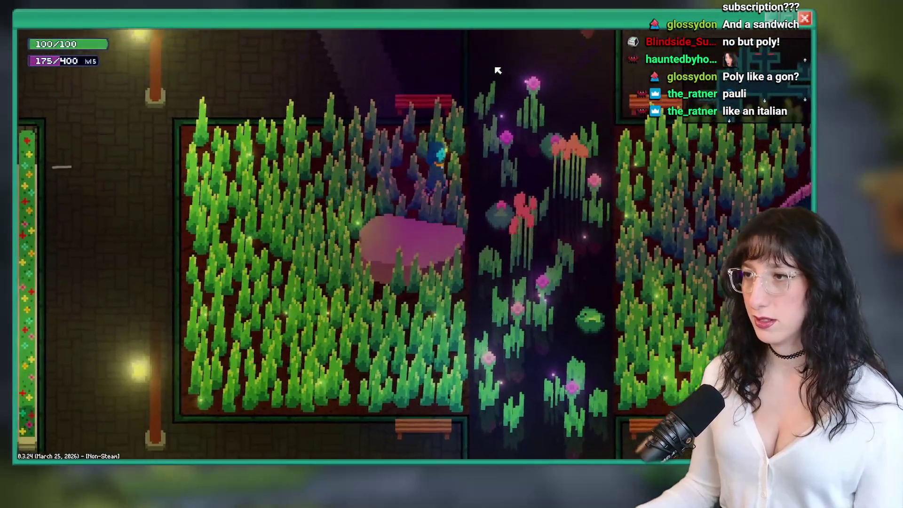
Walk past the pond into Abandoned Town, enter the house, then leave through the dark stone room.
{"action": "key", "text": "Up"}
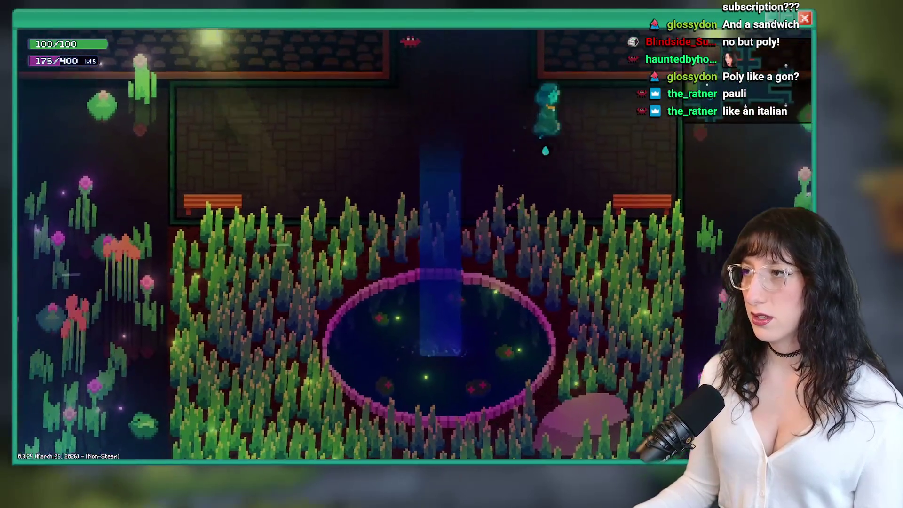
{"action": "key", "text": "Up"}
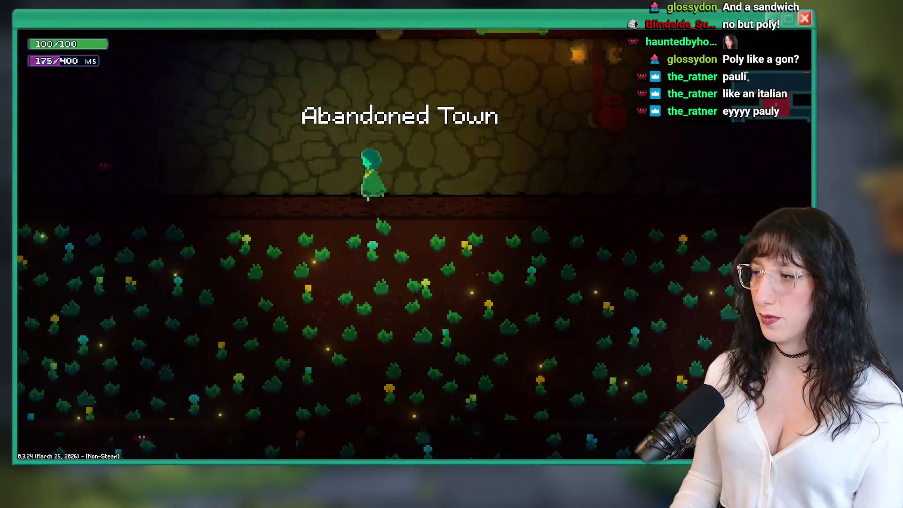
{"action": "key", "text": "Up"}
{"action": "key", "text": "e"}
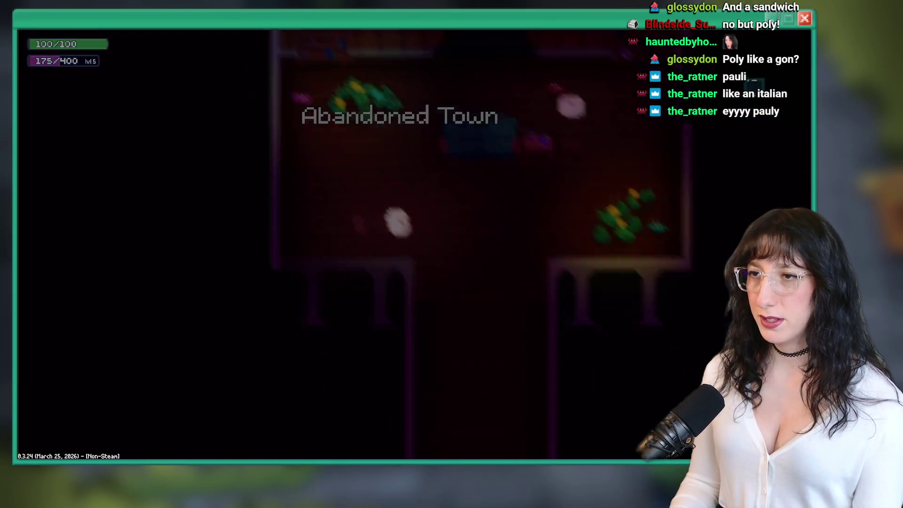
{"action": "key", "text": "Left"}
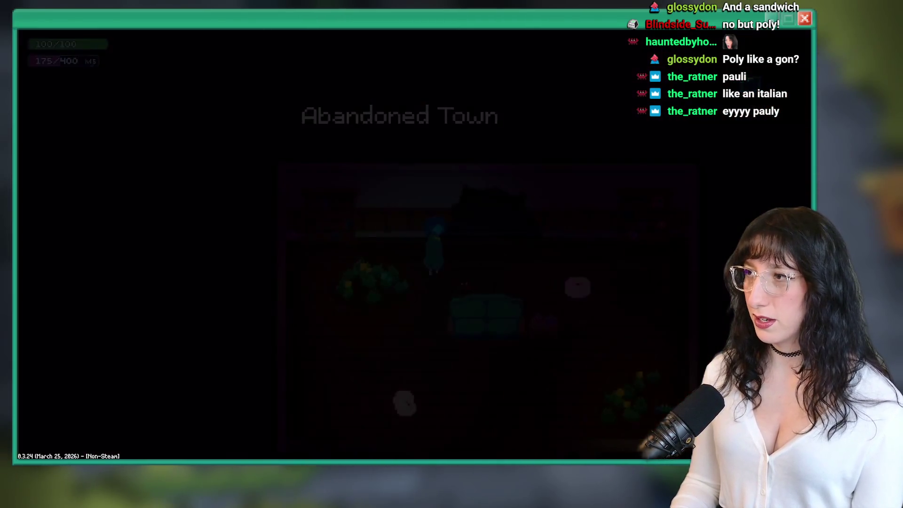
{"action": "key", "text": "Up"}
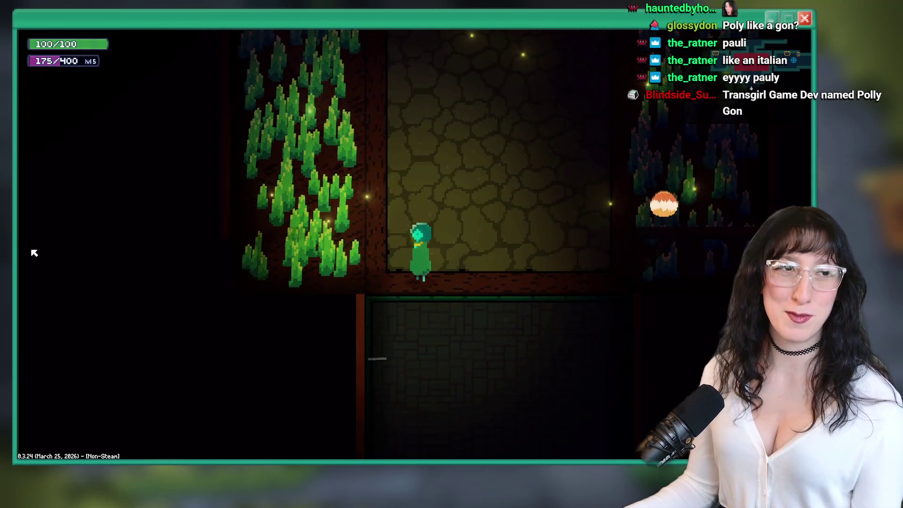
{"action": "key", "text": "Left"}
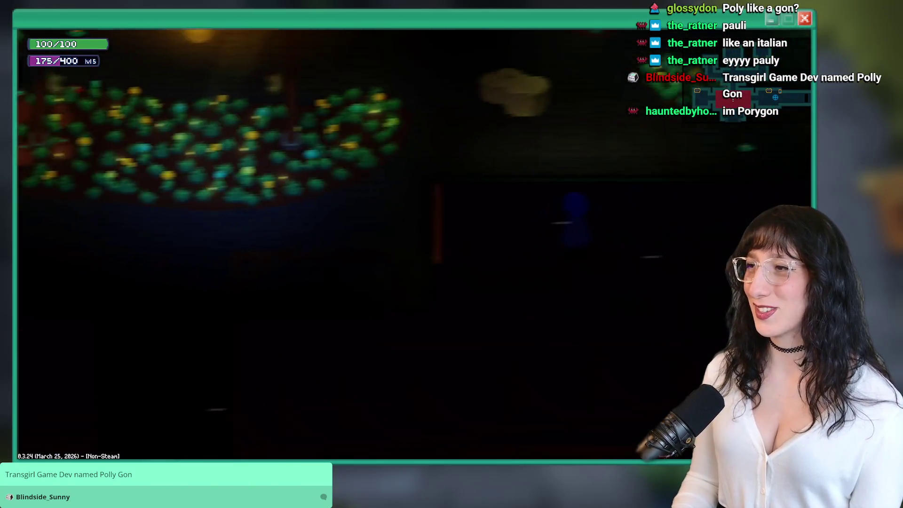
Walk past the building door, up through the bushes and brick corridor into the checkered room.
{"action": "key", "text": "Right"}
{"action": "key", "text": "Up"}
{"action": "key", "text": "Up"}
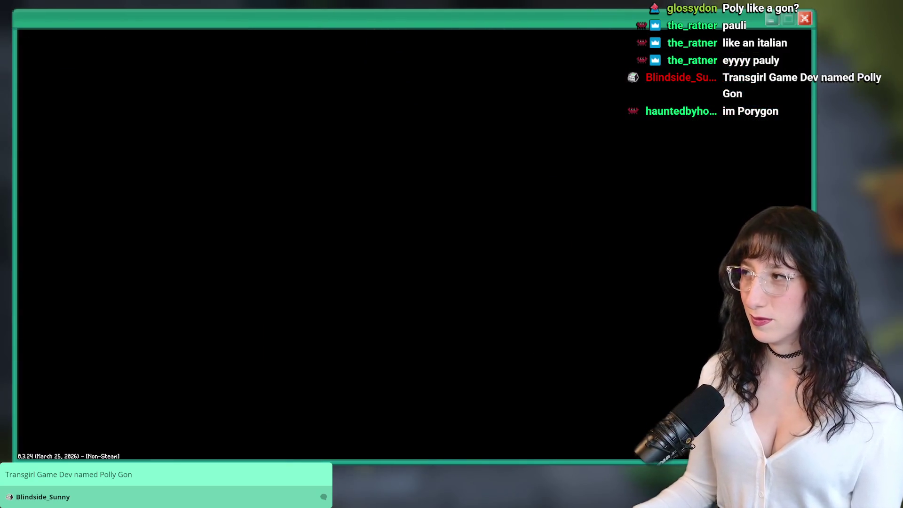
{"action": "key", "text": "Up"}
{"action": "key", "text": "Left"}
{"action": "key", "text": "Up"}
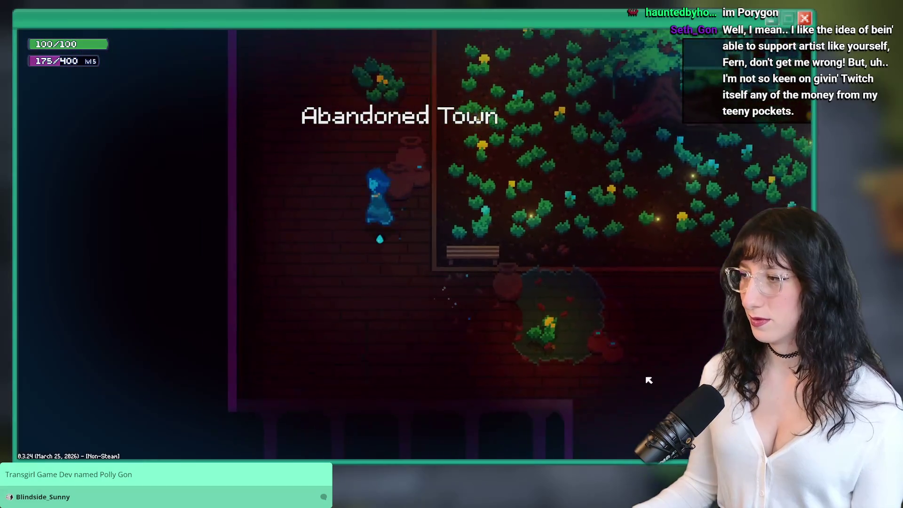
{"action": "key", "text": "Up"}
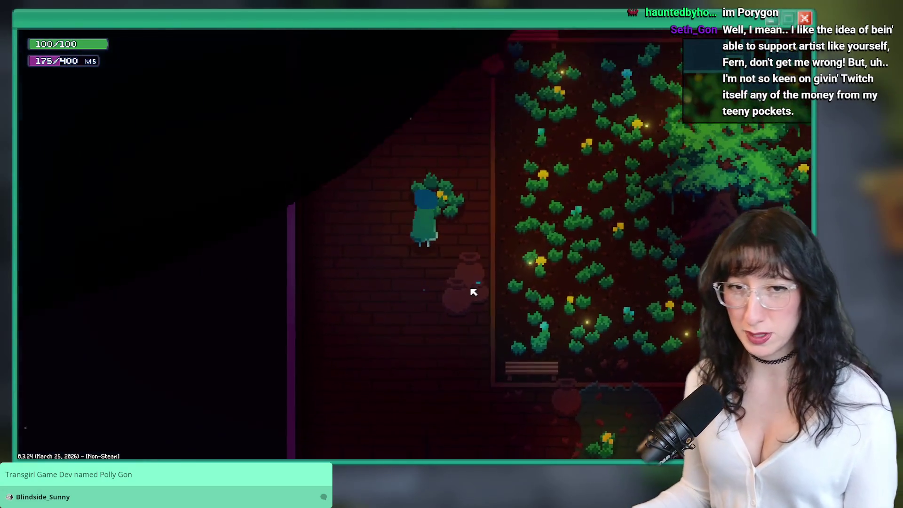
{"action": "key", "text": "Up"}
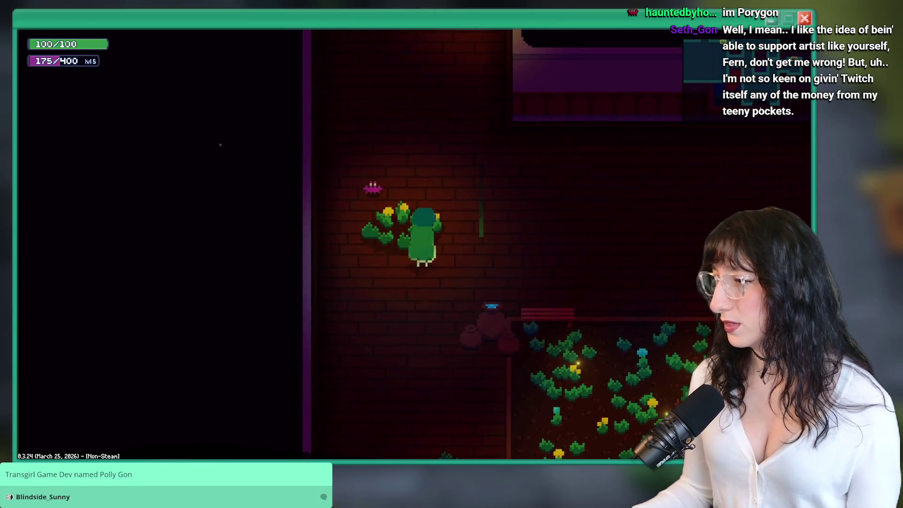
{"action": "key", "text": "Up"}
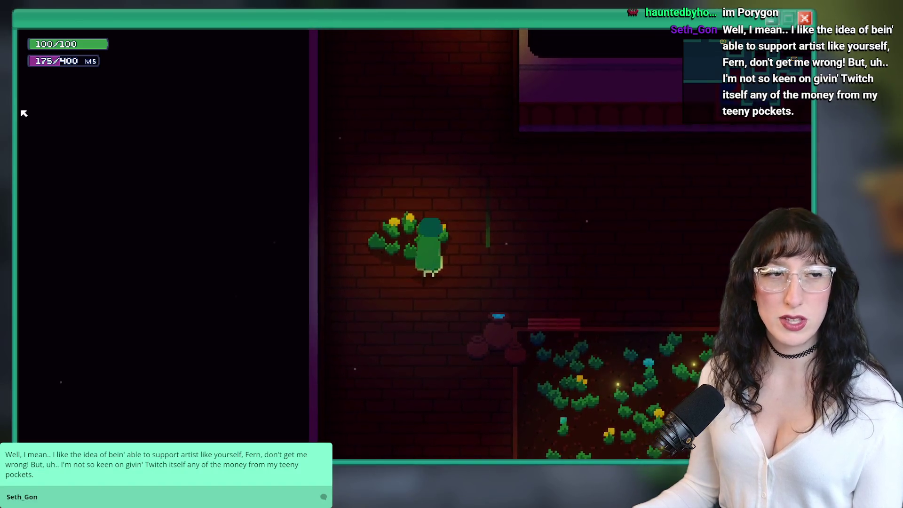
{"action": "key", "text": "Left"}
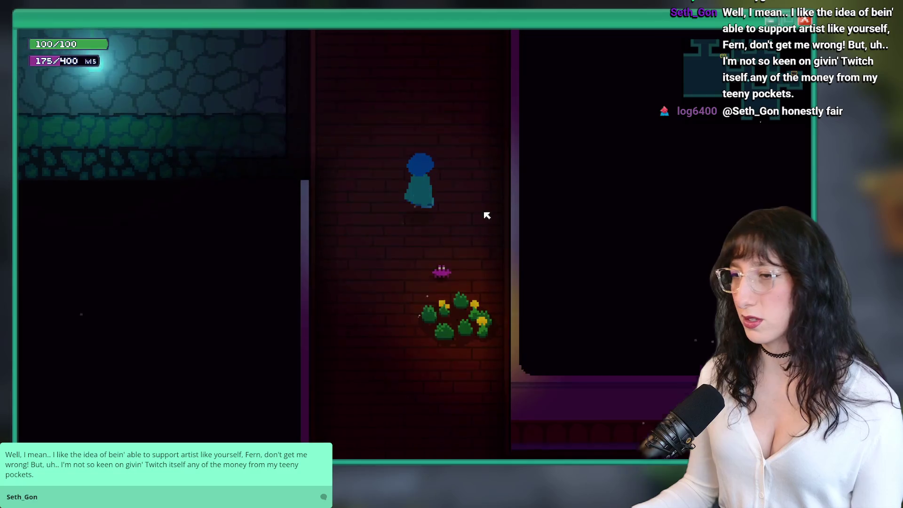
{"action": "key", "text": "Up"}
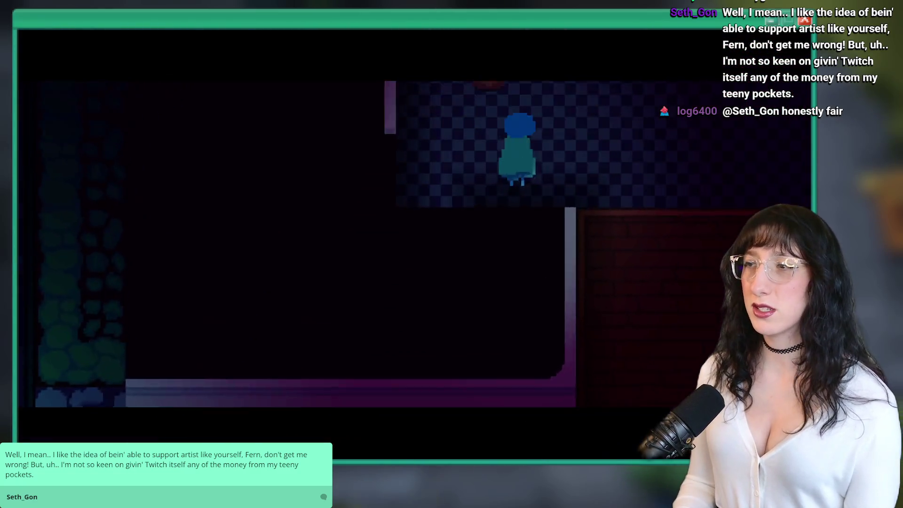
Attack and clear the enemies in the checkered house room.
{"action": "key", "text": "Up"}
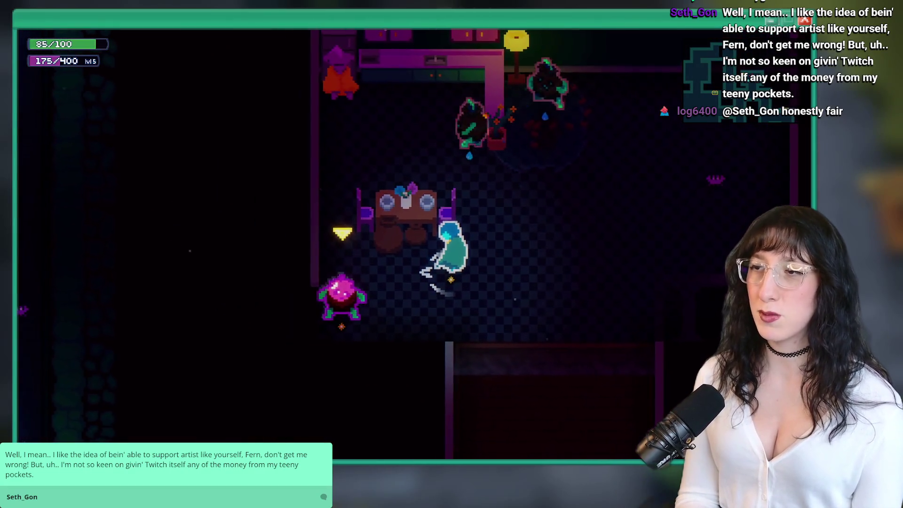
{"action": "key", "text": "space"}
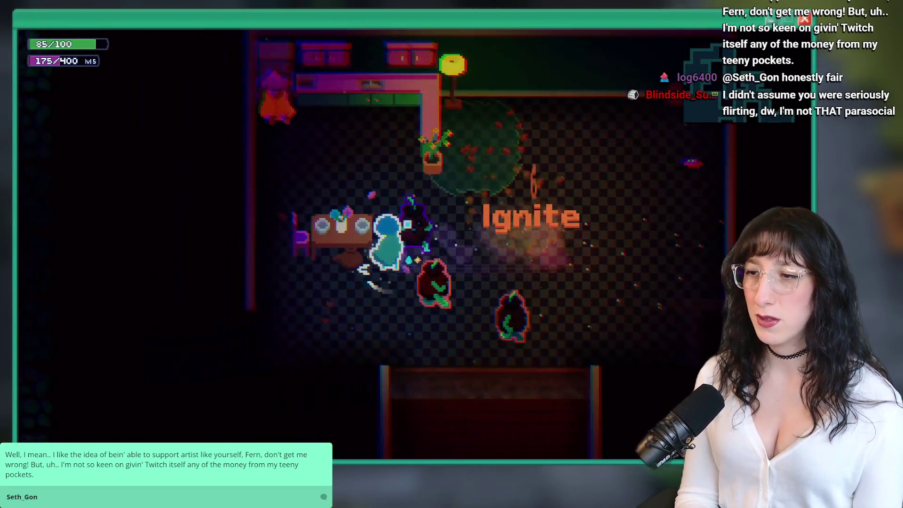
{"action": "key", "text": "Down"}
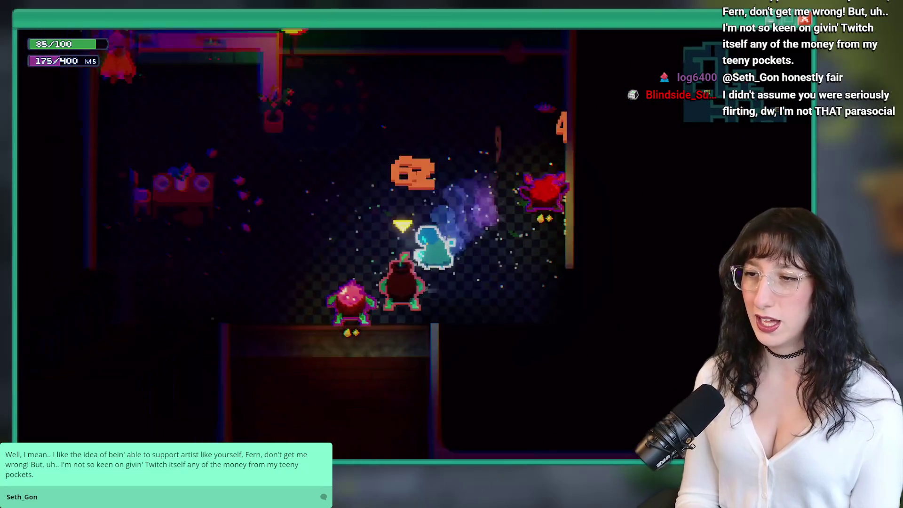
{"action": "key", "text": "space"}
{"action": "key", "text": "Down"}
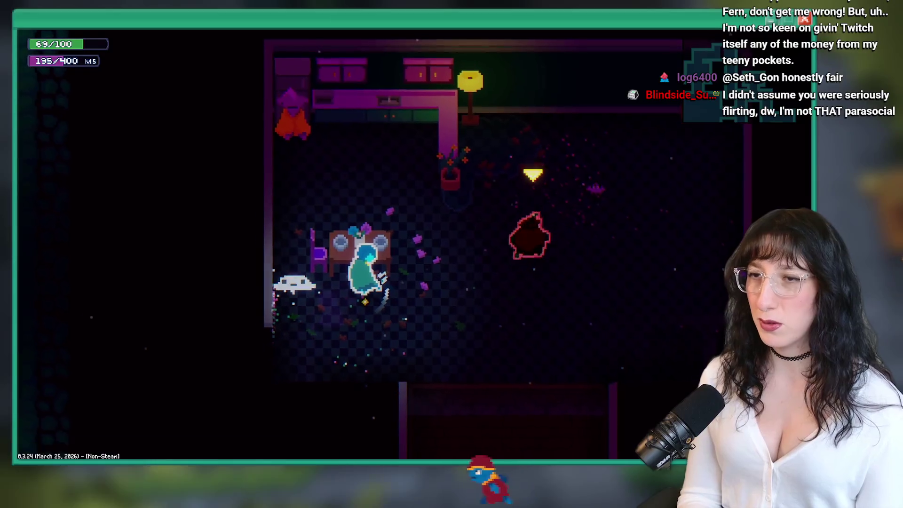
Talk to the villager at the counter and read her dialogue through to the end.
{"action": "key", "text": "Up"}
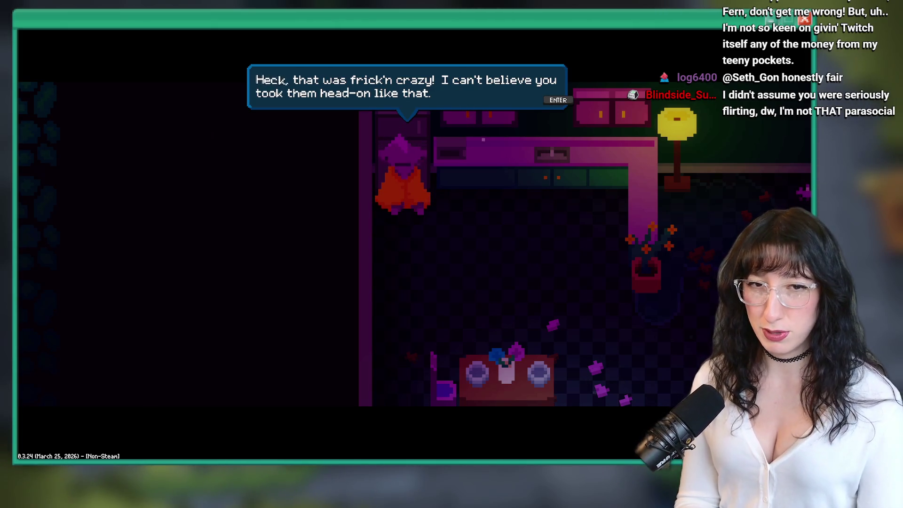
{"action": "key", "text": "Return"}
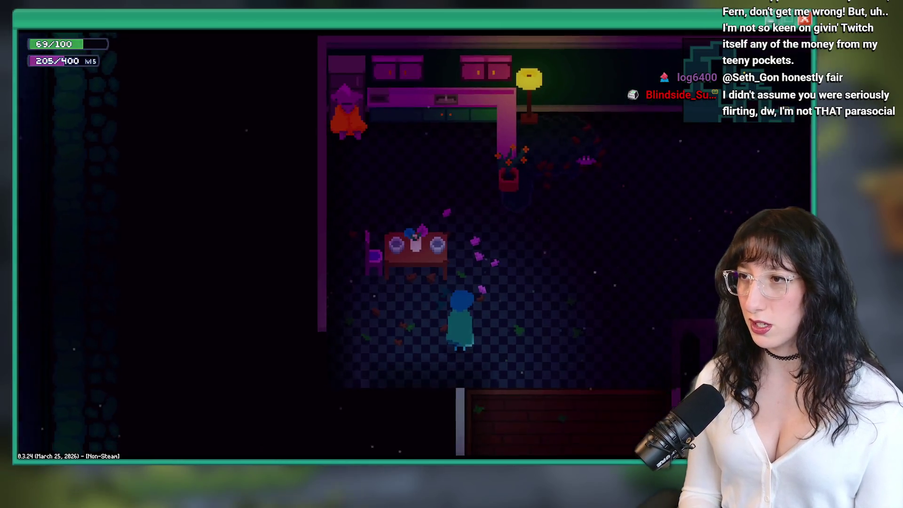
{"action": "key", "text": "w"}
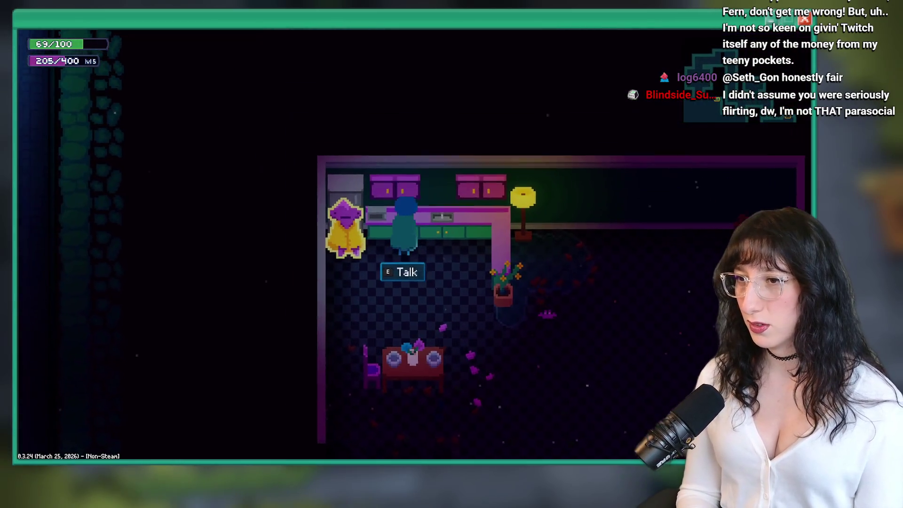
{"action": "key", "text": "e"}
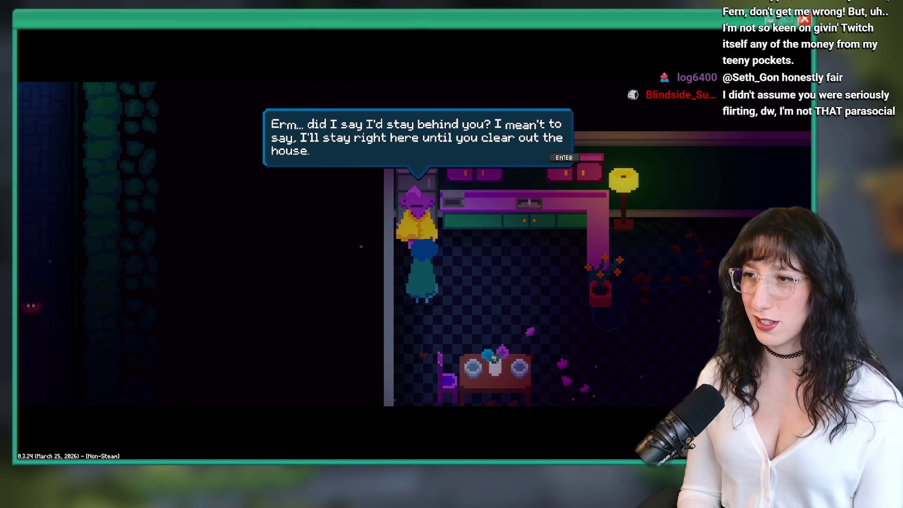
{"action": "key", "text": "Return"}
Walk out of the house, glance at the area map, and dash left.
{"action": "key", "text": "s"}
{"action": "key", "text": "m"}
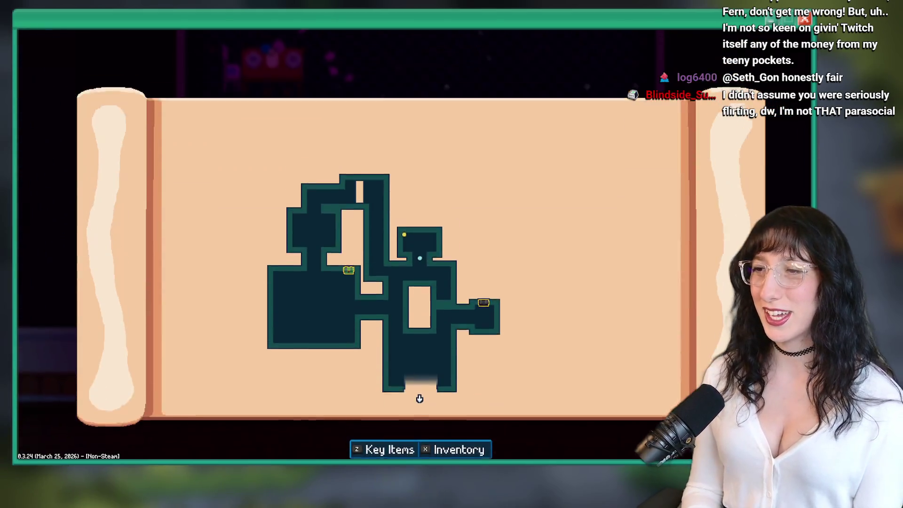
{"action": "key", "text": "m"}
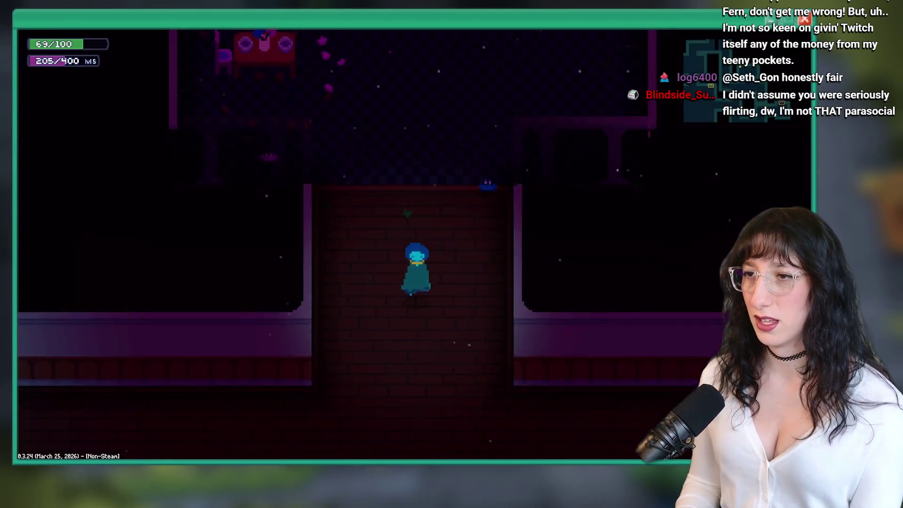
{"action": "key", "text": "s"}
{"action": "key", "text": "a"}
Climb the vertical corridor, fight the enemy in the plant room, and reach the Sea Cave City teleporter.
{"action": "key", "text": "w"}
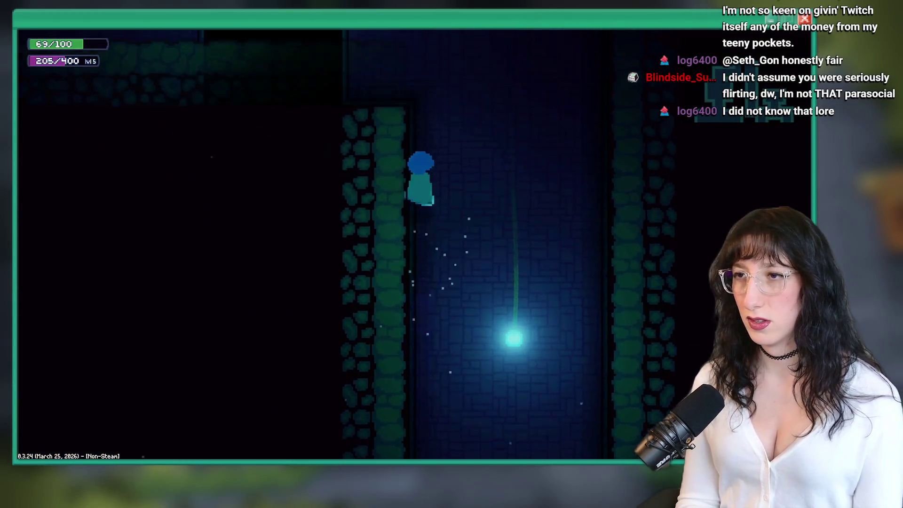
{"action": "key", "text": "a"}
{"action": "key", "text": "a"}
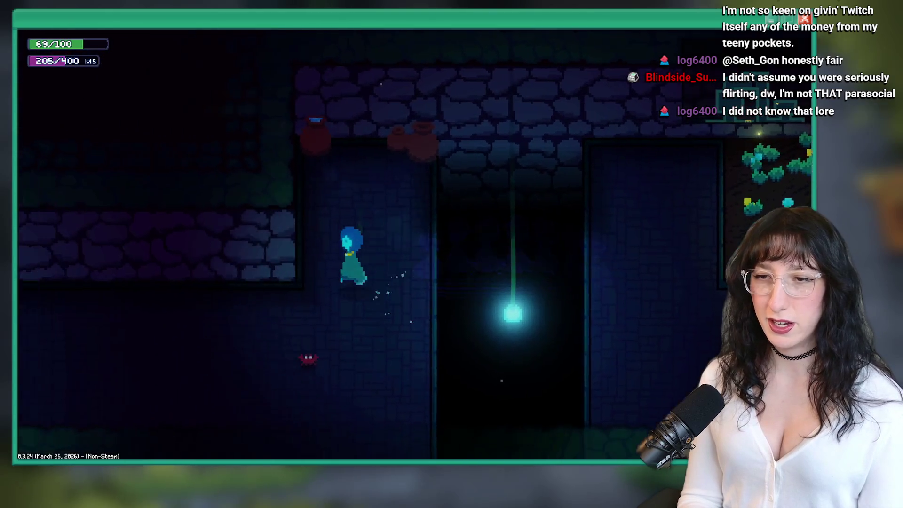
{"action": "key", "text": "s"}
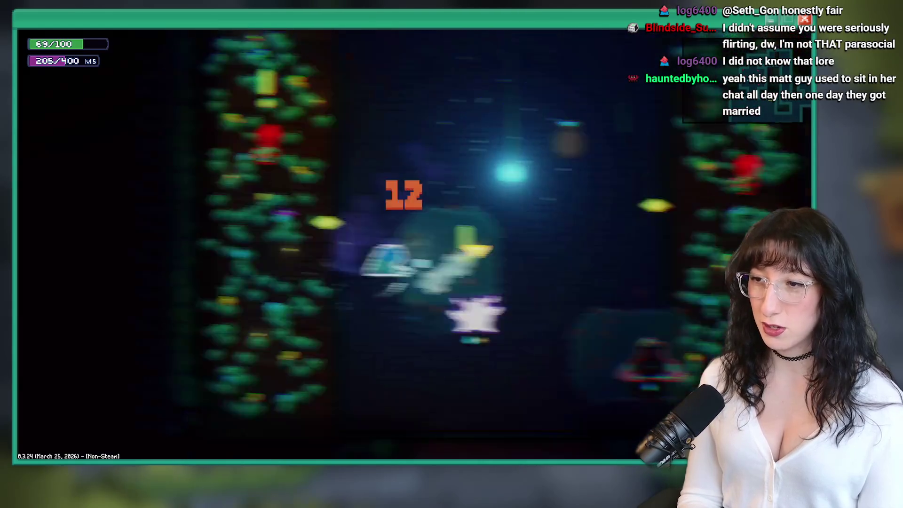
{"action": "key", "text": "d"}
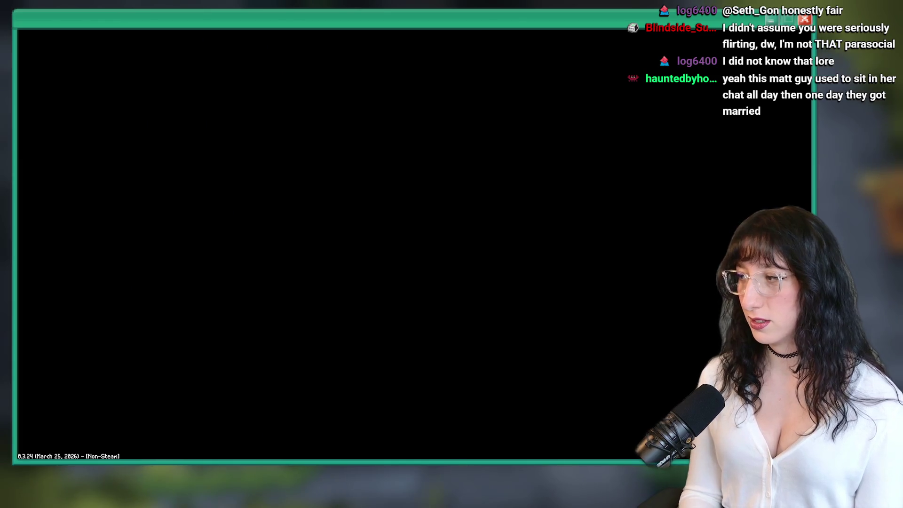
Step off the teleporter, check the map, and walk up and down-right through Sea Cave City.
{"action": "key", "text": "d"}
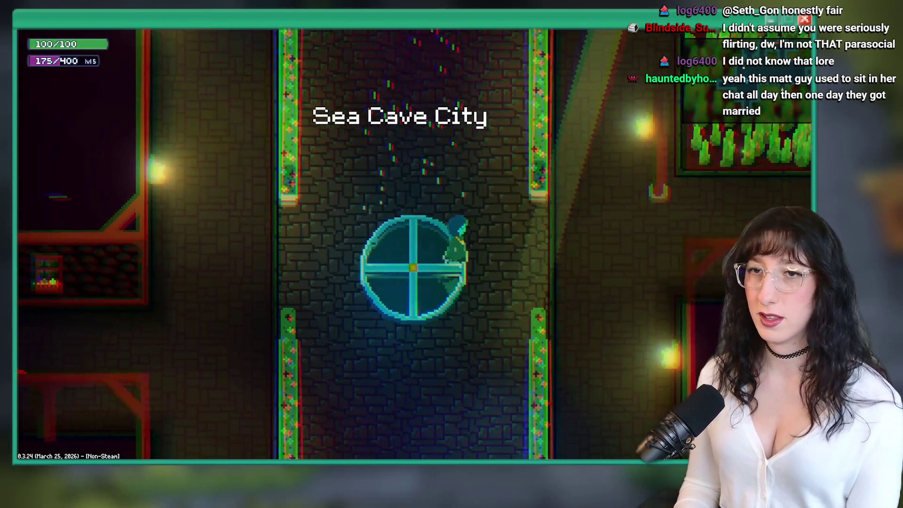
{"action": "key", "text": "m"}
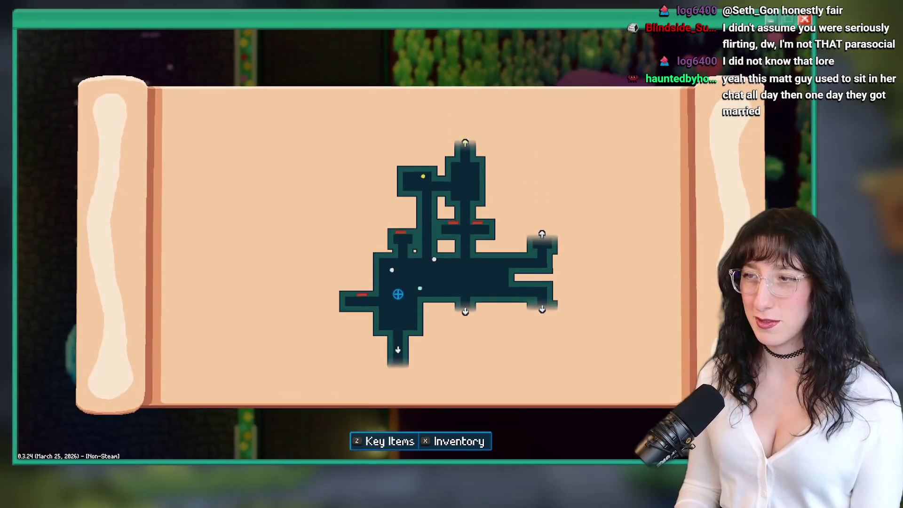
{"action": "key", "text": "m"}
{"action": "key", "text": "w"}
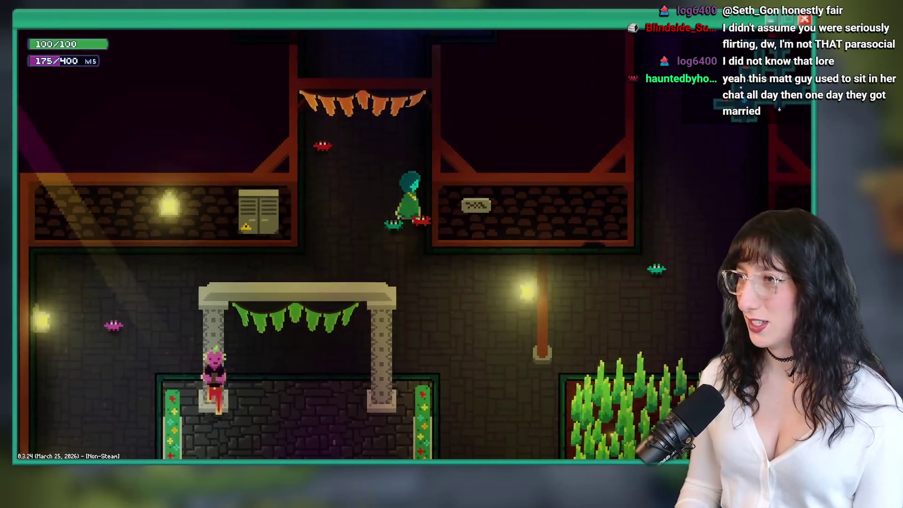
{"action": "key", "text": "s"}
{"action": "key", "text": "d"}
Set the game difficulty to Easy in Options, apply it, and walk into the checkered house.
{"action": "key", "text": "Escape"}
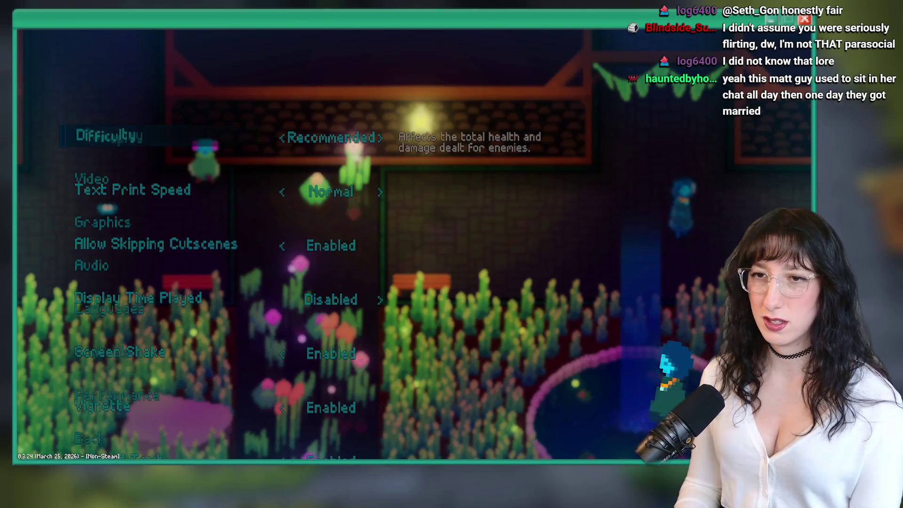
{"action": "key", "text": "a"}
{"action": "key", "text": "w"}
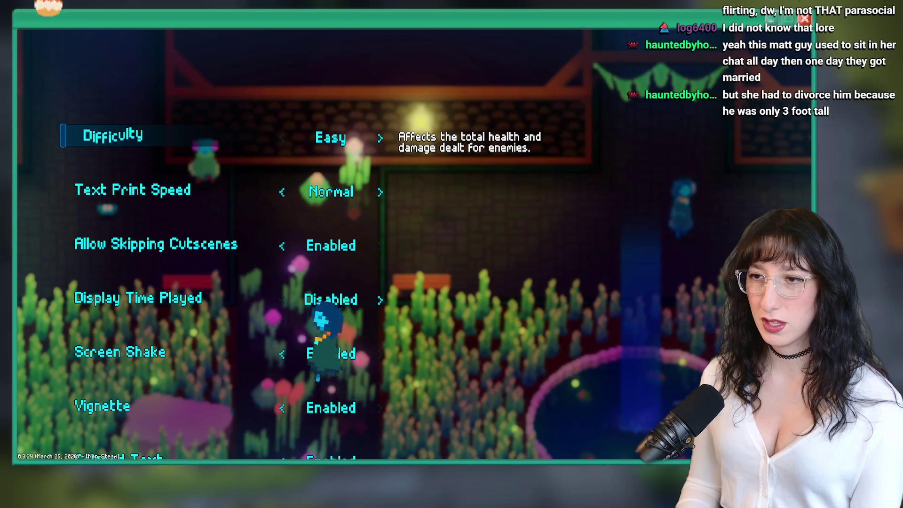
{"action": "key", "text": "w"}
{"action": "key", "text": "w"}
{"action": "key", "text": "Return"}
{"action": "key", "text": "a"}
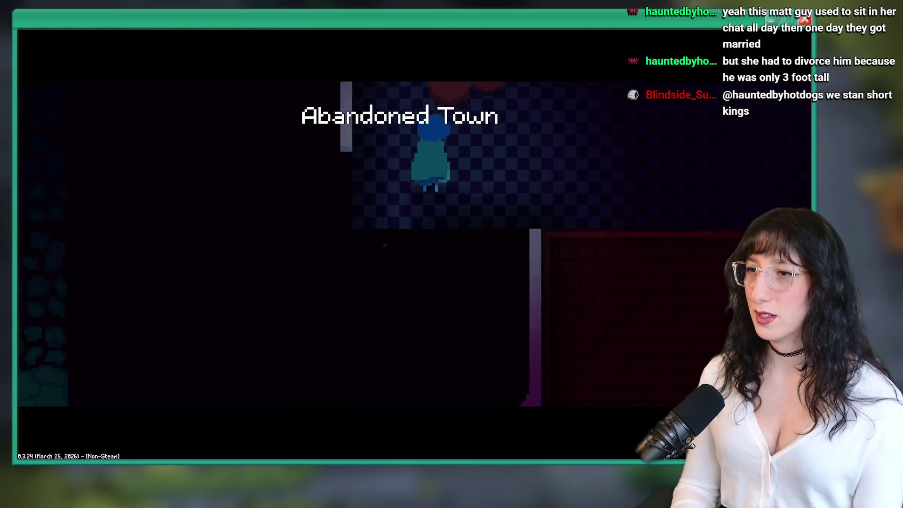
Fight the red enemies across the house room toward its bottom doorway.
{"action": "key", "text": "d"}
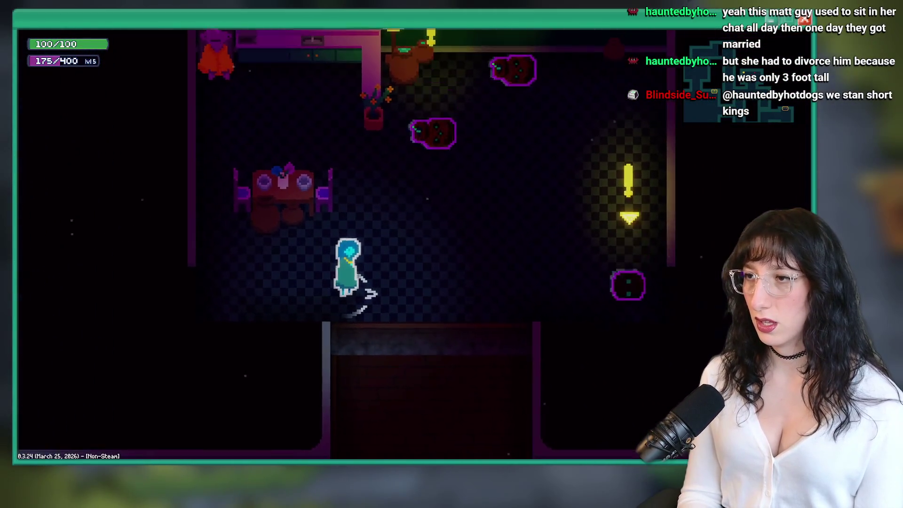
{"action": "key", "text": "w"}
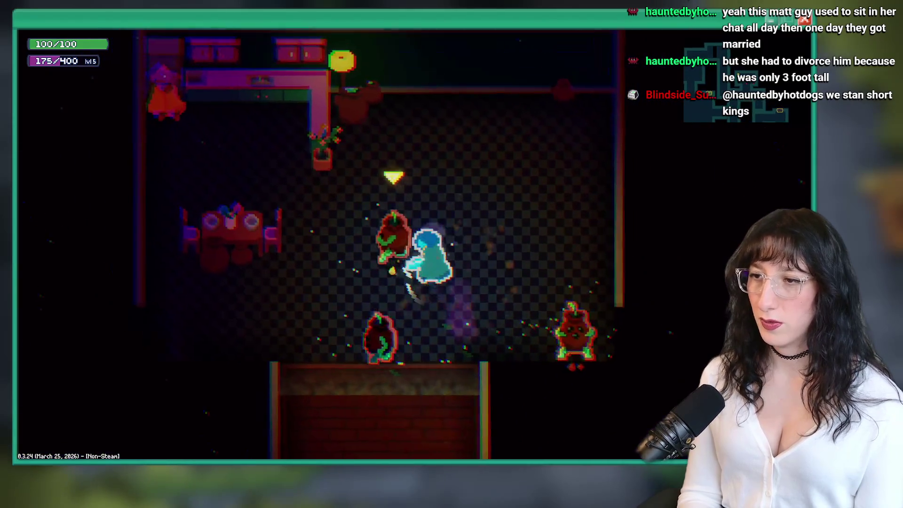
{"action": "key", "text": "d"}
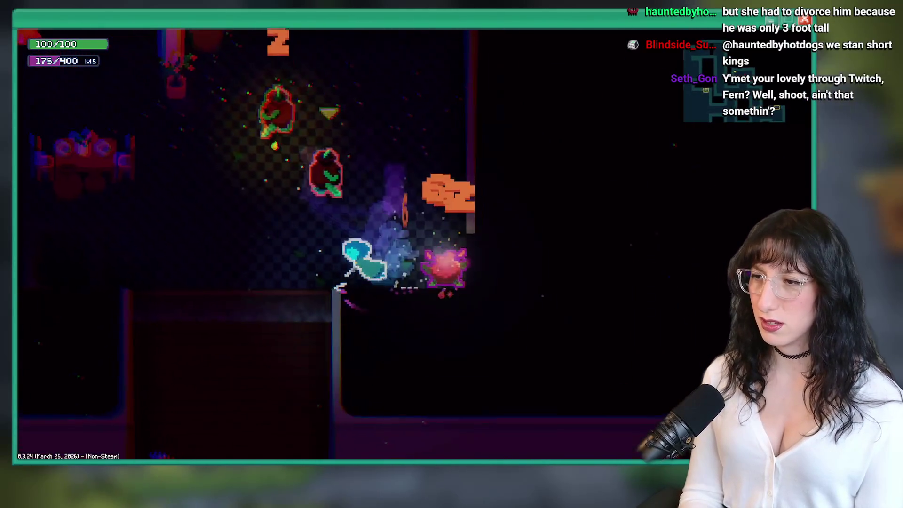
{"action": "key", "text": "s"}
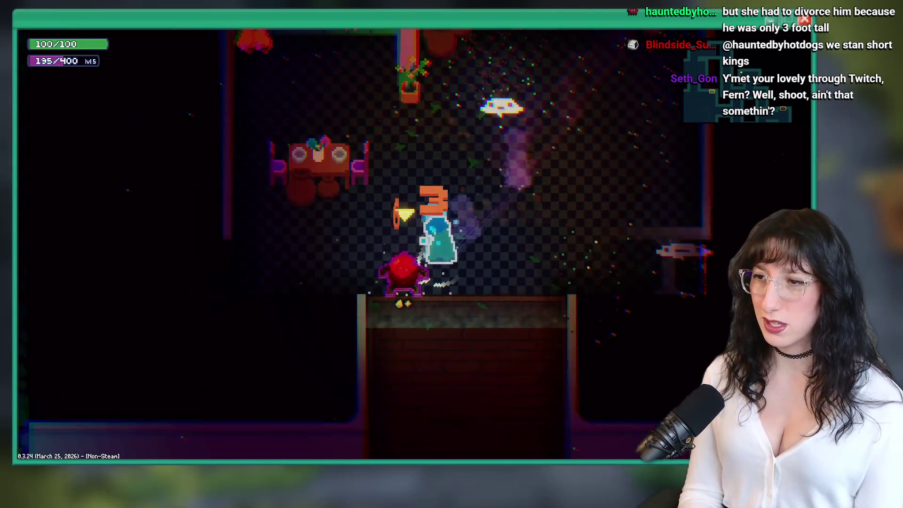
Advance the dialogue and walk over to the counter to talk with the NPC.
{"action": "key", "text": "e"}
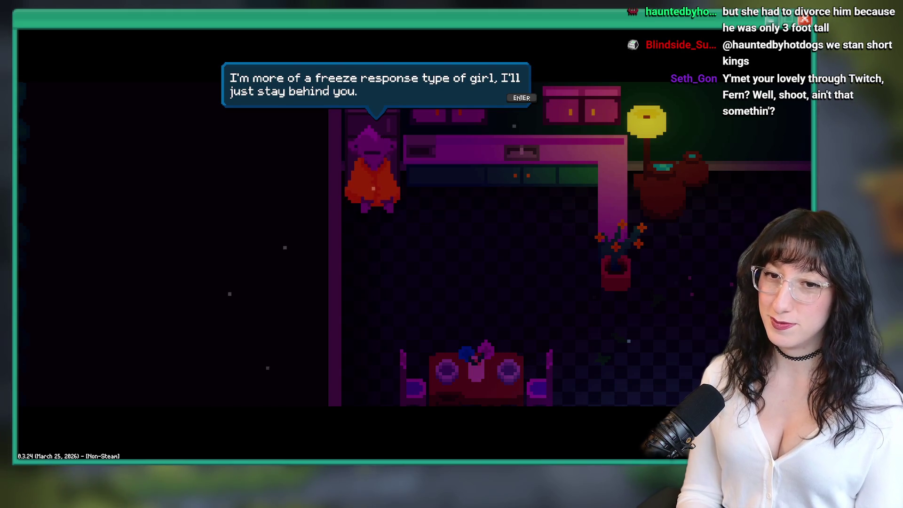
{"action": "key", "text": "Return"}
{"action": "key", "text": "w"}
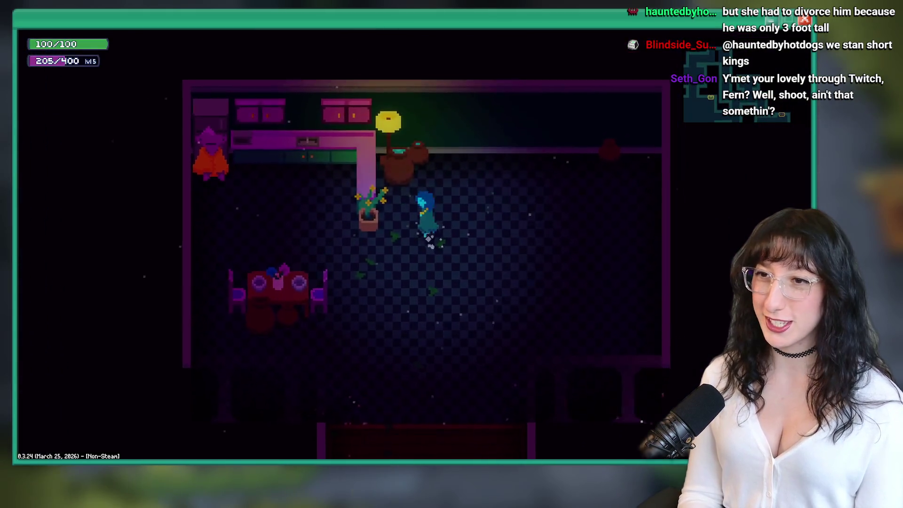
{"action": "key", "text": "a"}
{"action": "key", "text": "Return"}
{"action": "key", "text": "Return"}
Leave through the bottom door and travel the brick corridor, blue stone room and dark corridor.
{"action": "key", "text": "s"}
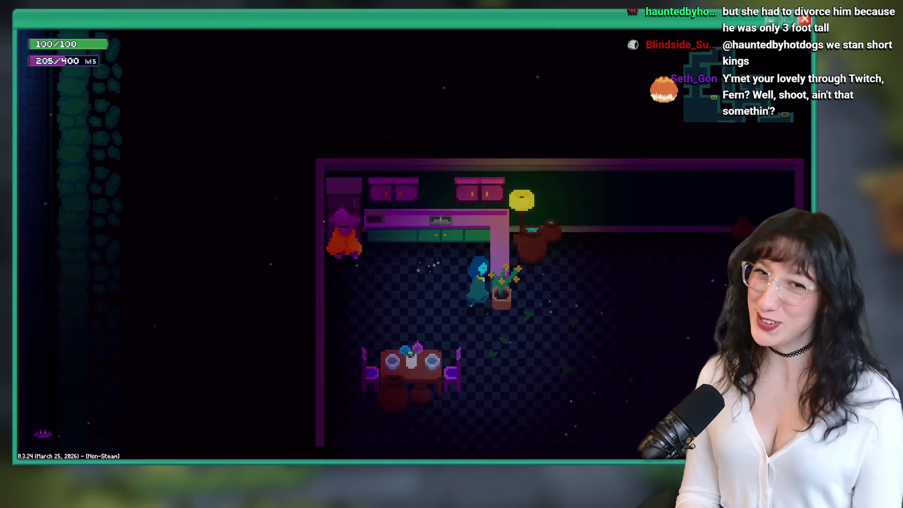
{"action": "key", "text": "s"}
{"action": "key", "text": "w"}
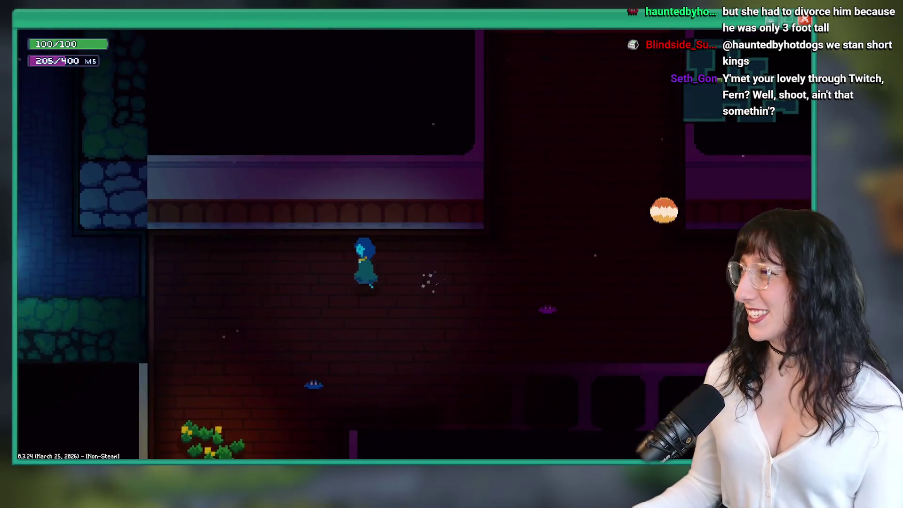
{"action": "key", "text": "a"}
{"action": "key", "text": "w"}
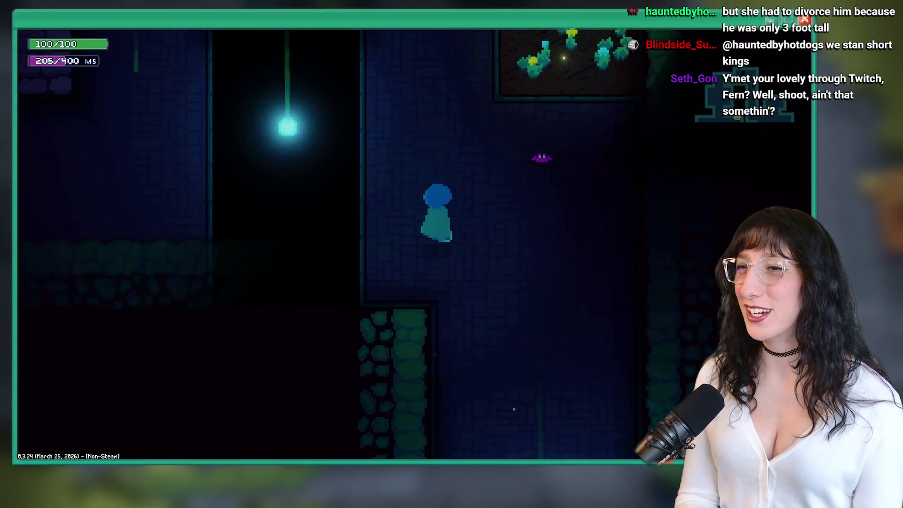
{"action": "key", "text": "a"}
{"action": "key", "text": "a"}
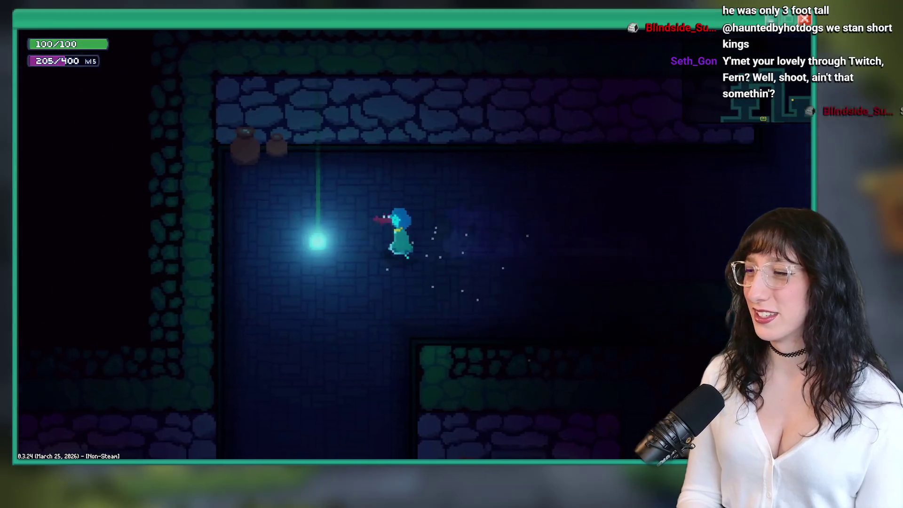
{"action": "key", "text": "s"}
{"action": "key", "text": "s"}
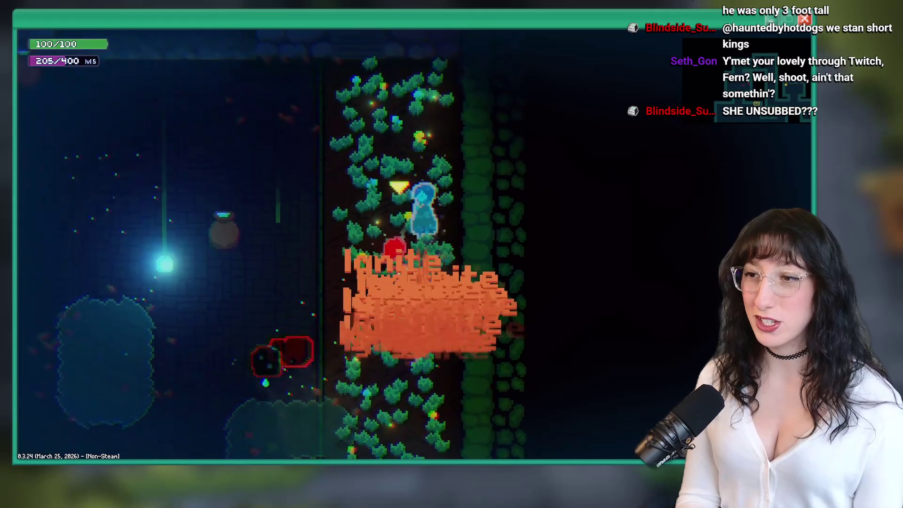
Fight the new enemies in the cave room and garden area, setting one ablaze, until cleared.
{"action": "key", "text": "a"}
{"action": "key", "text": "s"}
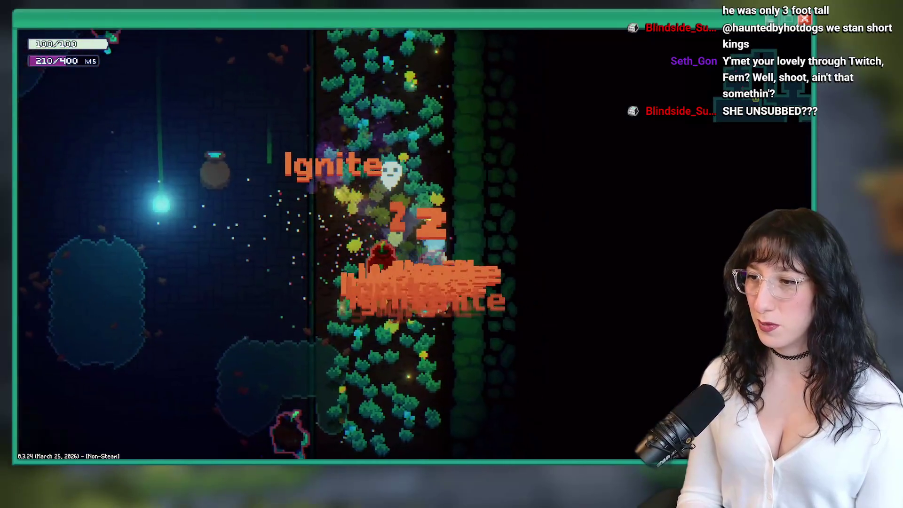
{"action": "key", "text": "a"}
{"action": "key", "text": "s"}
{"action": "key", "text": "d"}
{"action": "key", "text": "w"}
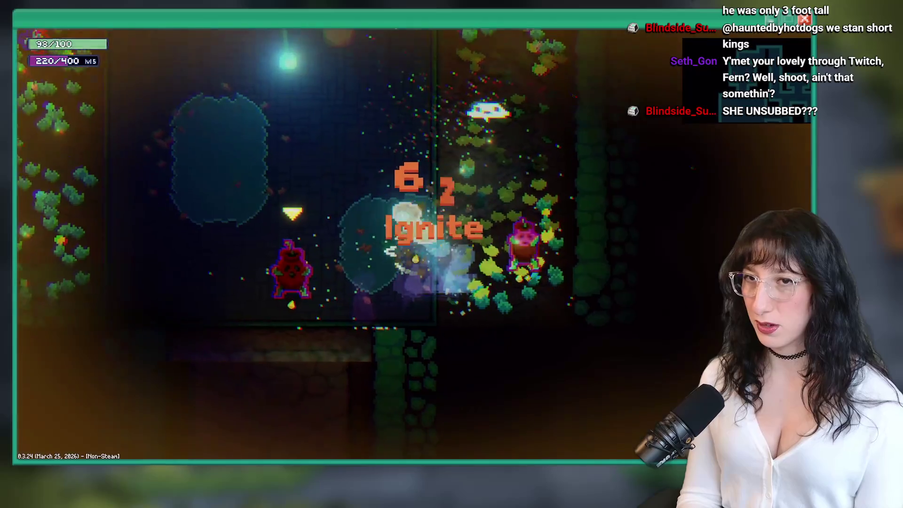
{"action": "key", "text": "w"}
{"action": "key", "text": "a"}
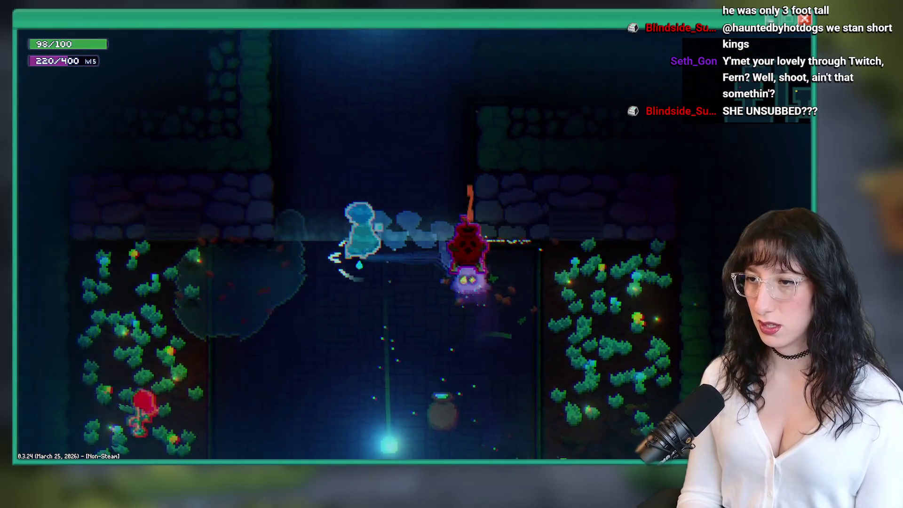
{"action": "key", "text": "a"}
{"action": "key", "text": "s"}
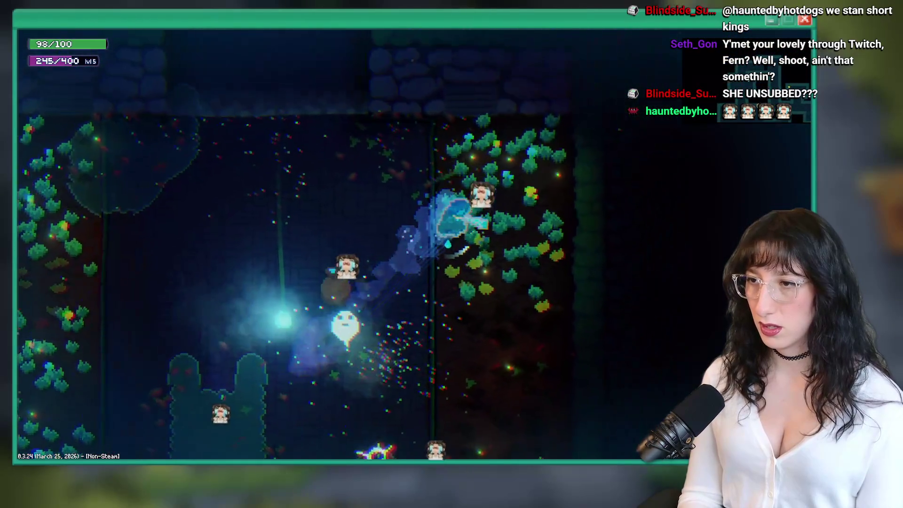
{"action": "key", "text": "s"}
{"action": "key", "text": "d"}
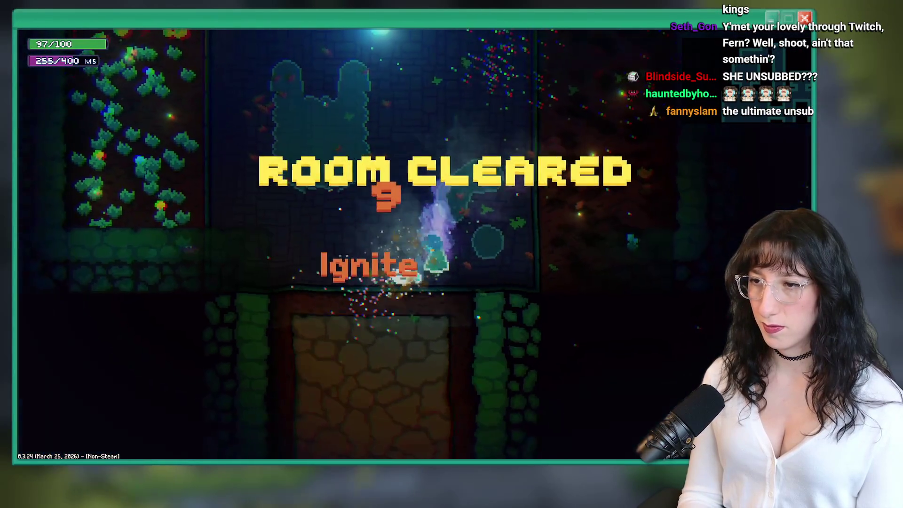
Cross the cleared room and walk through the doorway to the green chest.
{"action": "key", "text": "w"}
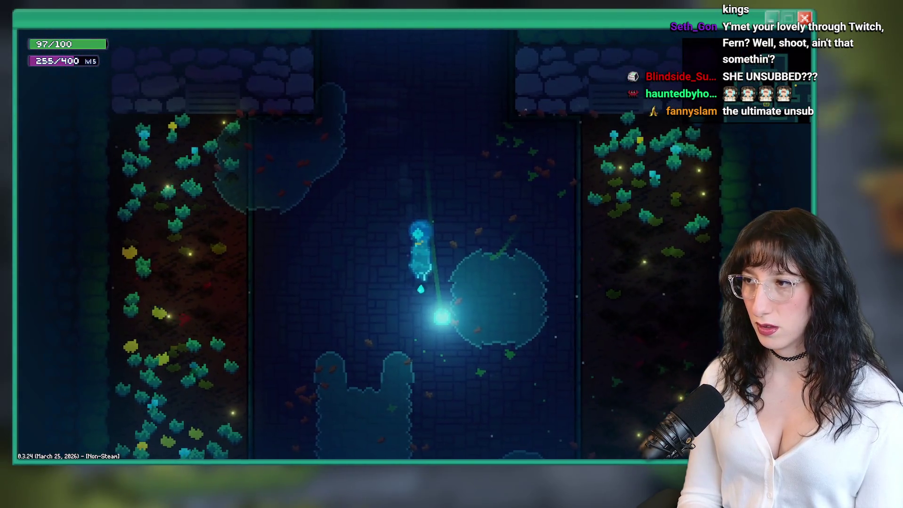
{"action": "key", "text": "s"}
{"action": "key", "text": "a"}
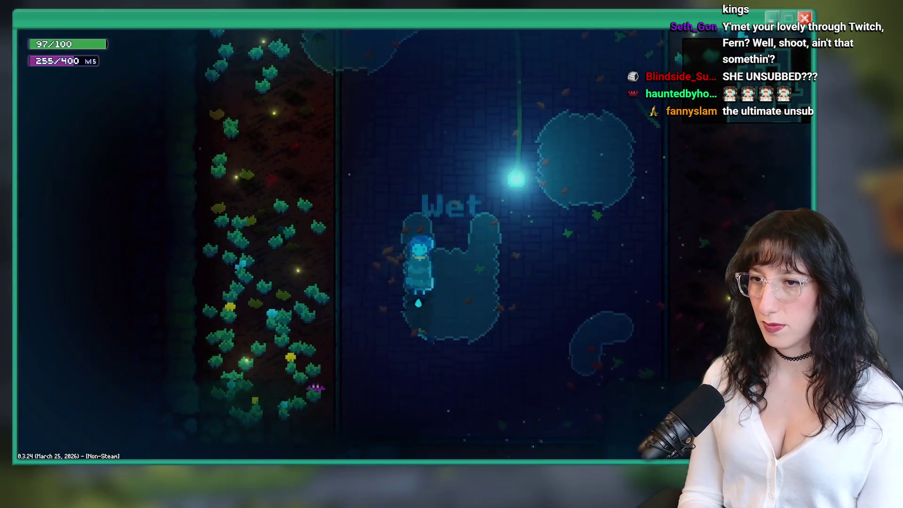
{"action": "key", "text": "s"}
{"action": "key", "text": "d"}
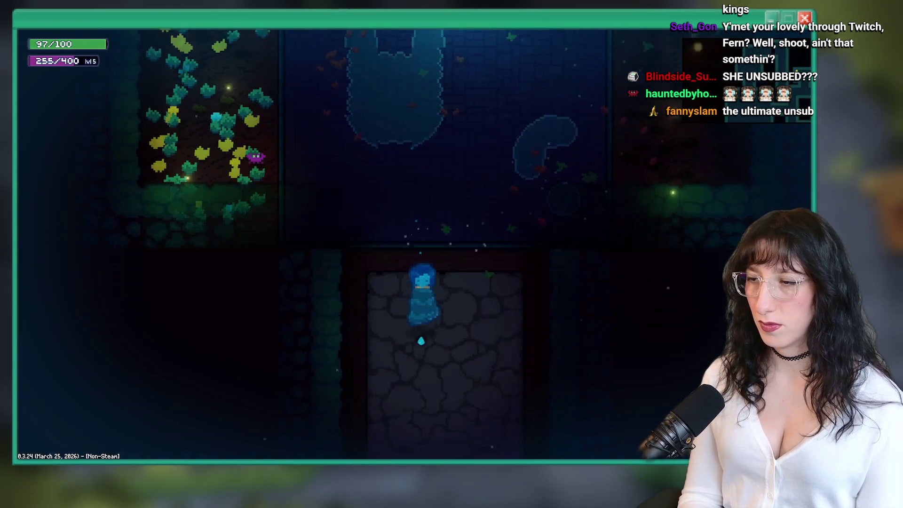
{"action": "key", "text": "s"}
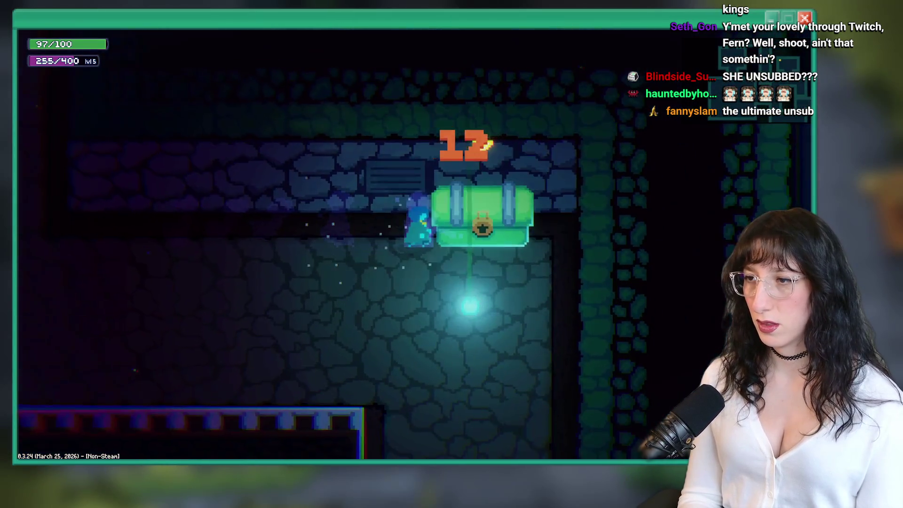
Head south from the chest, east through the red brick room into the leafy garden, dashing past the pond.
{"action": "key", "text": "s"}
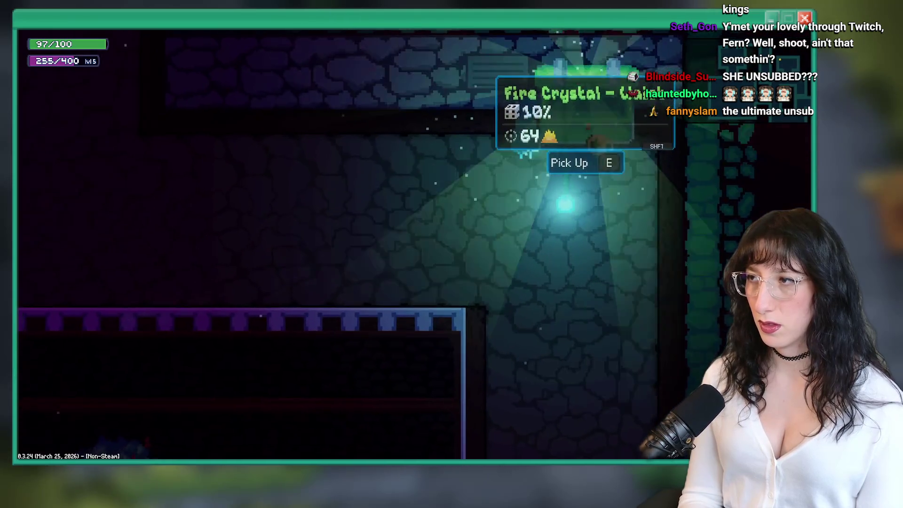
{"action": "key", "text": "s"}
{"action": "key", "text": "d"}
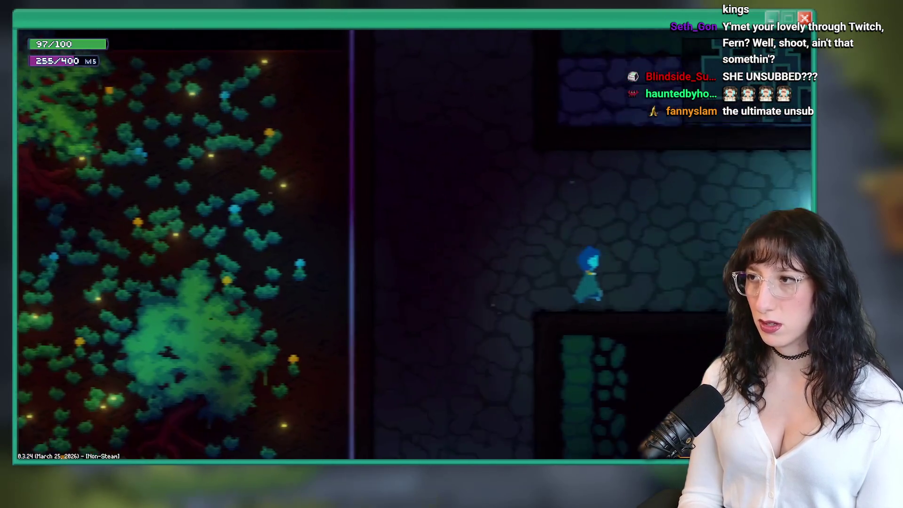
{"action": "key", "text": "d"}
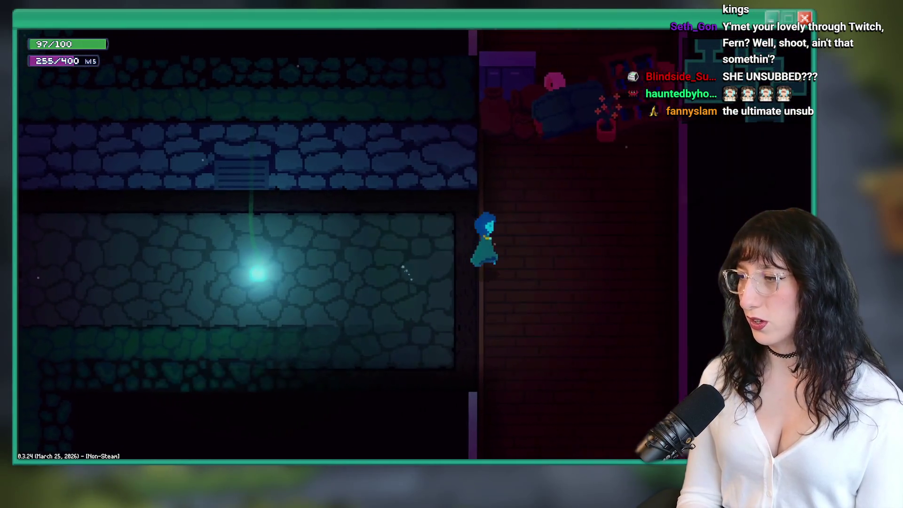
{"action": "key", "text": "s"}
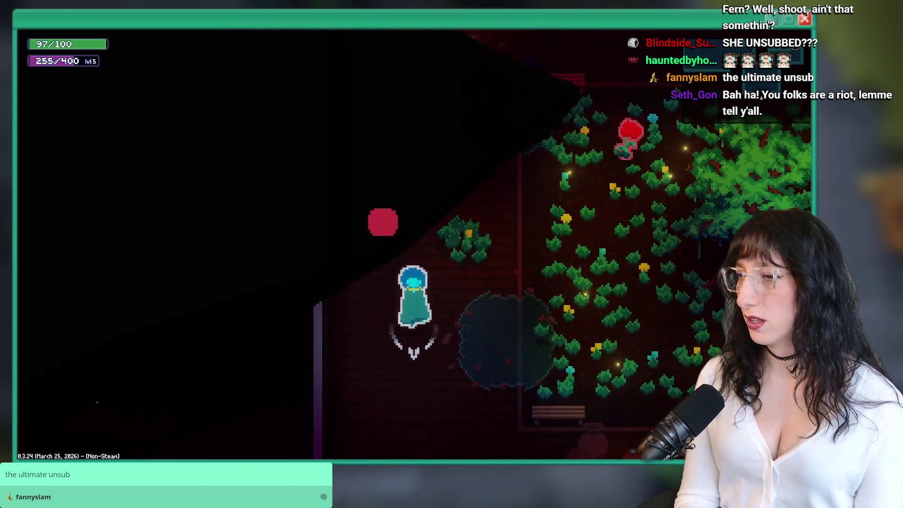
{"action": "key", "text": "space"}
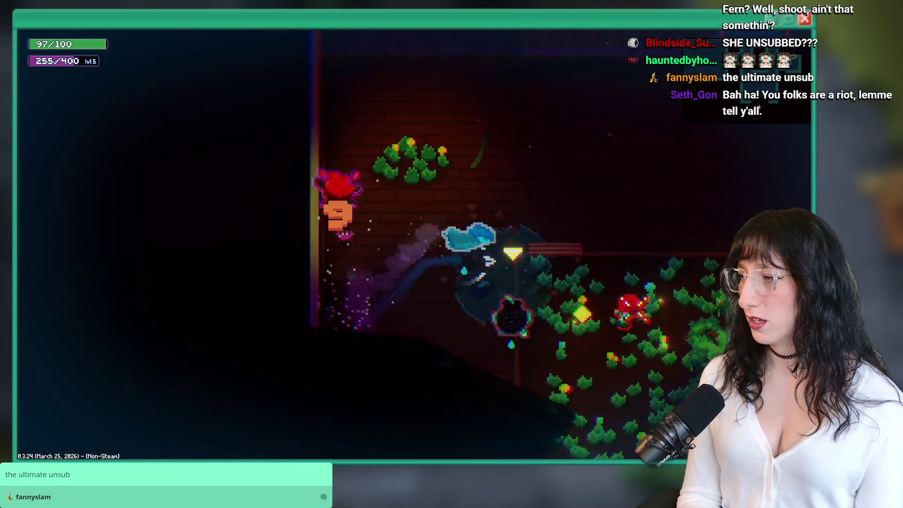
Fight and finish off the enemies in the tree room.
{"action": "key", "text": "s"}
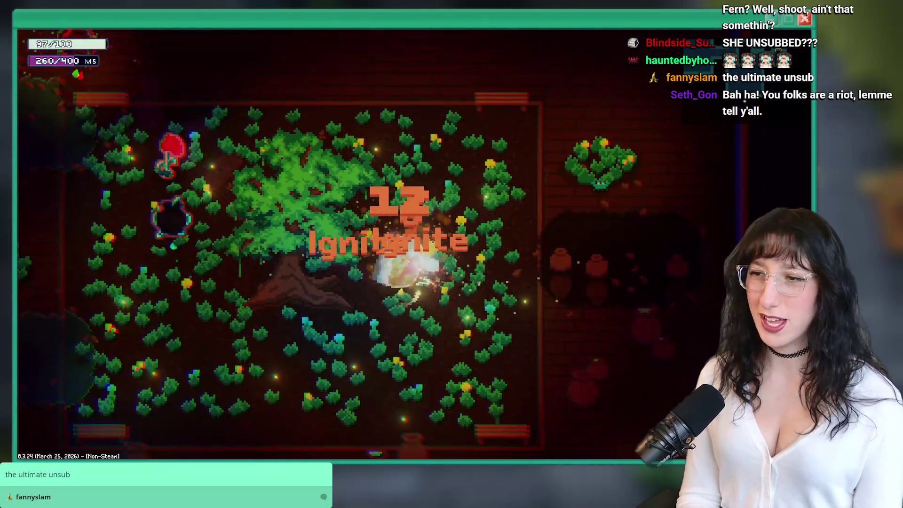
{"action": "key", "text": "a"}
{"action": "key", "text": "w"}
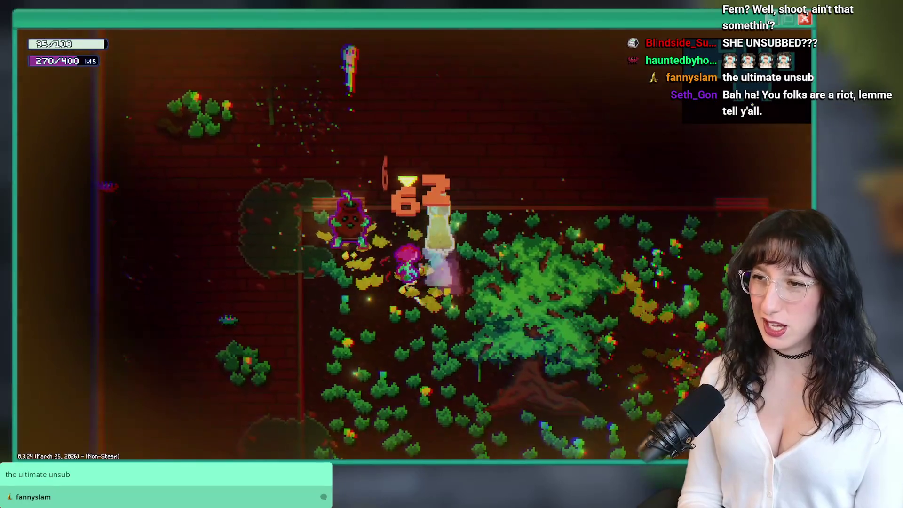
{"action": "key", "text": "d"}
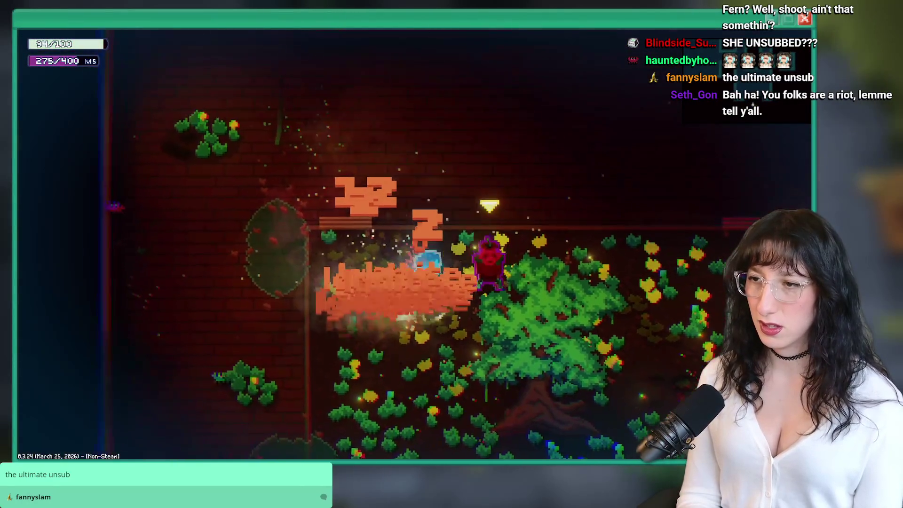
{"action": "key", "text": "a"}
{"action": "key", "text": "s"}
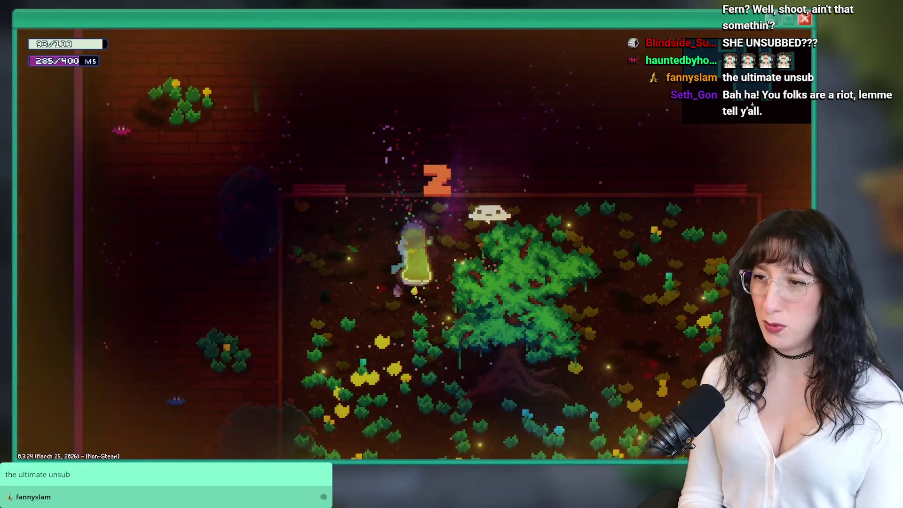
Walk around the garden and into the pond, then leave through the bottom exit.
{"action": "key", "text": "a"}
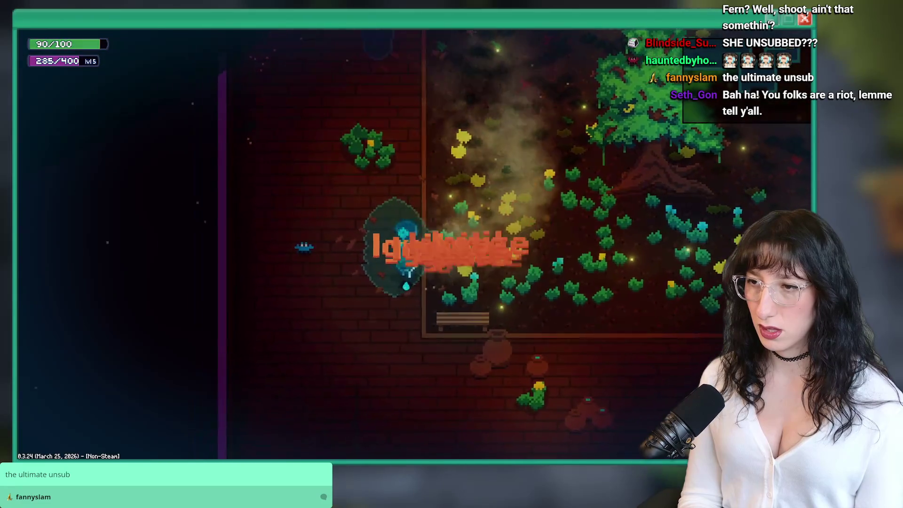
{"action": "key", "text": "w"}
{"action": "key", "text": "d"}
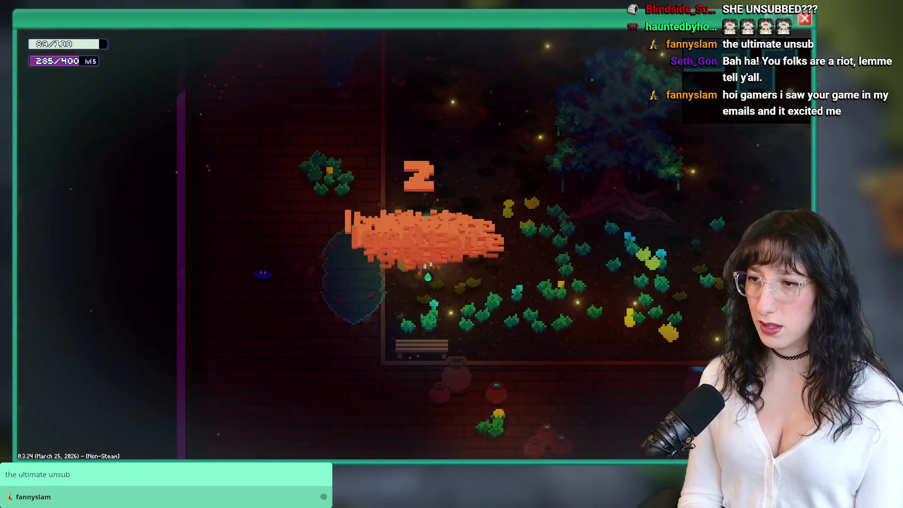
{"action": "key", "text": "a"}
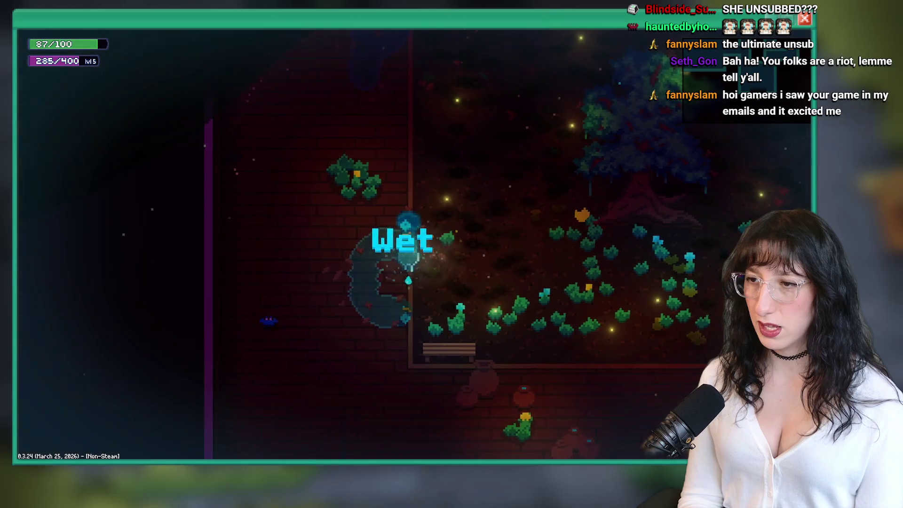
{"action": "key", "text": "a"}
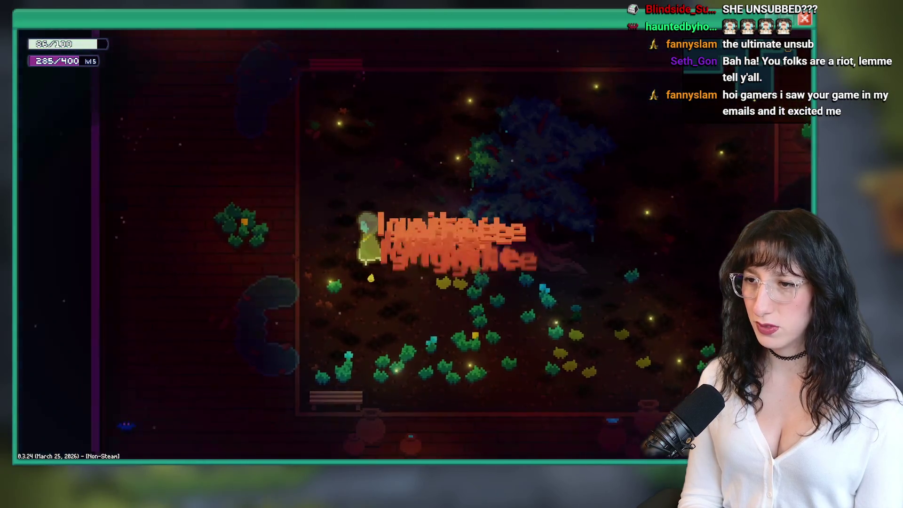
{"action": "key", "text": "d"}
{"action": "key", "text": "w"}
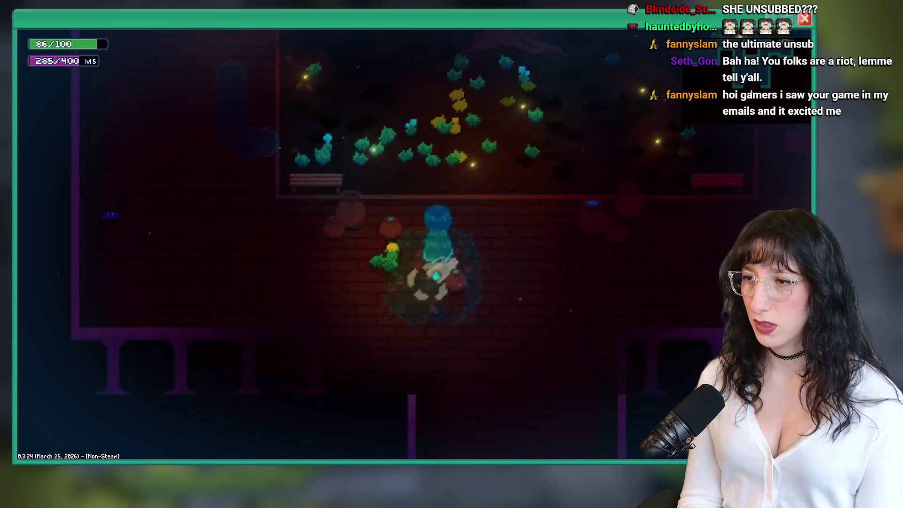
{"action": "key", "text": "s"}
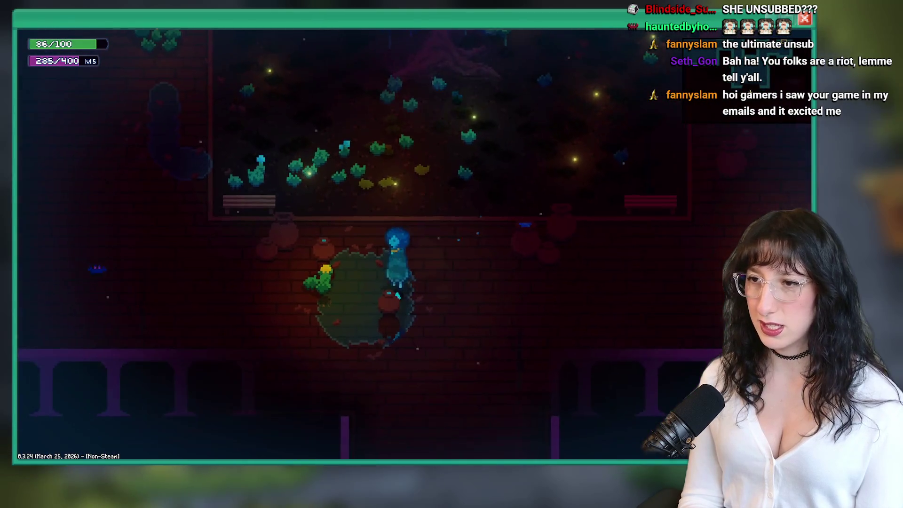
{"action": "key", "text": "w"}
{"action": "key", "text": "s"}
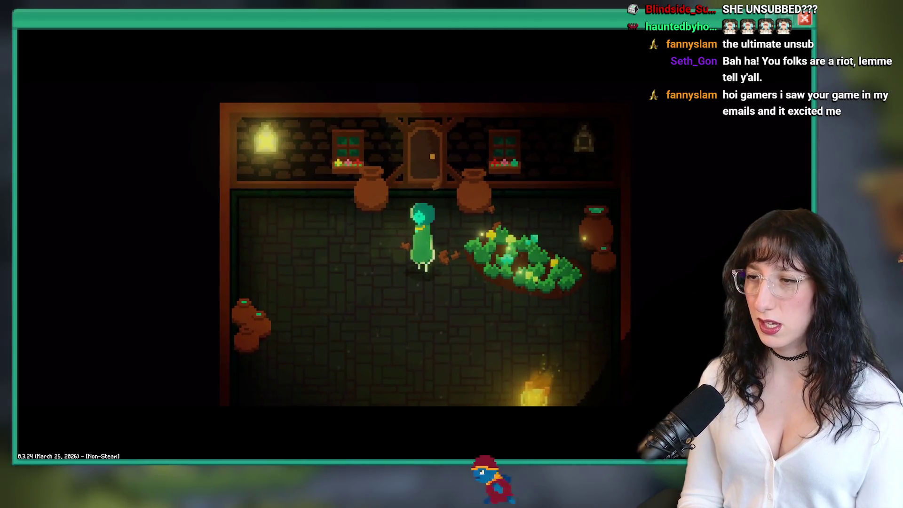
Check the in-game map, then walk left out of the green circle and down into the next room.
{"action": "key", "text": "Escape"}
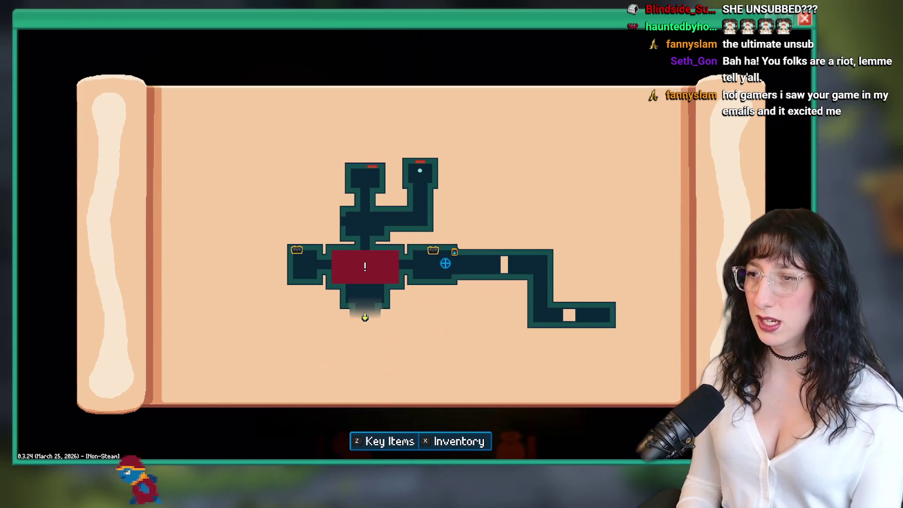
{"action": "key", "text": "Escape"}
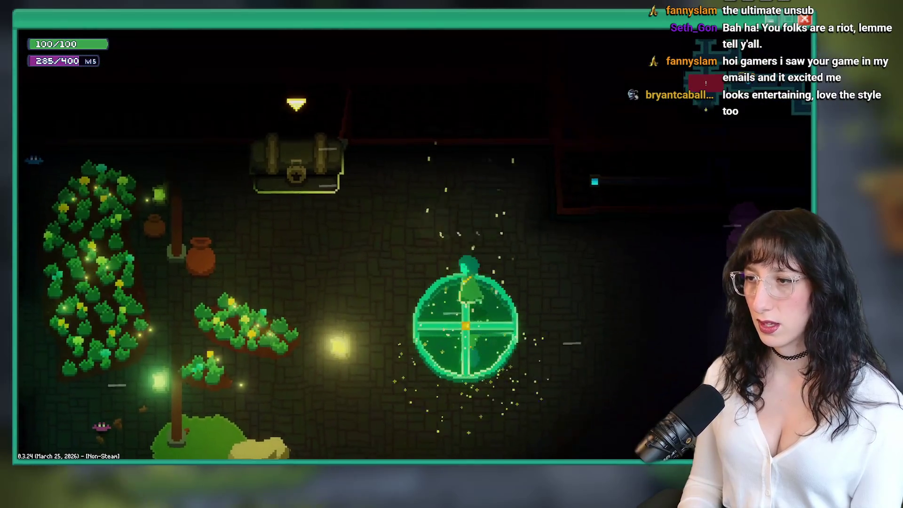
{"action": "key", "text": "a"}
{"action": "key", "text": "s"}
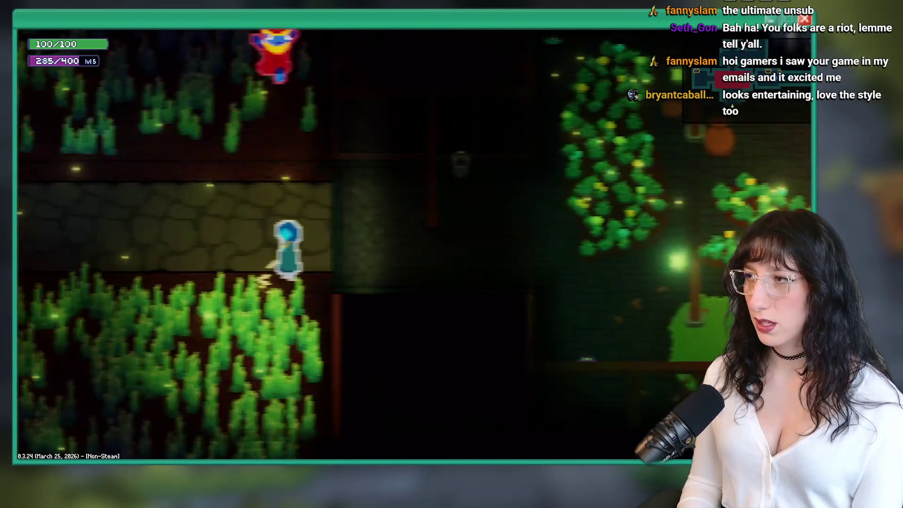
Walk down through Abandoned Town to the NPC room and advance the rescued sister's thank-you lines.
{"action": "key", "text": "s"}
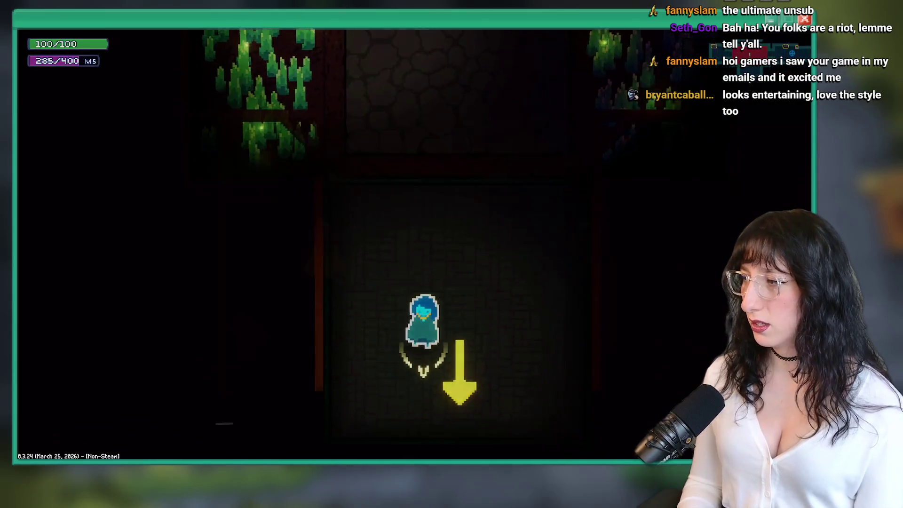
{"action": "key", "text": "s"}
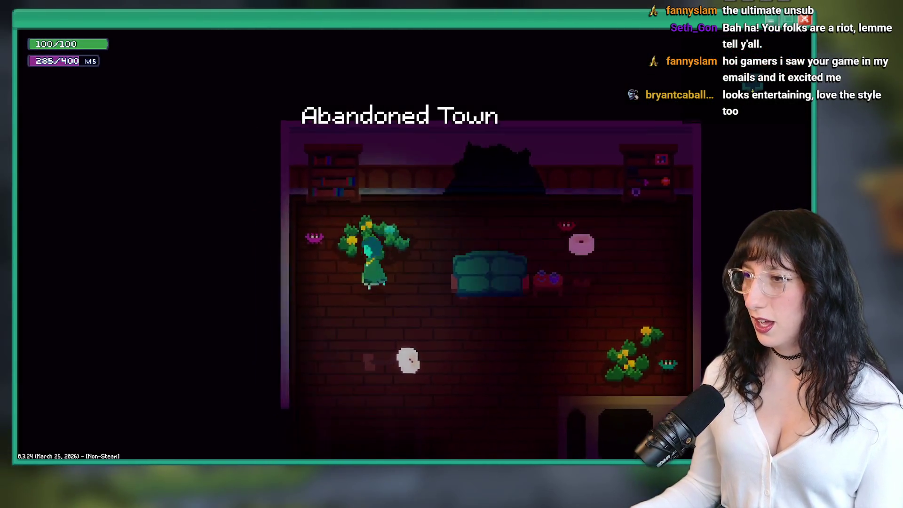
{"action": "key", "text": "s"}
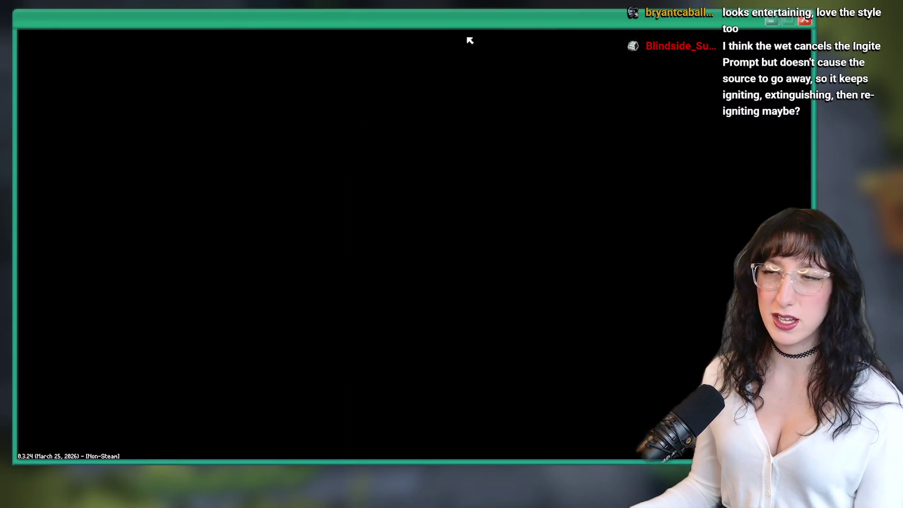
{"action": "key", "text": "s"}
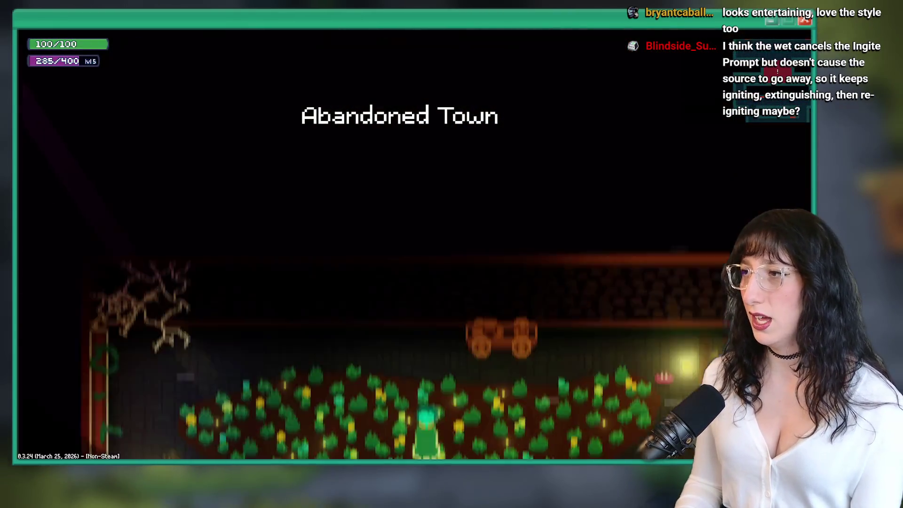
{"action": "key", "text": "s"}
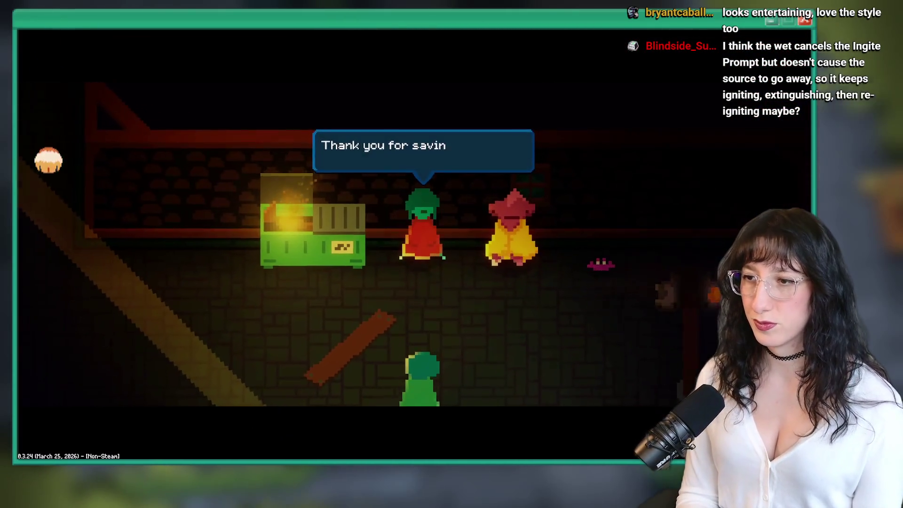
{"action": "key", "text": "Return"}
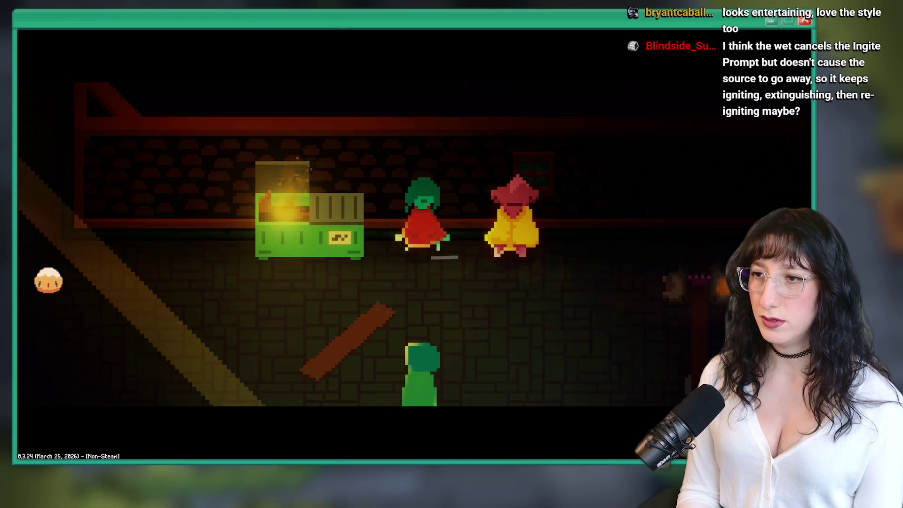
{"action": "key", "text": "Return"}
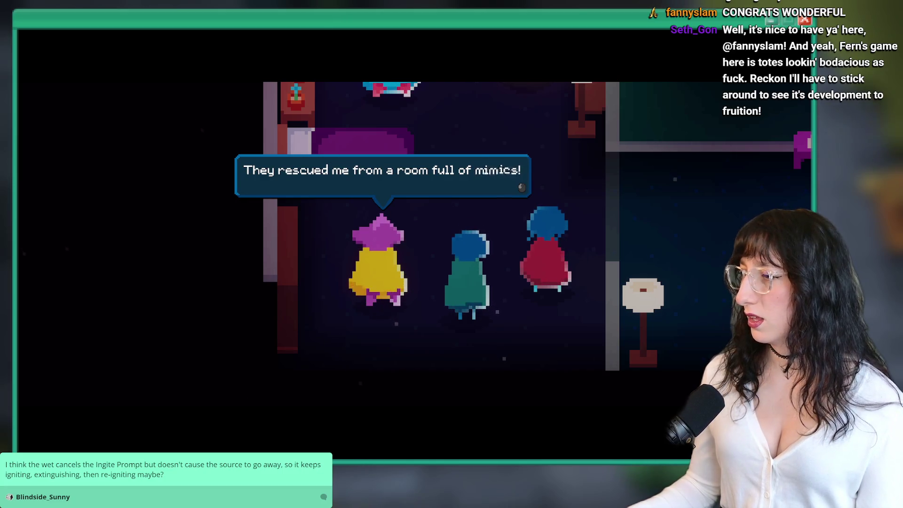
Advance the house conversation about the locked gates until control returns.
{"action": "key", "text": "Return"}
{"action": "key", "text": "Return"}
{"action": "key", "text": "Return"}
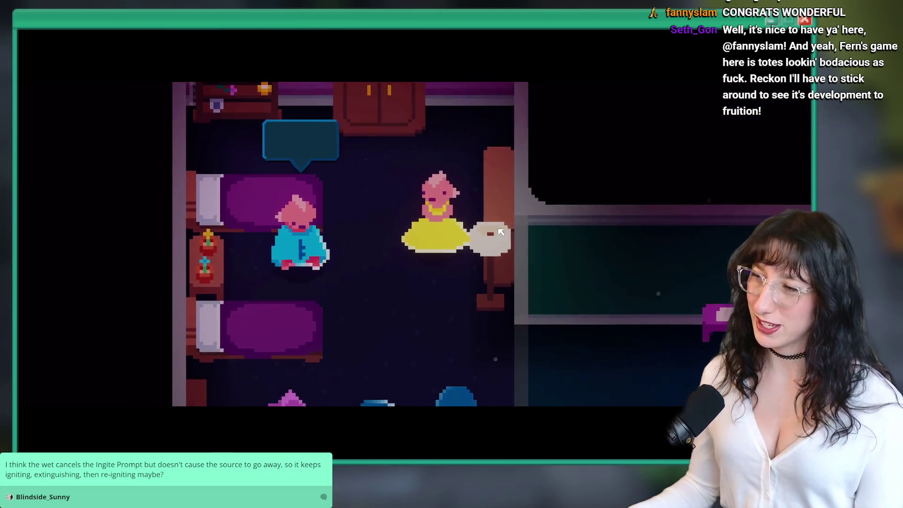
{"action": "key", "text": "Return"}
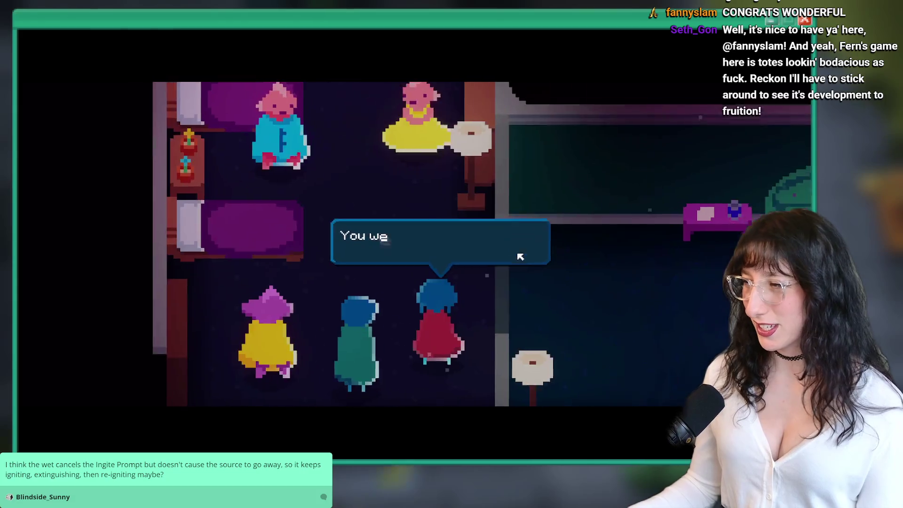
{"action": "key", "text": "Return"}
{"action": "key", "text": "Return"}
{"action": "key", "text": "Return"}
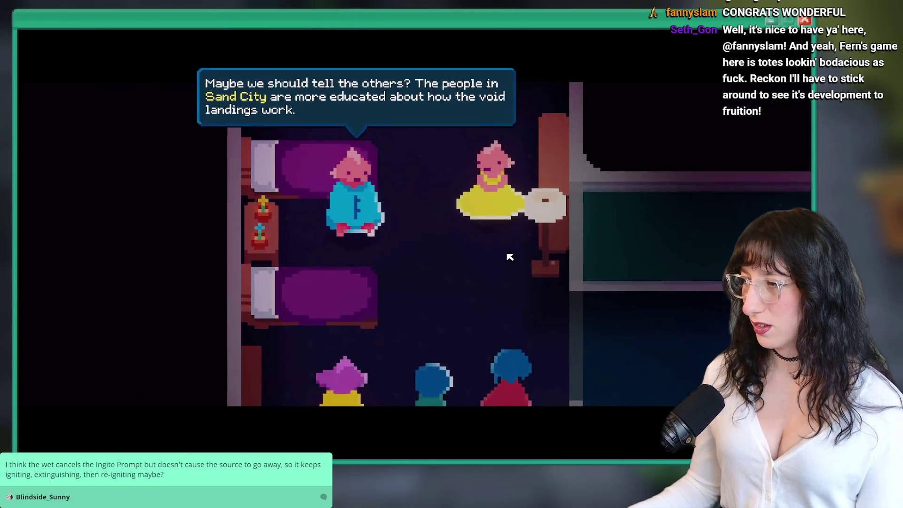
{"action": "key", "text": "Return"}
{"action": "key", "text": "Return"}
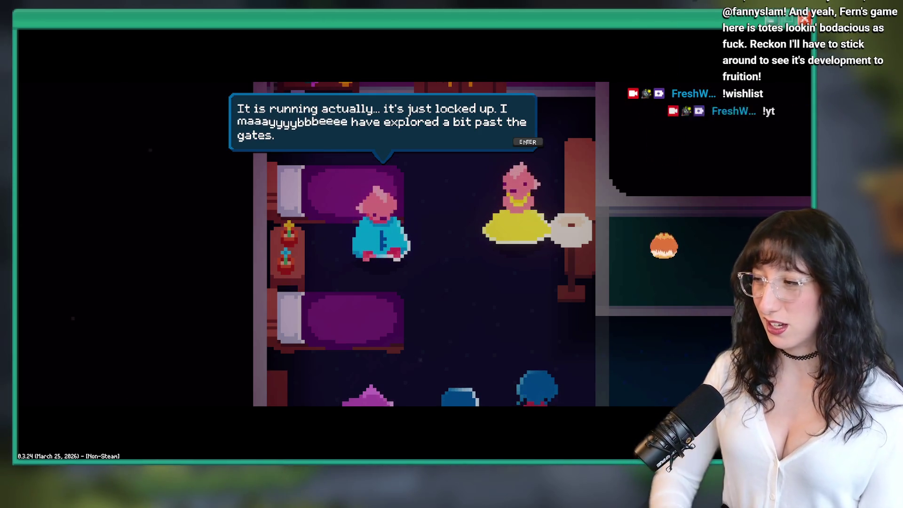
{"action": "key", "text": "Return"}
{"action": "key", "text": "Return"}
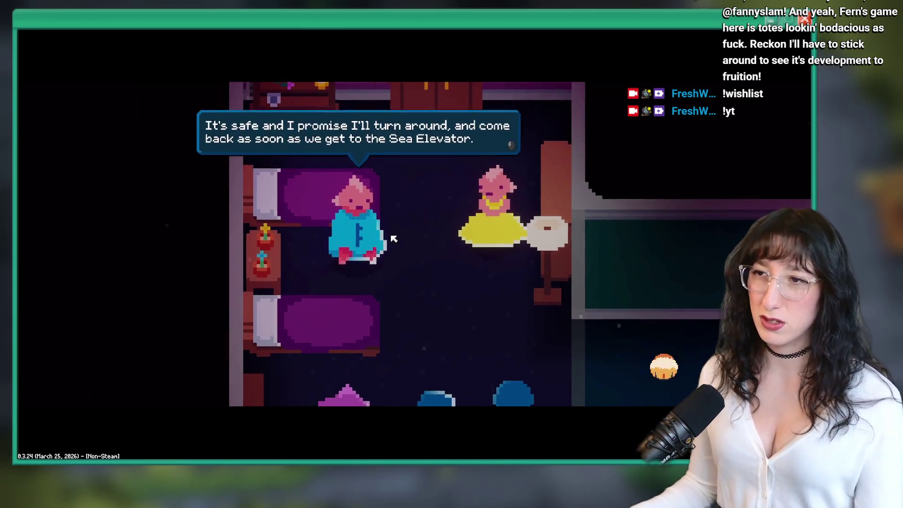
{"action": "key", "text": "Return"}
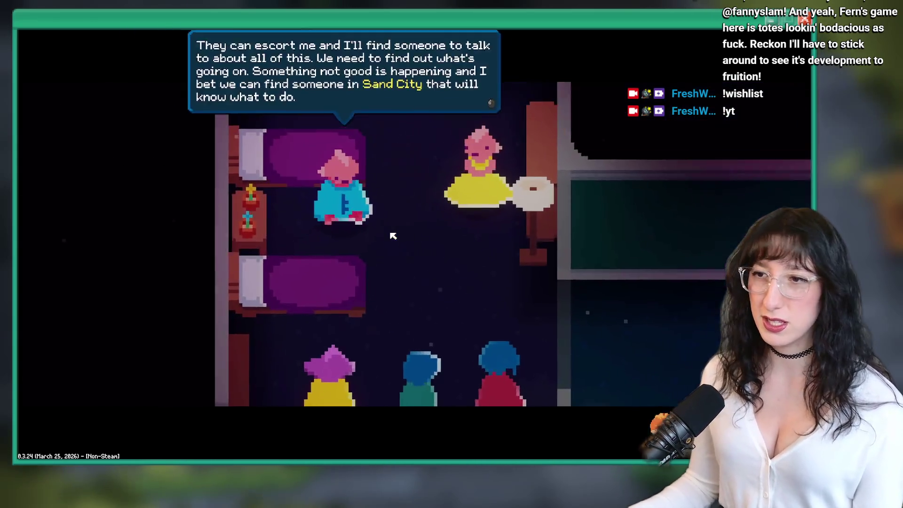
{"action": "key", "text": "Return"}
{"action": "key", "text": "Return"}
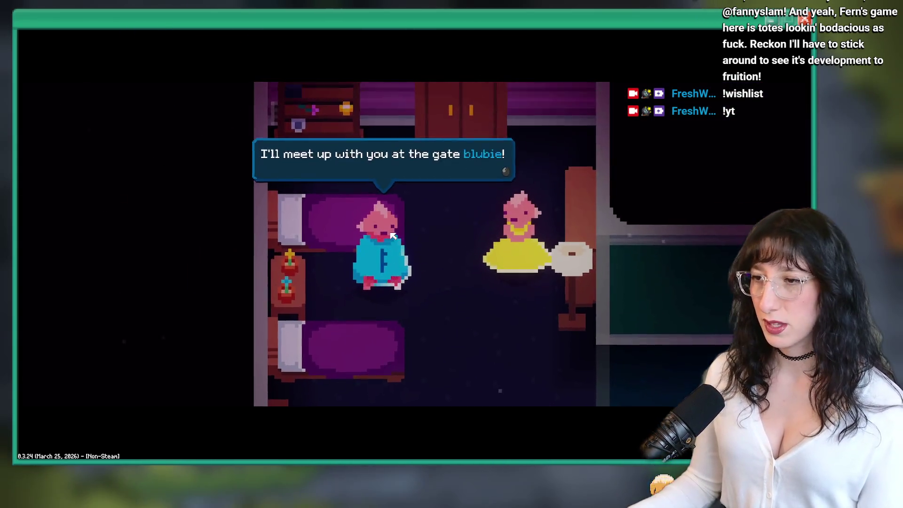
{"action": "key", "text": "Return"}
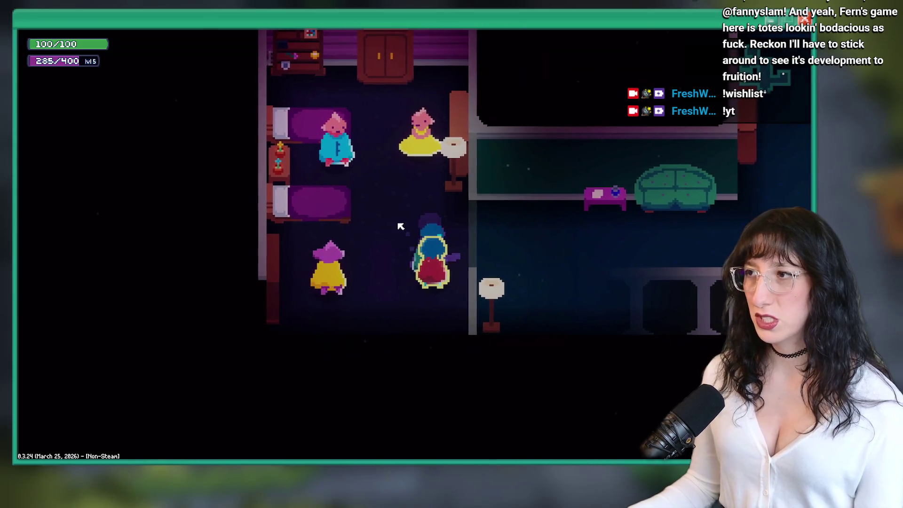
Walk into the living room and talk with the red NPC, the sister.
{"action": "key", "text": "d"}
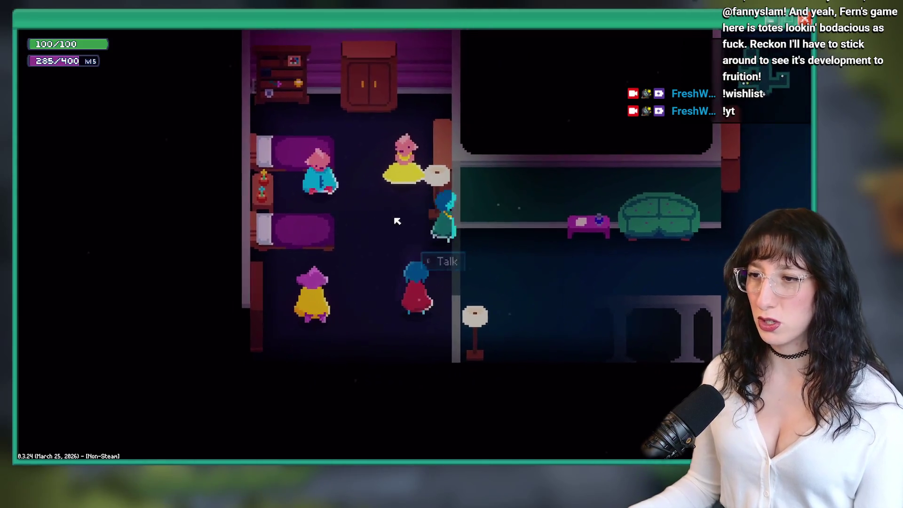
{"action": "key", "text": "a"}
{"action": "key", "text": "w"}
{"action": "key", "text": "s"}
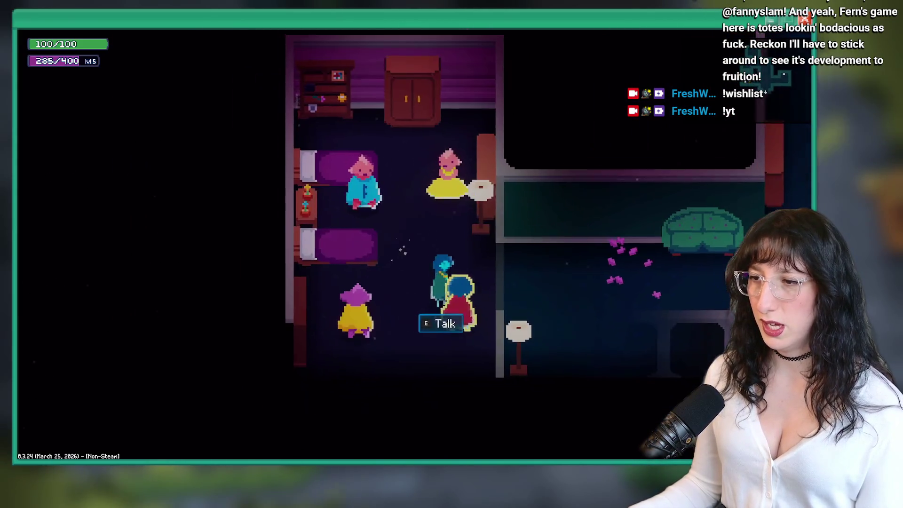
{"action": "key", "text": "e"}
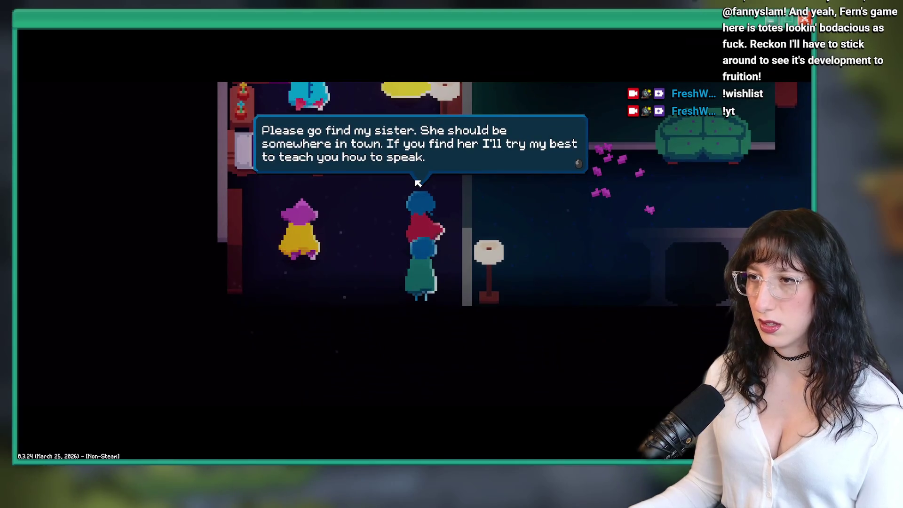
{"action": "key", "text": "Return"}
Talk with the yellow NPC through the Sea Elevator Station warning.
{"action": "key", "text": "a"}
{"action": "key", "text": "e"}
{"action": "key", "text": "Return"}
{"action": "key", "text": "e"}
{"action": "key", "text": "Return"}
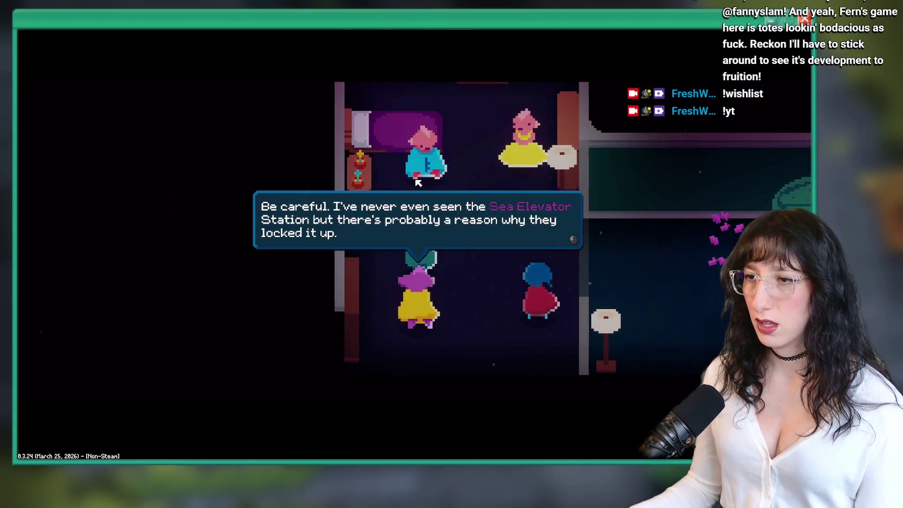
{"action": "key", "text": "Return"}
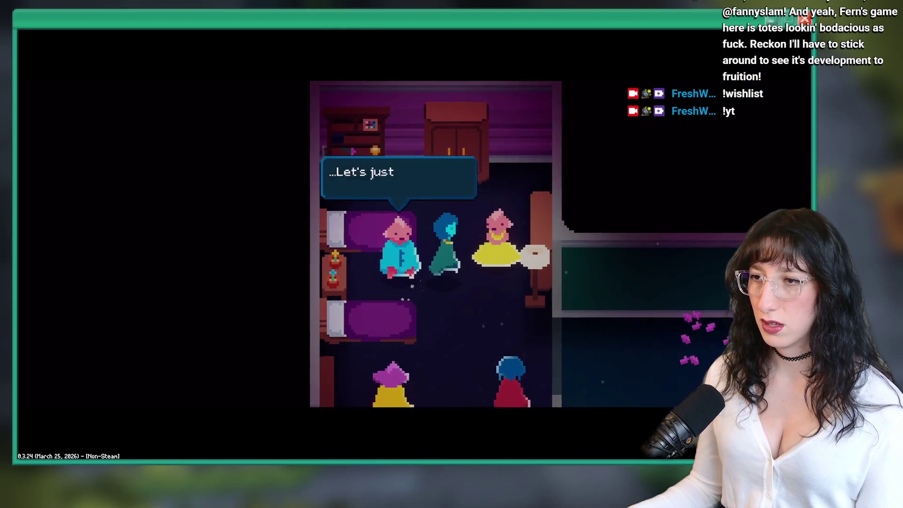
{"action": "key", "text": "Return"}
Walk down out of the house and along the corridor toward Sea Cave City.
{"action": "key", "text": "s"}
{"action": "key", "text": "d"}
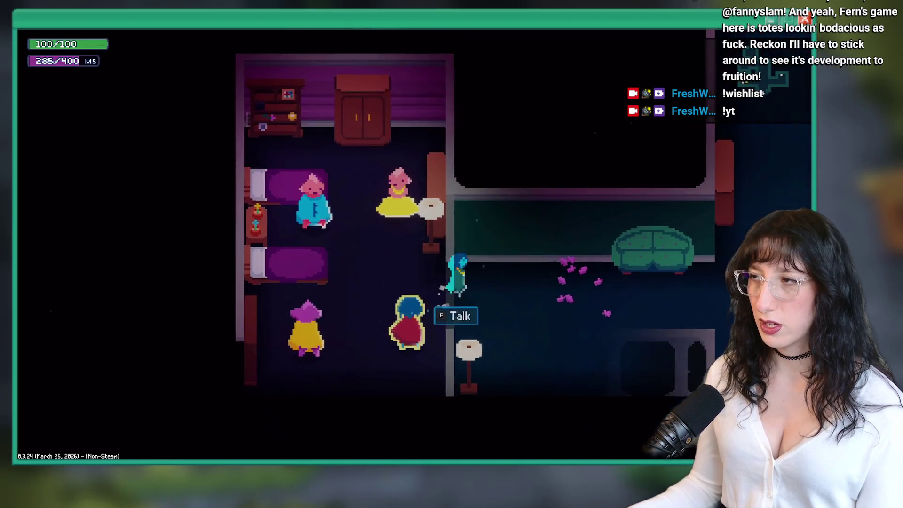
{"action": "key", "text": "s"}
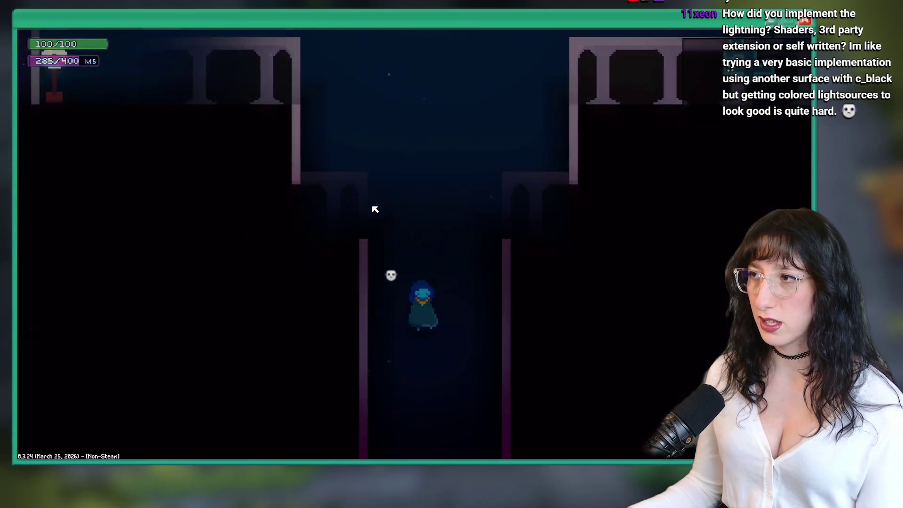
Check the inventory's key items book and glowstick viewer, then close them.
{"action": "key", "text": "s"}
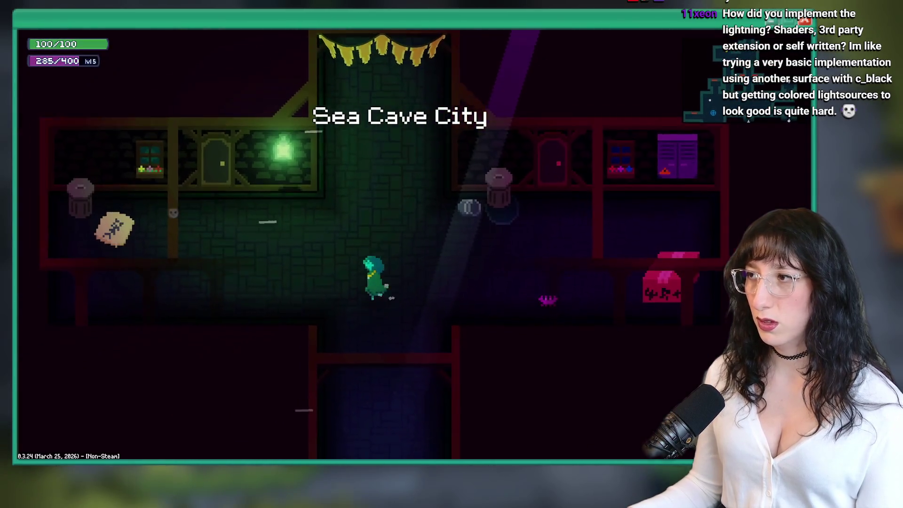
{"action": "key", "text": "w"}
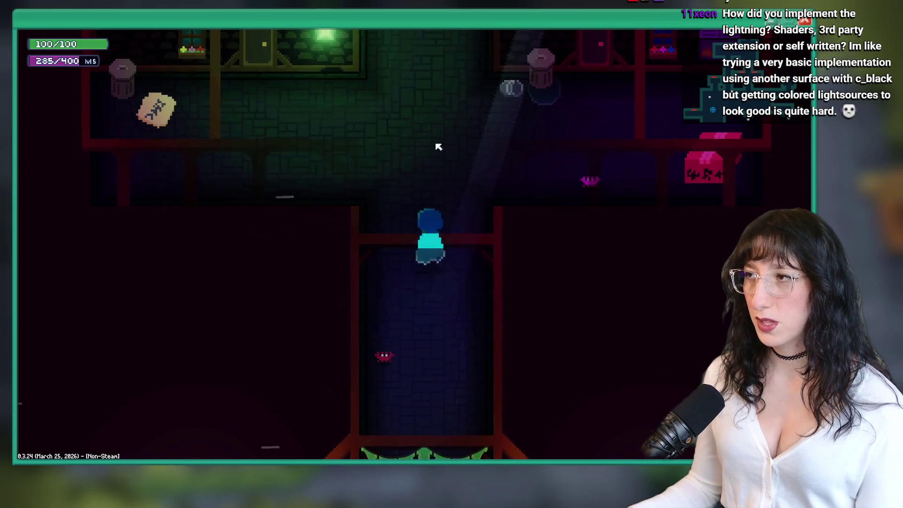
{"action": "key", "text": "Tab"}
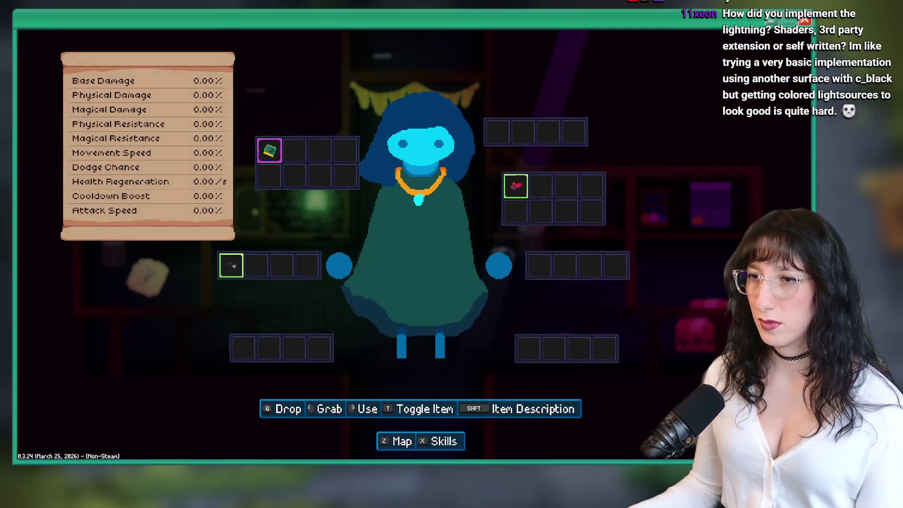
{"action": "key", "text": "x"}
{"action": "key", "text": "x"}
{"action": "key", "text": "Tab"}
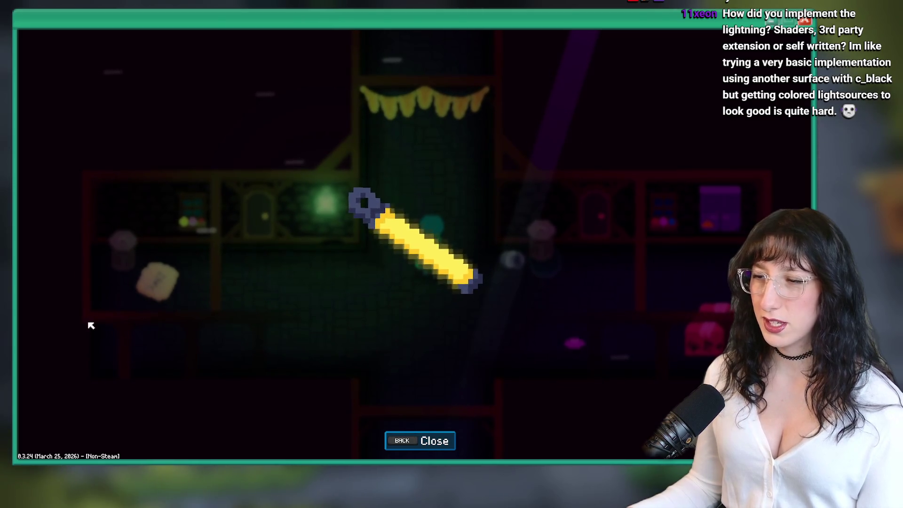
{"action": "key", "text": "BackSpace"}
{"action": "key", "text": "BackSpace"}
Read the cat drawing on the paper lying on the floor.
{"action": "key", "text": "a"}
{"action": "key", "text": "e"}
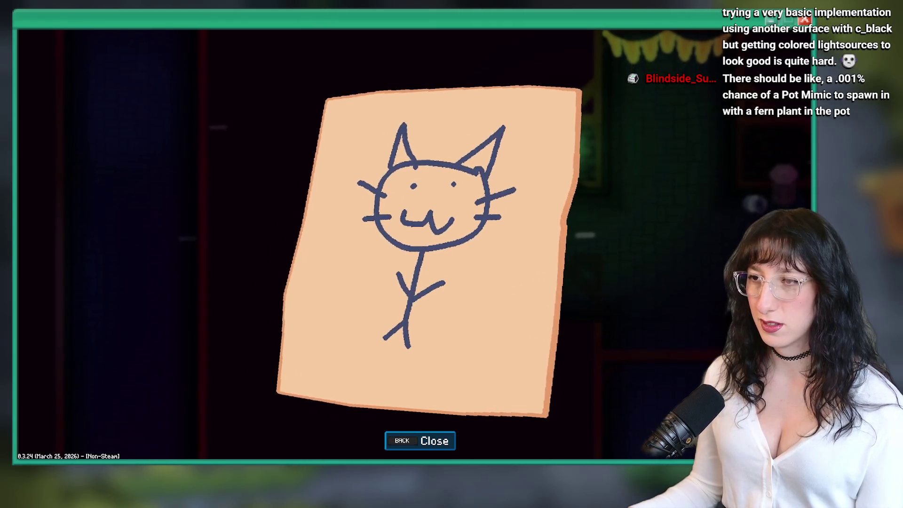
{"action": "key", "text": "BackSpace"}
{"action": "key", "text": "d"}
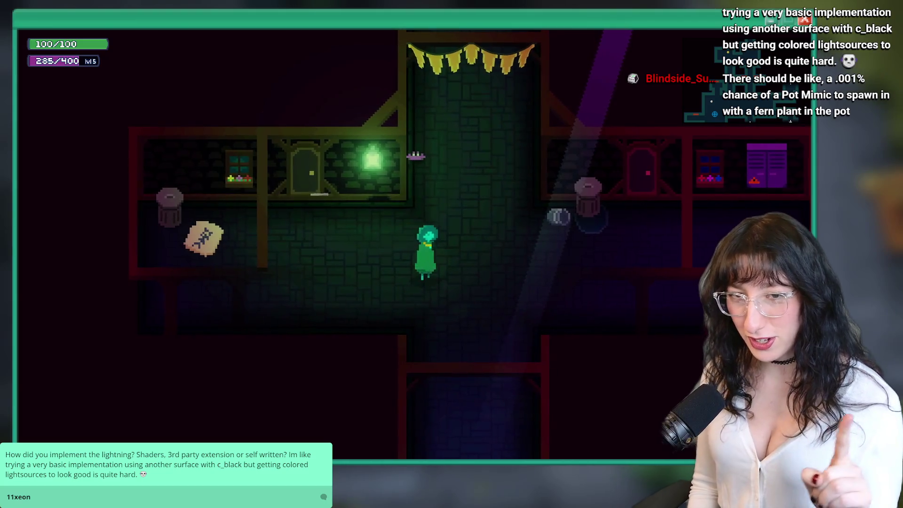
Walk north up the corridor to the fern room and switch to the GameMaker window.
{"action": "key", "text": "w"}
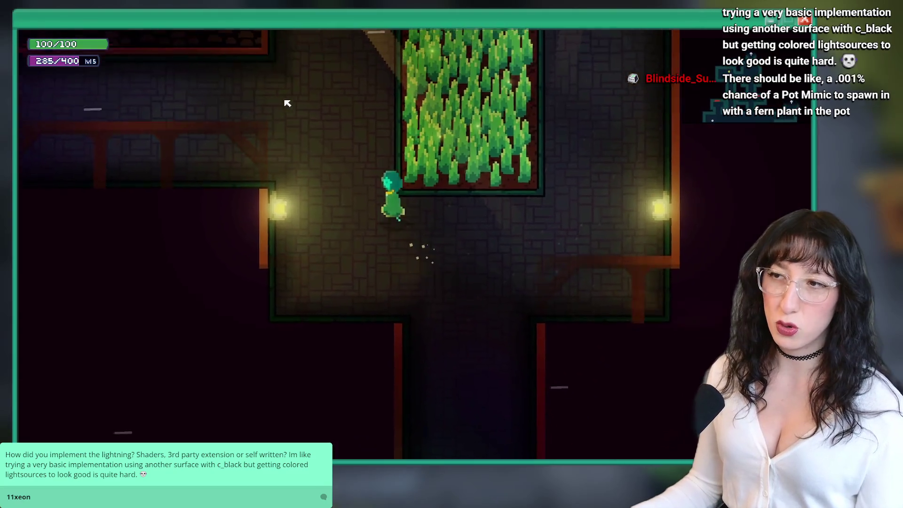
{"action": "key", "text": "a"}
{"action": "key", "text": "alt+Tab"}
{"action": "key", "text": "Tab"}
{"action": "key", "text": "Tab"}
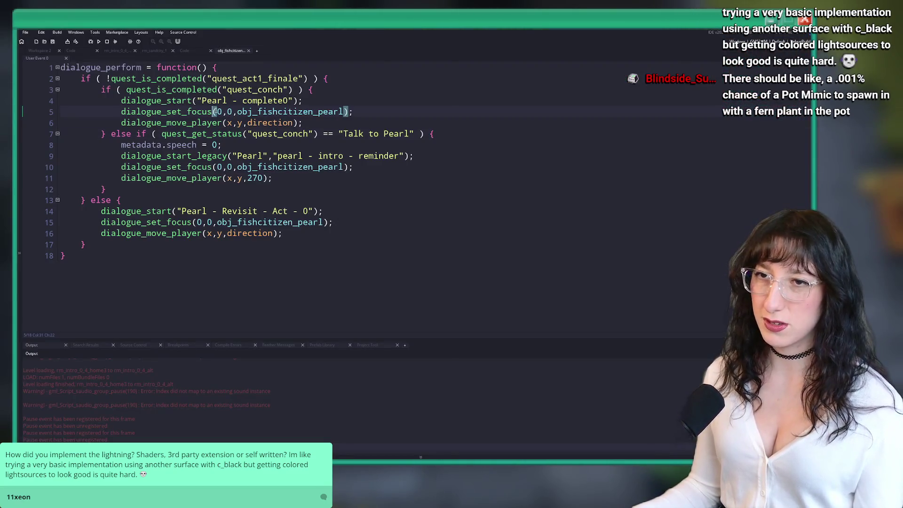
Open the scr_aura script and scroll down to the aura_draw code.
{"action": "type", "text": "scr_aur"}
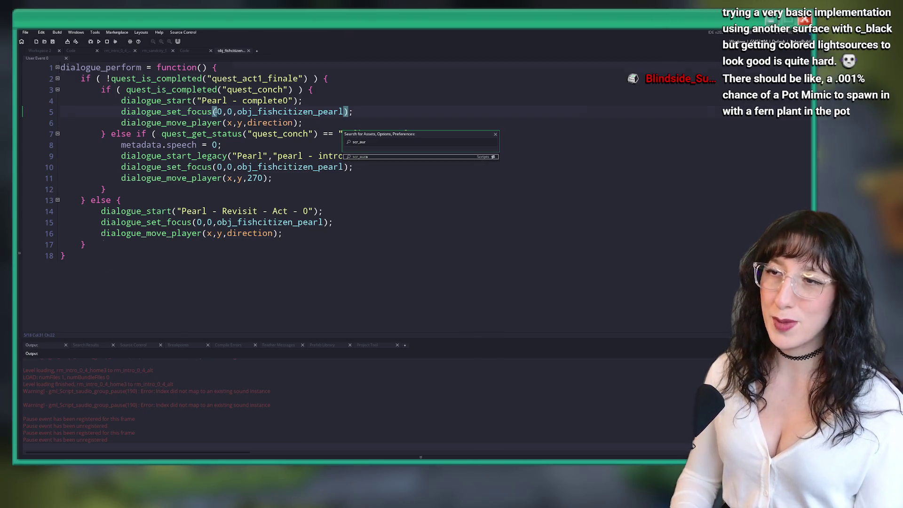
{"action": "key", "text": "Return"}
{"action": "scroll", "coordinate": [239, 185], "scroll_direction": "down", "scroll_amount": 8}
{"action": "left_click", "coordinate": [239, 187]}
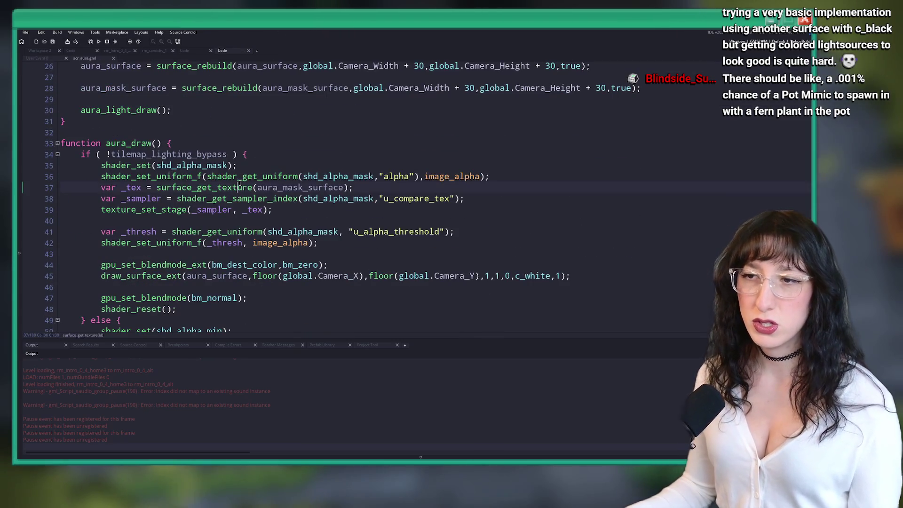
{"action": "scroll", "coordinate": [231, 184], "scroll_direction": "down", "scroll_amount": 1}
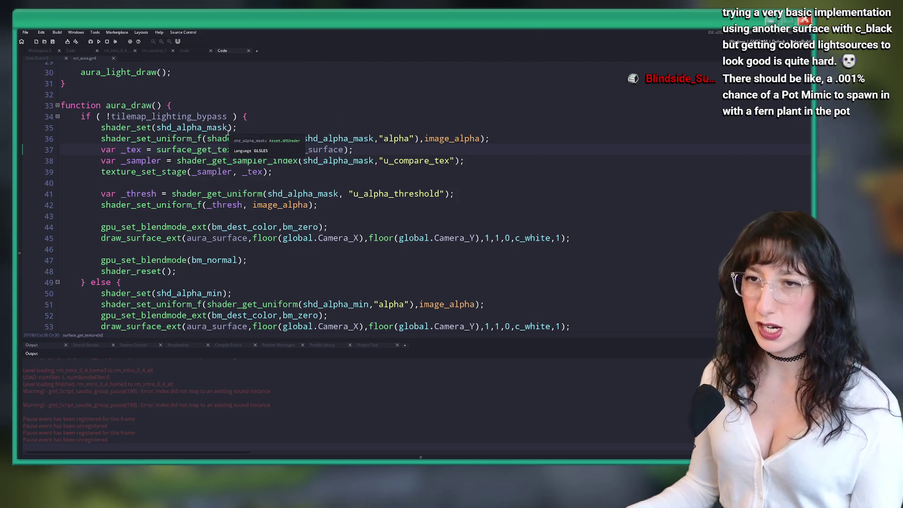
{"action": "scroll", "coordinate": [228, 134], "scroll_direction": "down", "scroll_amount": 3}
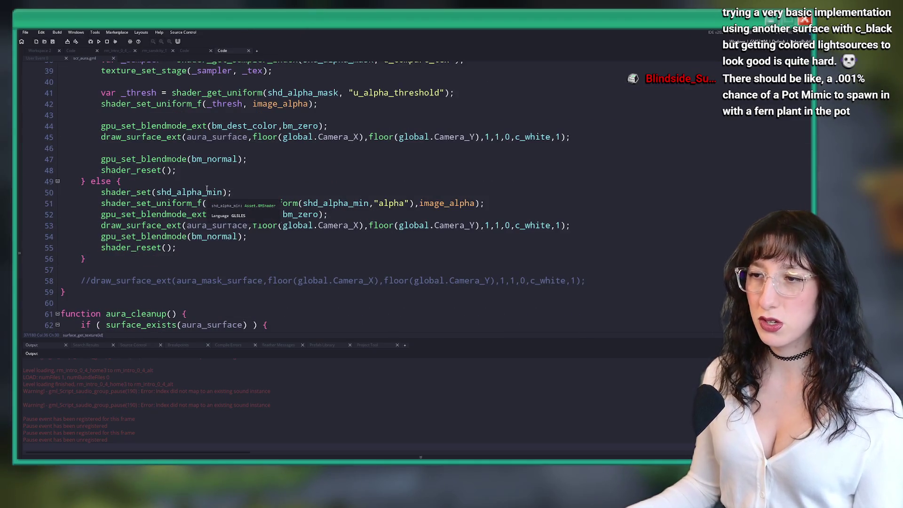
Open the shd_alpha_min fragment shader code, then return to the running game.
{"action": "middle_click", "coordinate": [201, 191]}
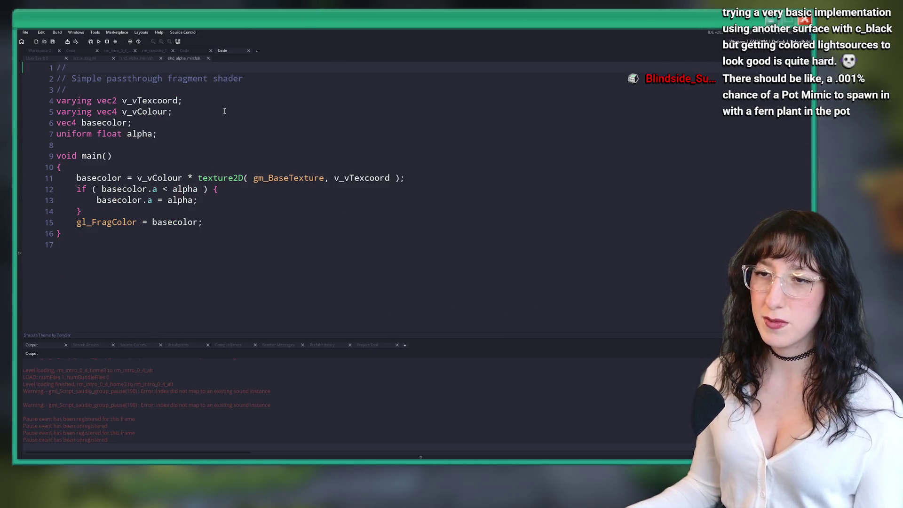
{"action": "left_click", "coordinate": [155, 61]}
{"action": "key", "text": "alt+Tab"}
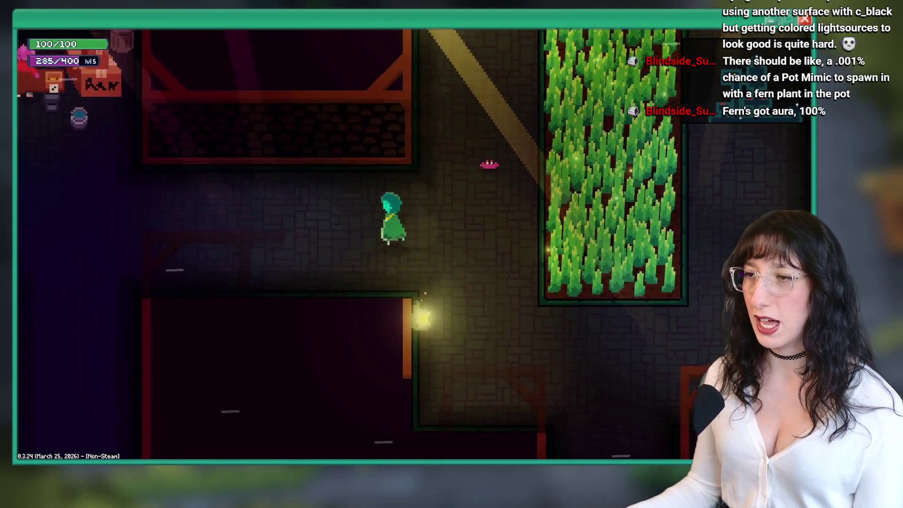
Walk the character left through the flower garden, past the ferns, and into the dark corridor.
{"action": "key", "text": "alt+Tab"}
{"action": "key", "text": "alt+Tab"}
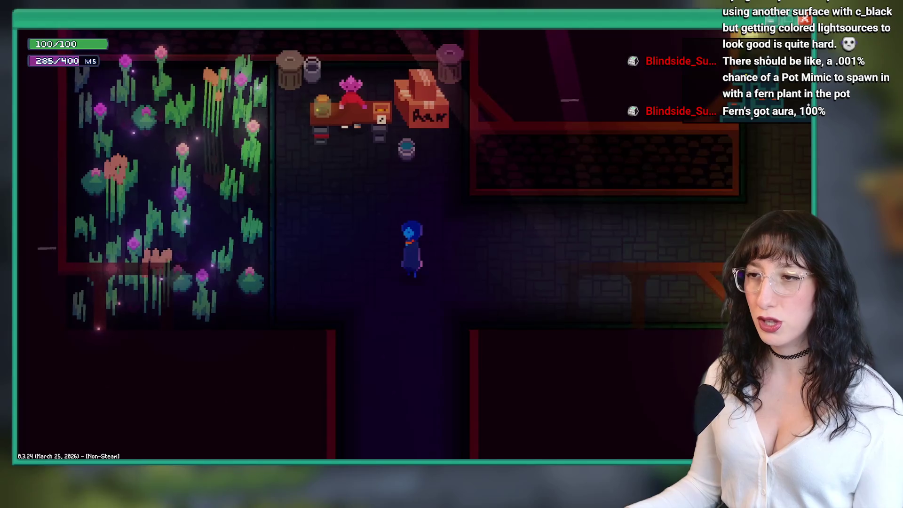
{"action": "key", "text": "a"}
{"action": "key", "text": "w"}
{"action": "key", "text": "a"}
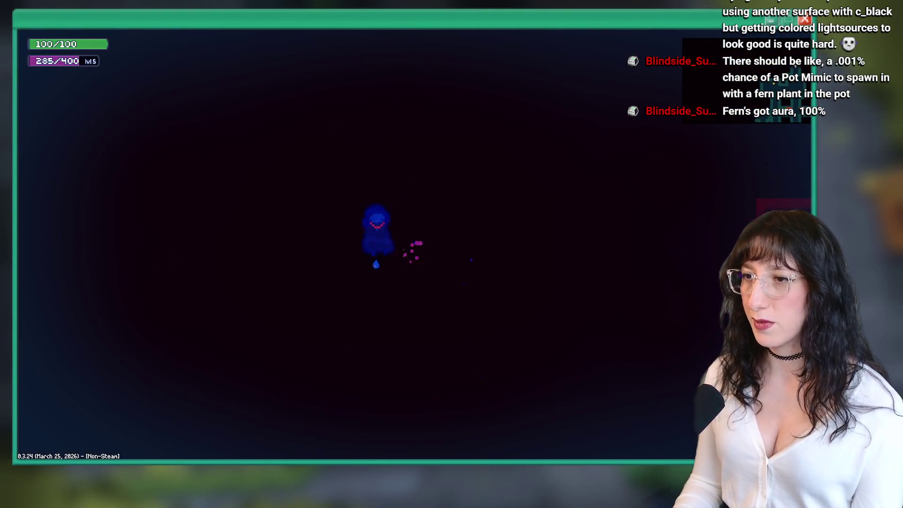
{"action": "key", "text": "s"}
{"action": "key", "text": "d"}
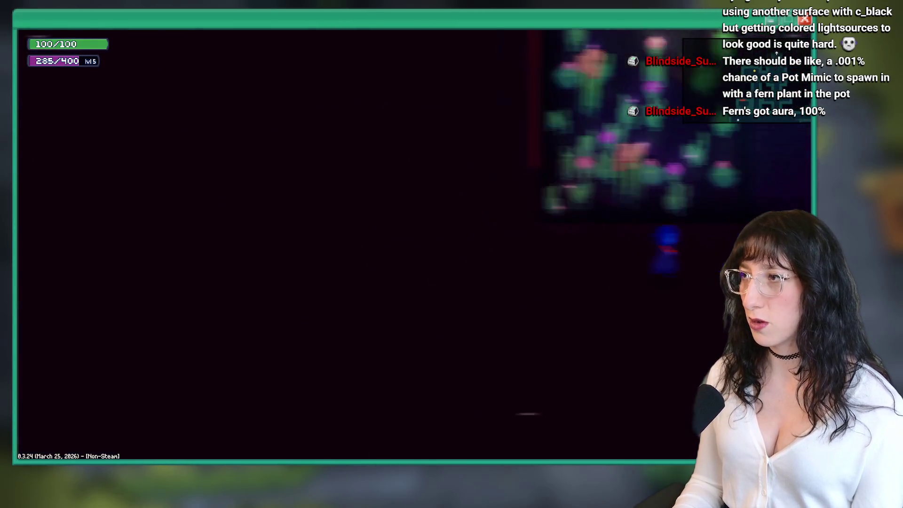
{"action": "key", "text": "a"}
{"action": "key", "text": "a"}
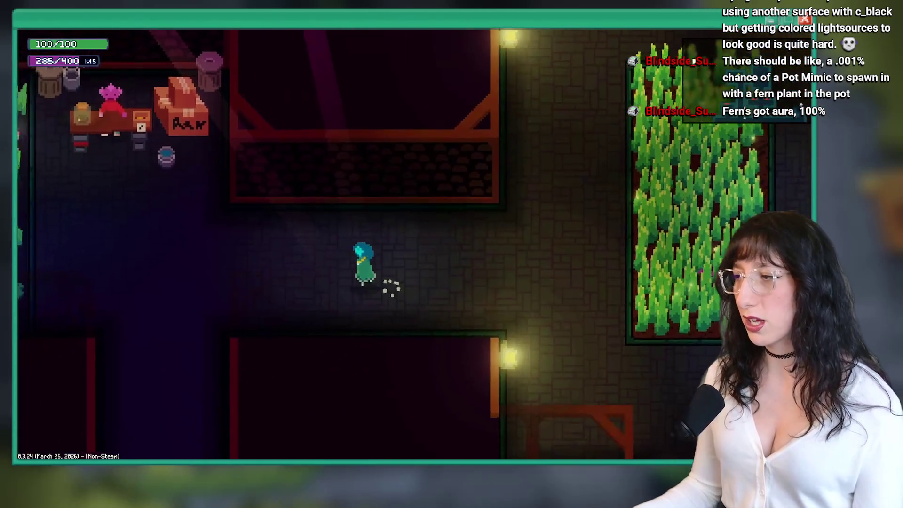
{"action": "key", "text": "s"}
Visit the shop room, return up to the archway plaza, and open the graphics options menu.
{"action": "key", "text": "w"}
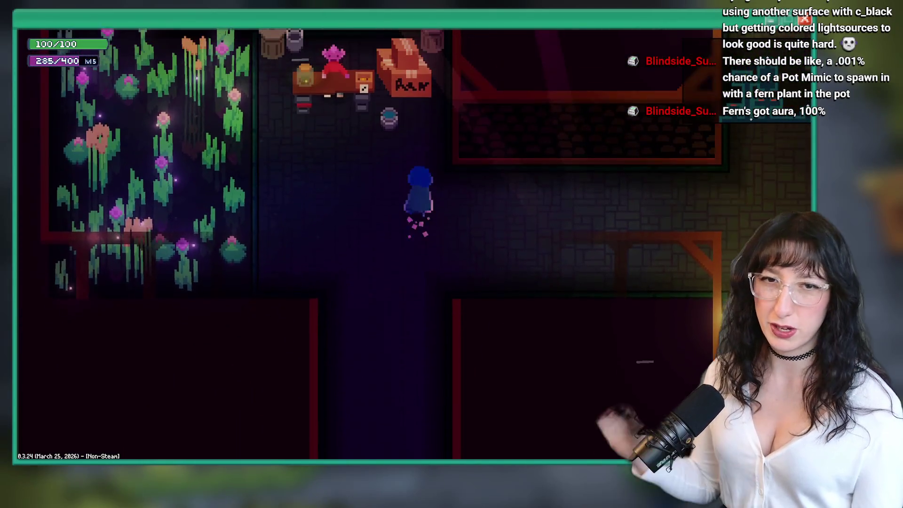
{"action": "key", "text": "s"}
{"action": "key", "text": "s"}
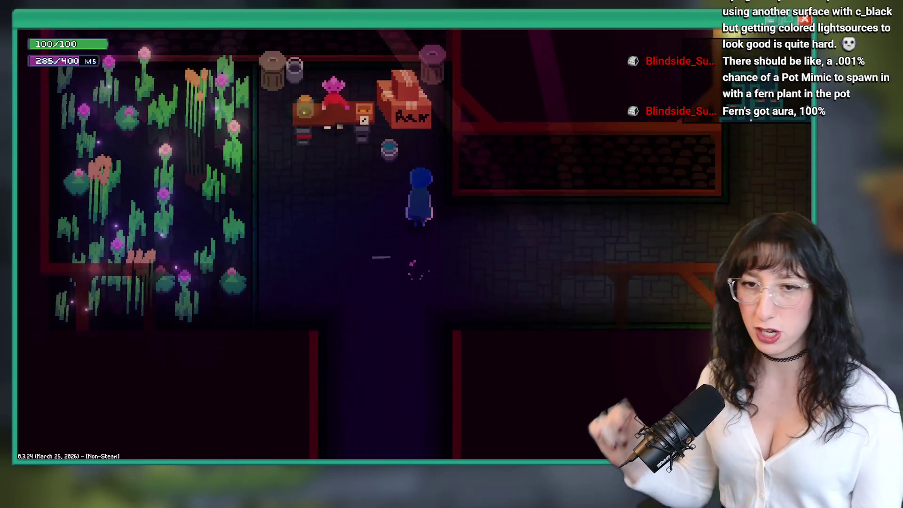
{"action": "key", "text": "s"}
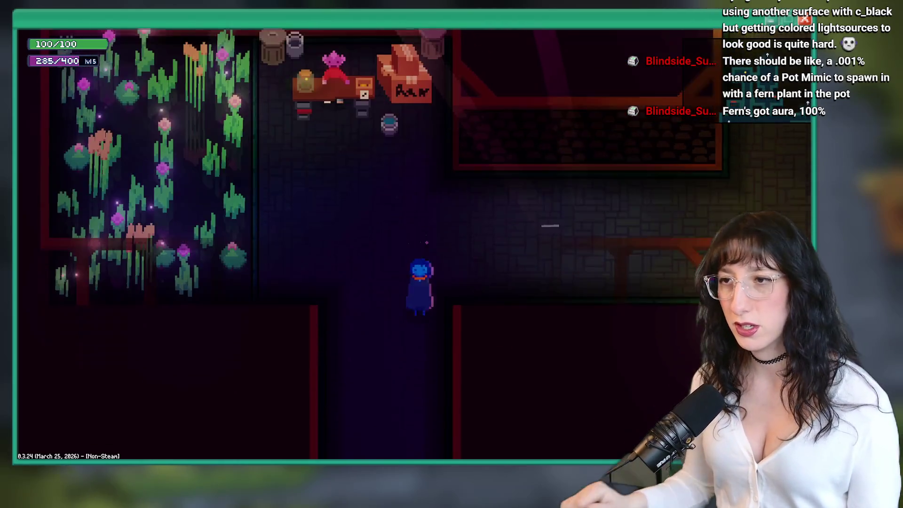
{"action": "key", "text": "s"}
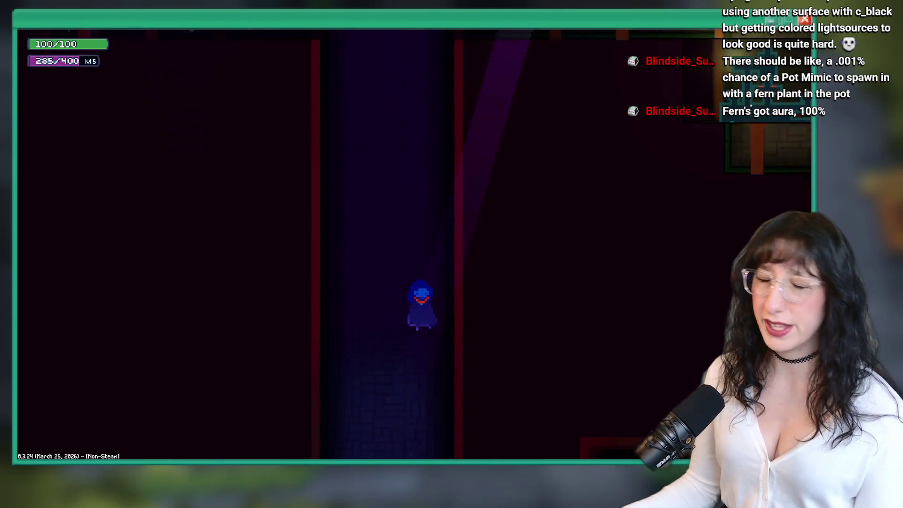
{"action": "key", "text": "w"}
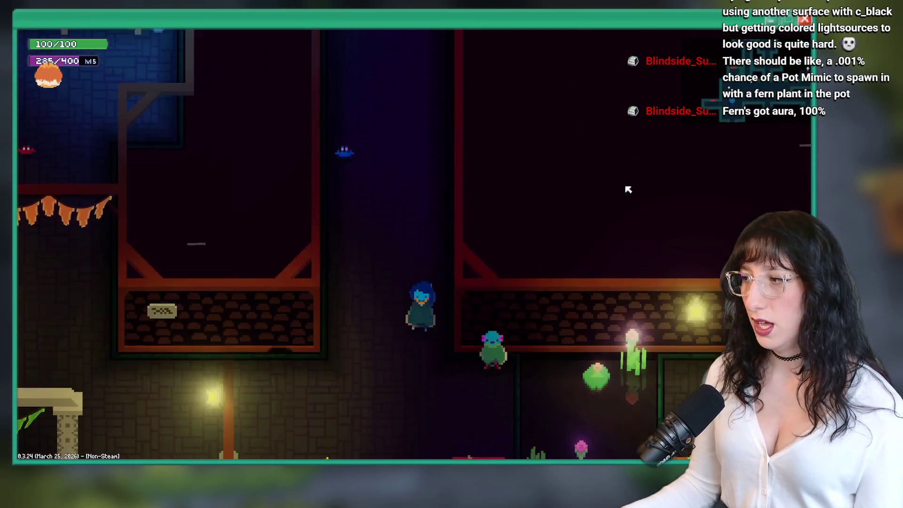
{"action": "key", "text": "s"}
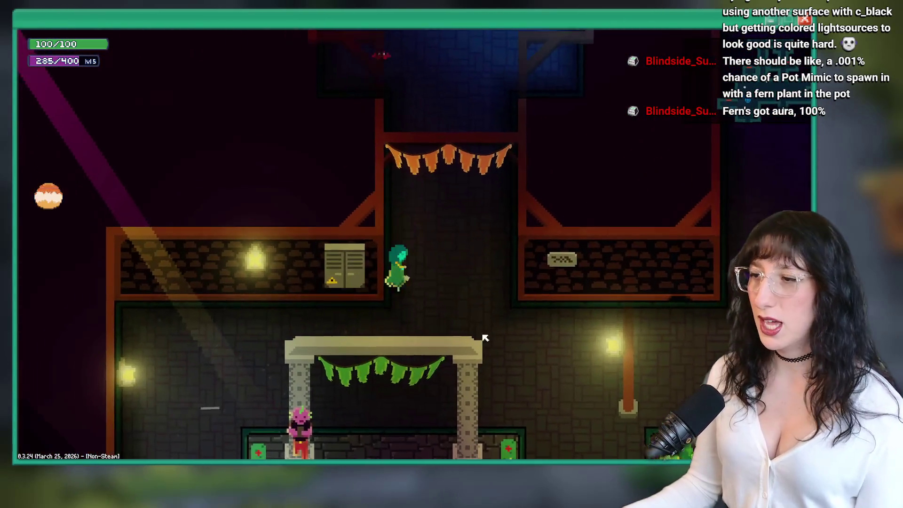
{"action": "key", "text": "d"}
{"action": "key", "text": "Escape"}
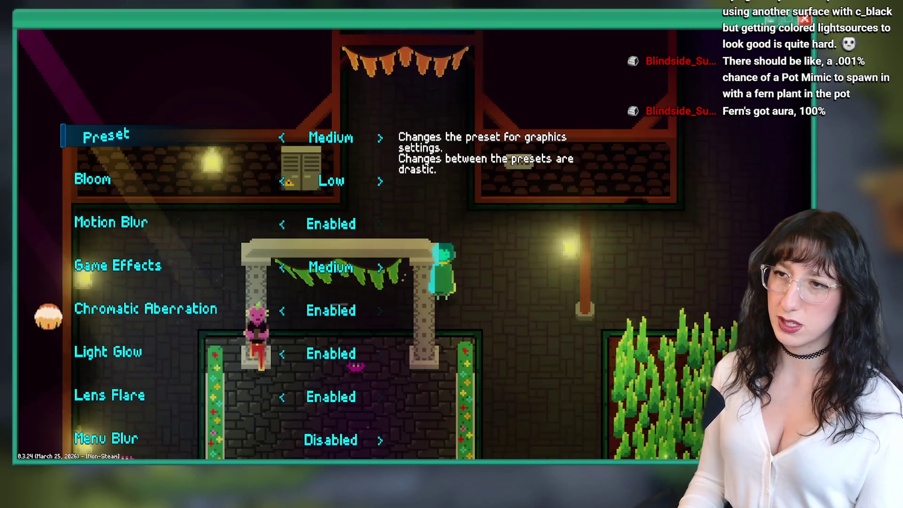
{"action": "key", "text": "Escape"}
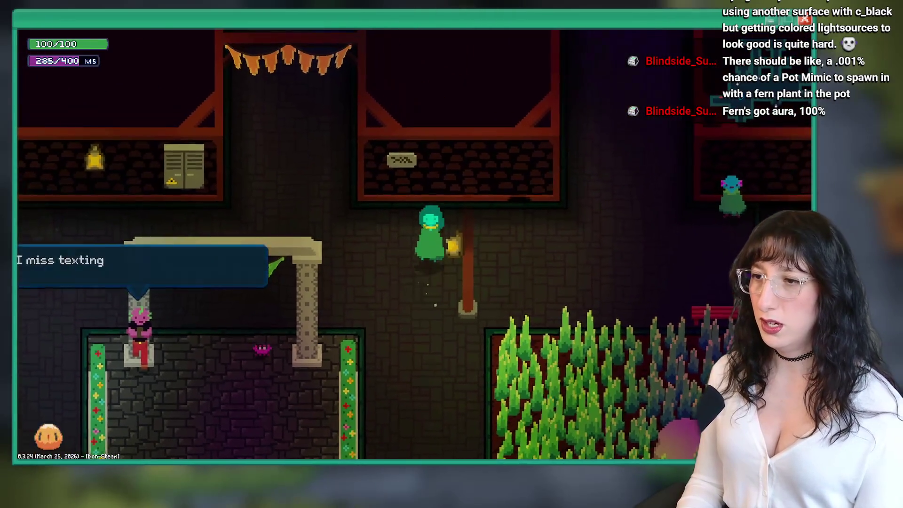
{"action": "key", "text": "Escape"}
{"action": "key", "text": "Escape"}
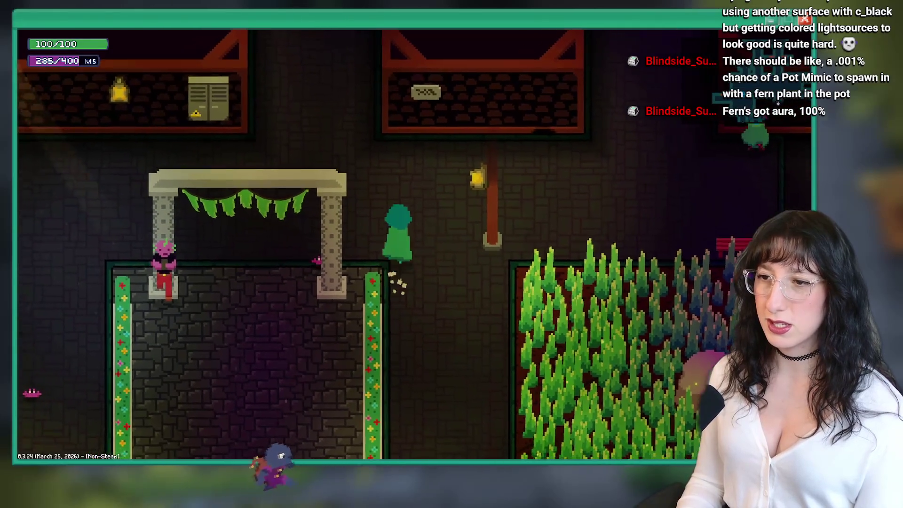
{"action": "key", "text": "d"}
{"action": "key", "text": "d"}
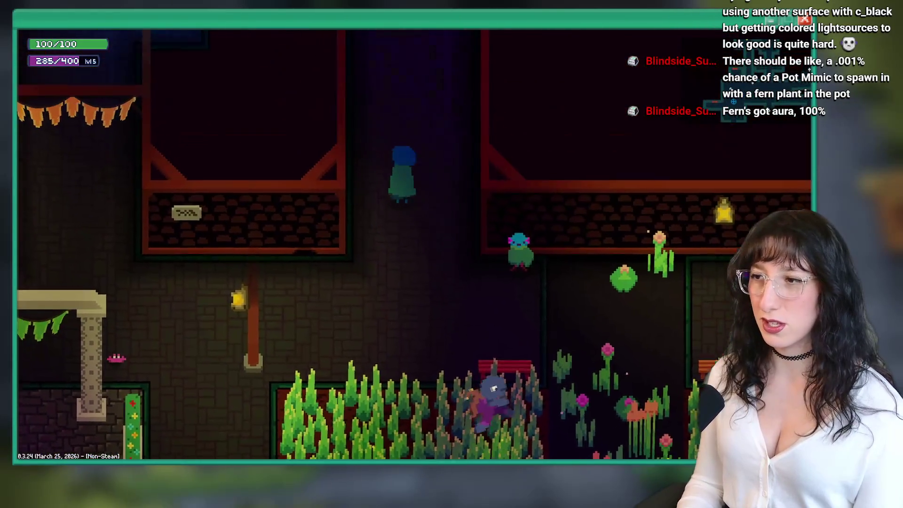
{"action": "key", "text": "a"}
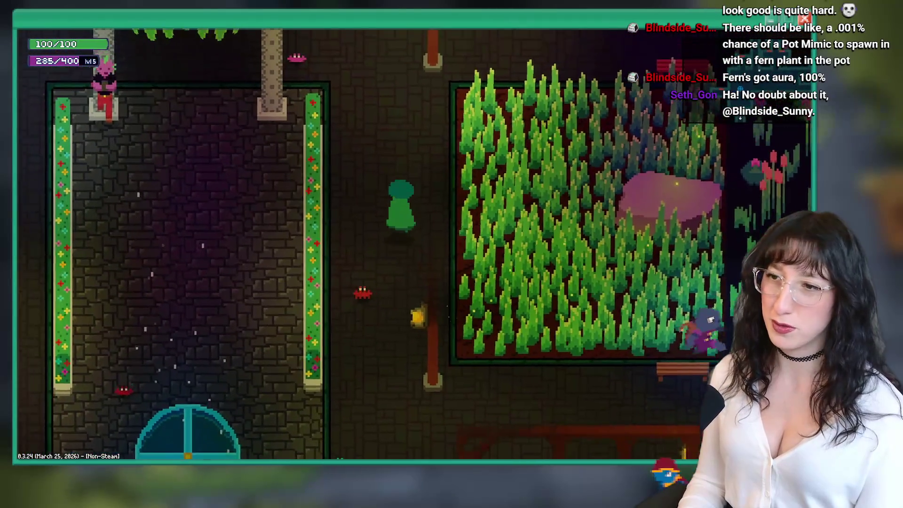
{"action": "key", "text": "Escape"}
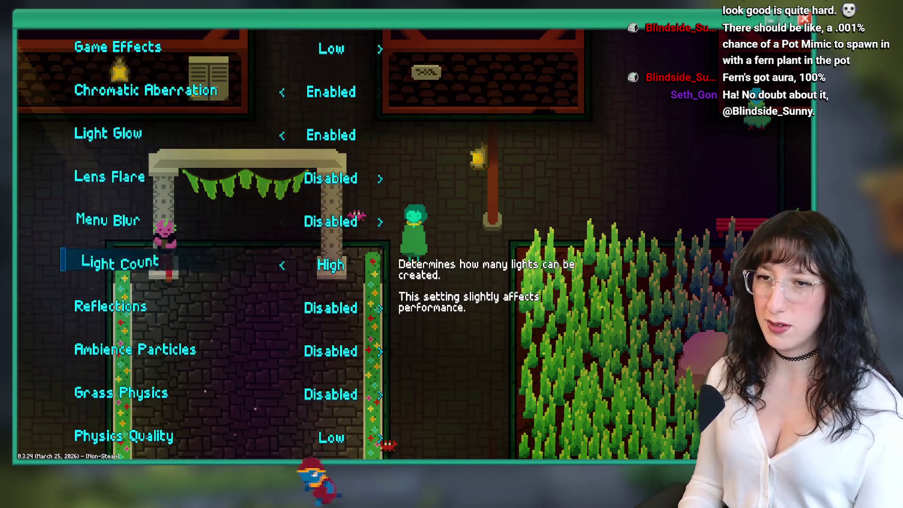
{"action": "key", "text": "w"}
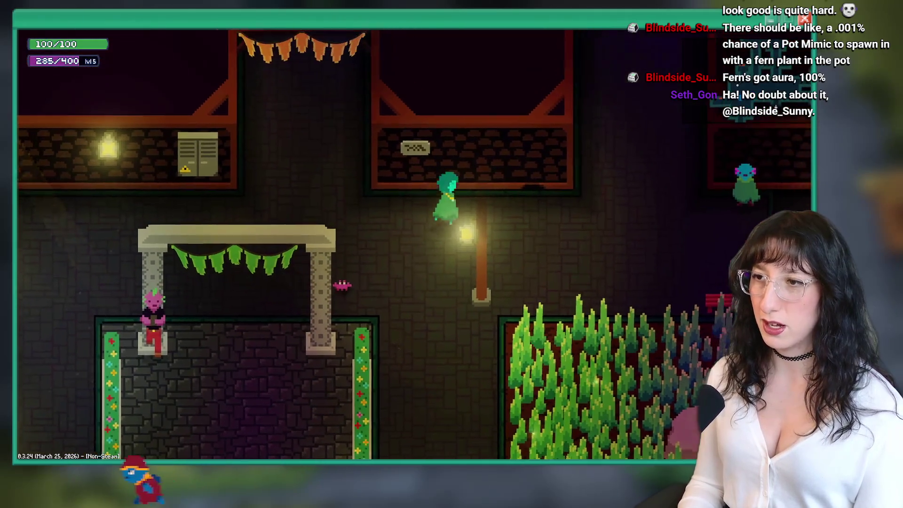
{"action": "key", "text": "s"}
{"action": "key", "text": "s"}
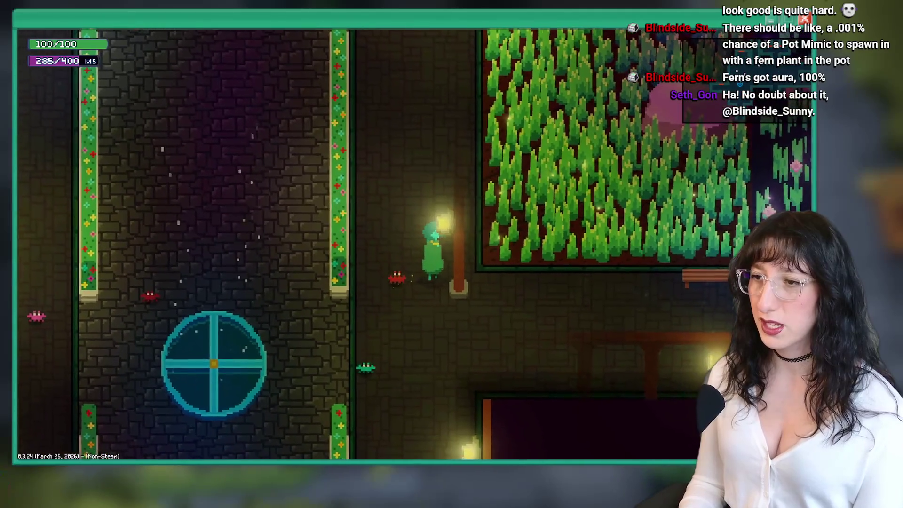
{"action": "key", "text": "w"}
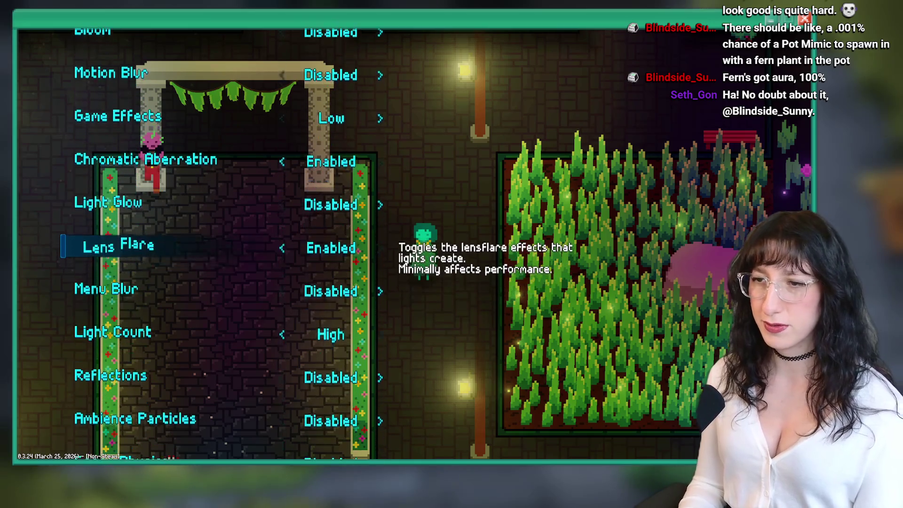
{"action": "key", "text": "Escape"}
{"action": "key", "text": "w"}
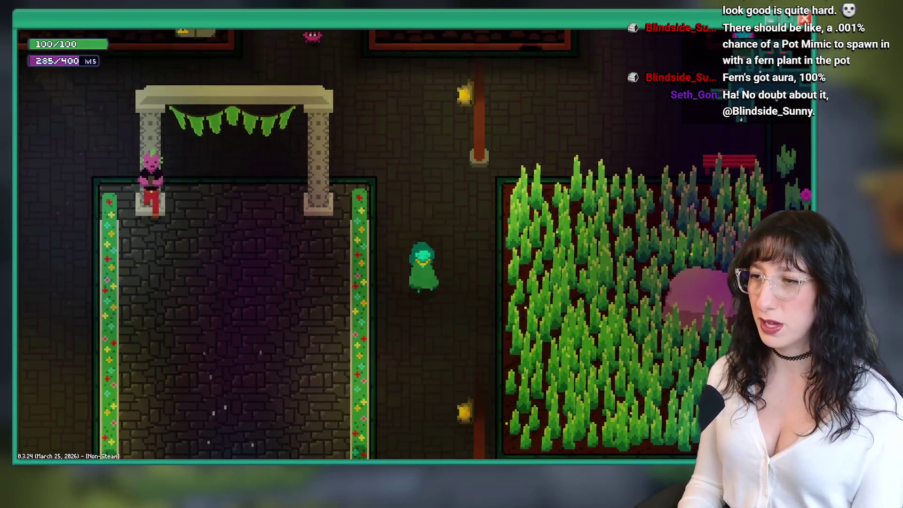
{"action": "key", "text": "s"}
{"action": "key", "text": "w"}
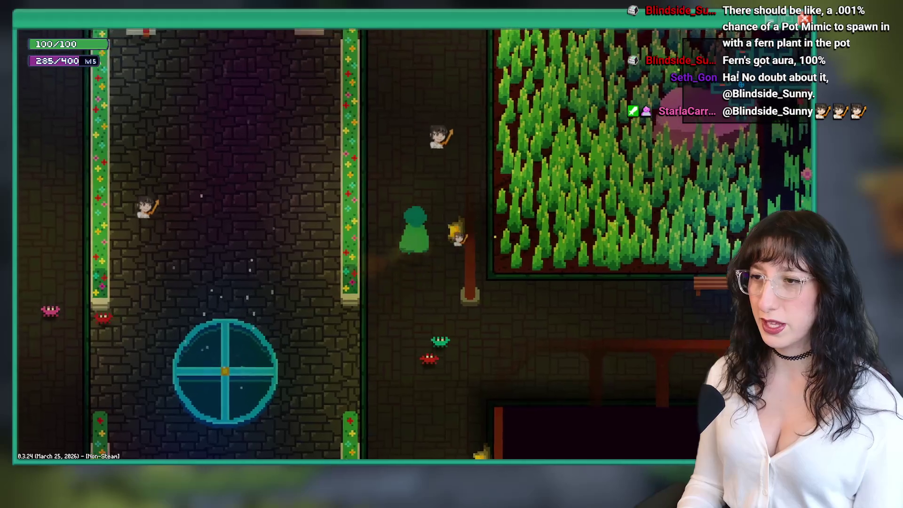
{"action": "key", "text": "d"}
{"action": "key", "text": "s"}
{"action": "key", "text": "a"}
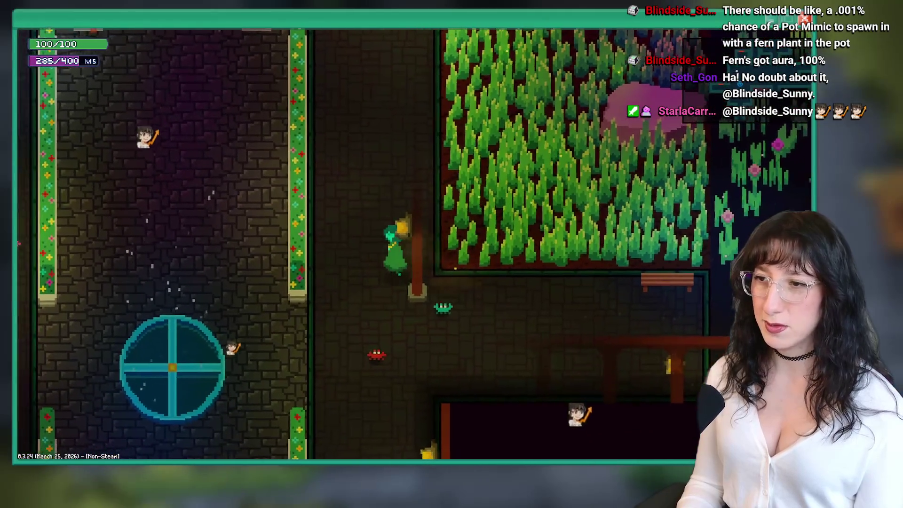
{"action": "key", "text": "Escape"}
{"action": "key", "text": "Return"}
{"action": "key", "text": "Down"}
{"action": "key", "text": "Down"}
{"action": "key", "text": "Down"}
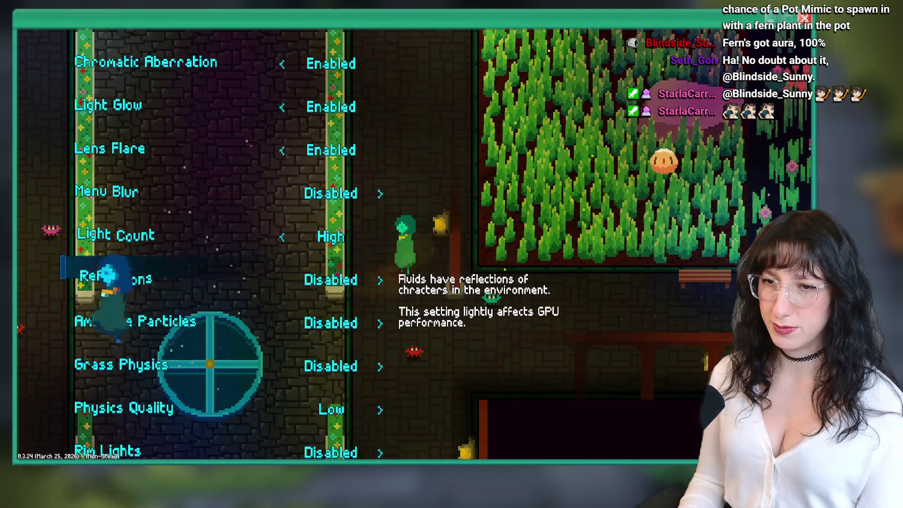
{"action": "key", "text": "Down"}
{"action": "key", "text": "Down"}
{"action": "key", "text": "Return"}
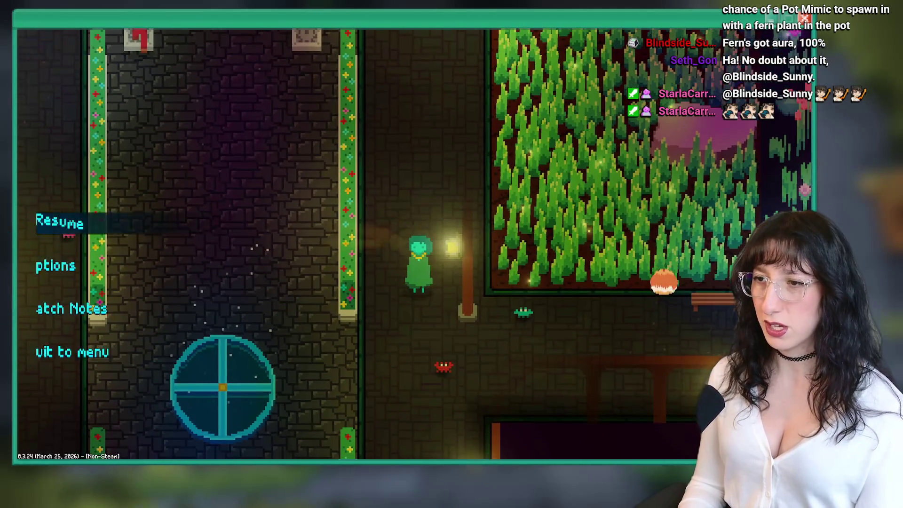
{"action": "key", "text": "Return"}
{"action": "key", "text": "Down"}
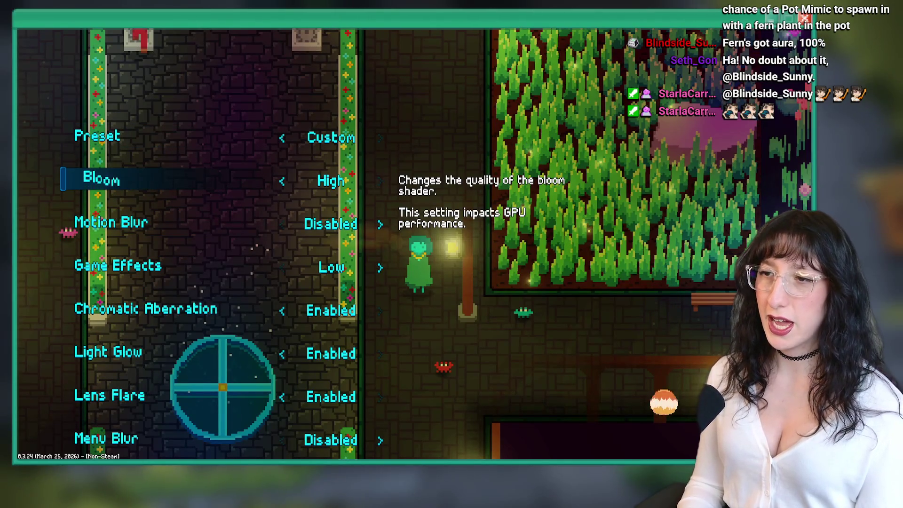
{"action": "key", "text": "Escape"}
{"action": "key", "text": "w"}
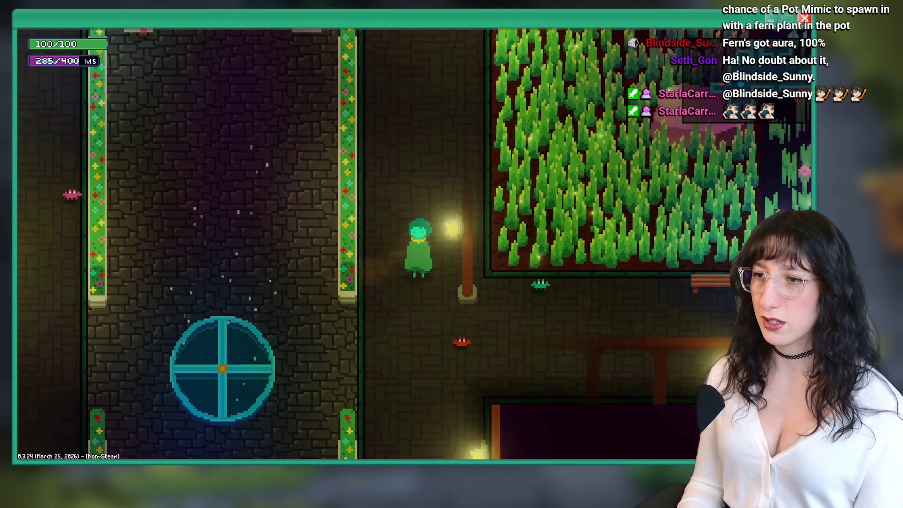
{"action": "key", "text": "Escape"}
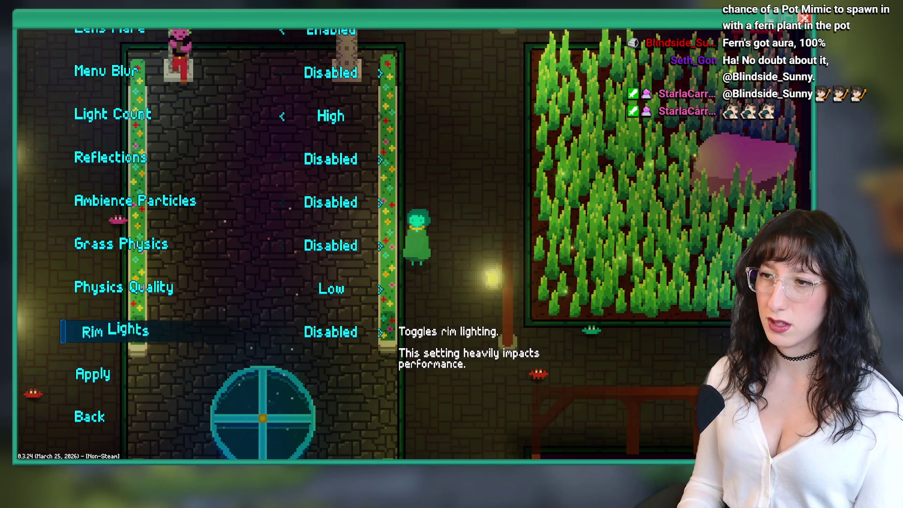
{"action": "key", "text": "Escape"}
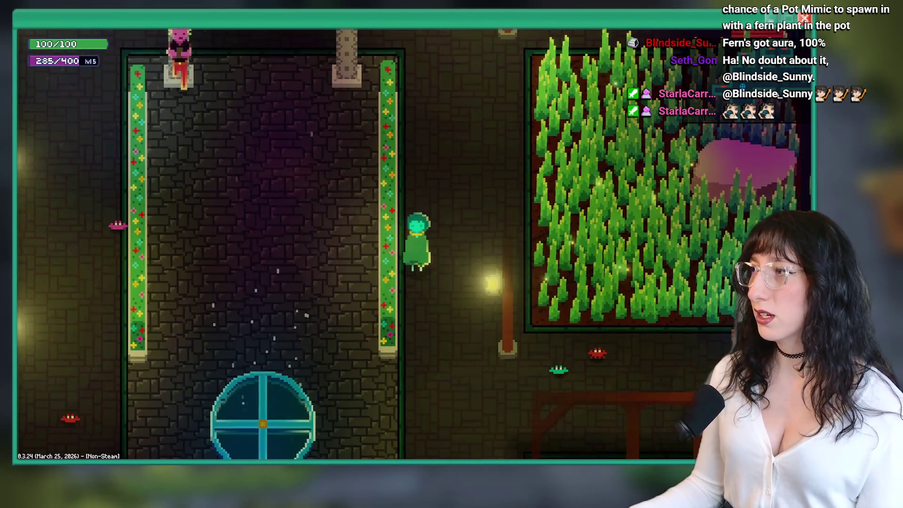
Walk the character up toward the archway, far left, then back right to the lamp post.
{"action": "key", "text": "s+d"}
{"action": "key", "text": "a"}
{"action": "key", "text": "w"}
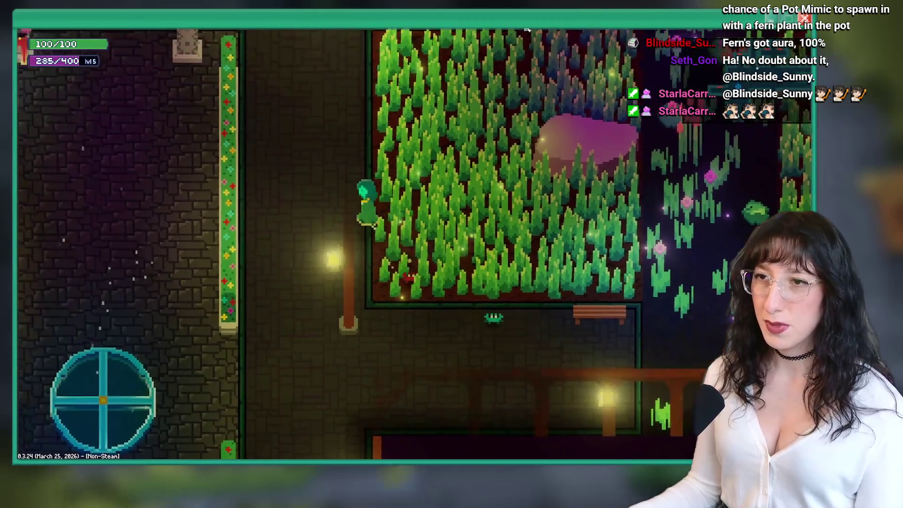
{"action": "key", "text": "w"}
{"action": "key", "text": "a"}
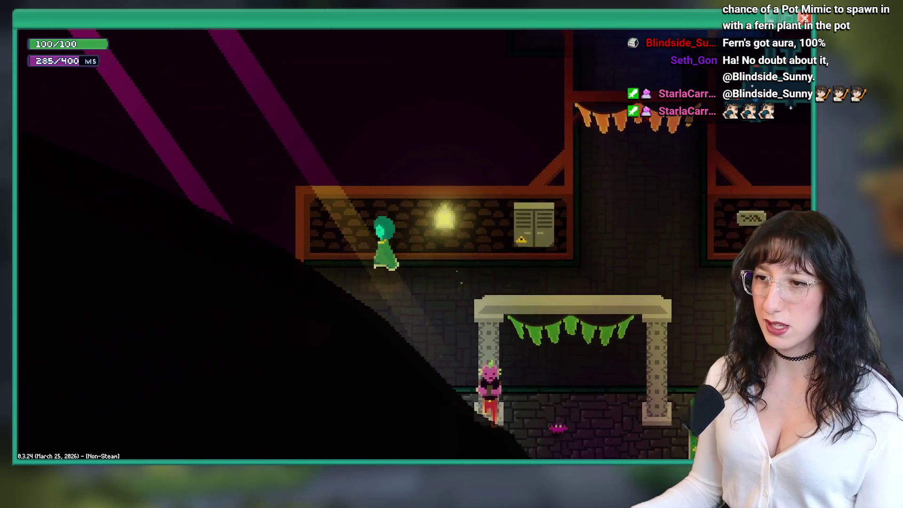
{"action": "key", "text": "a"}
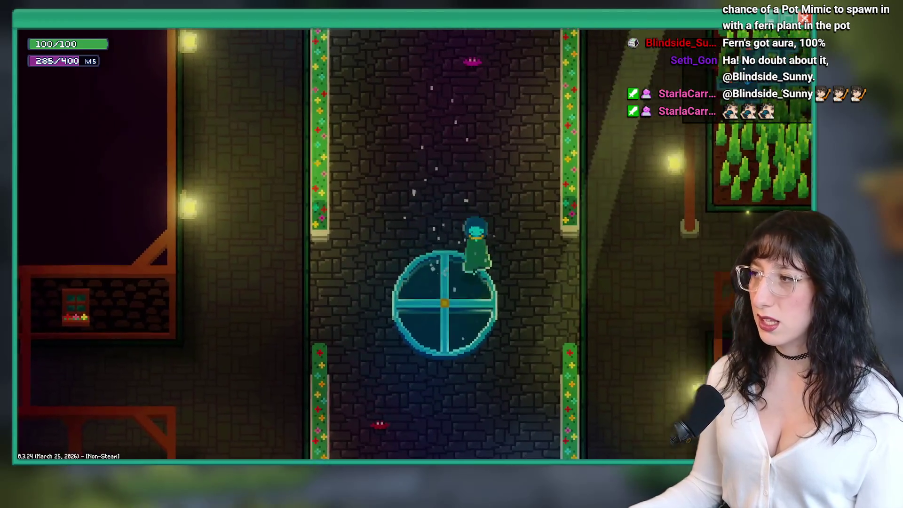
{"action": "key", "text": "d"}
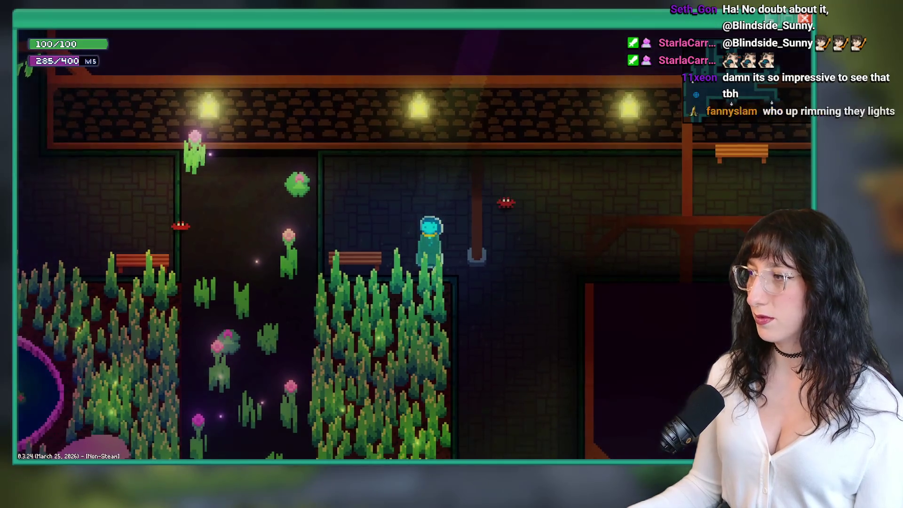
{"action": "key", "text": "w"}
{"action": "key", "text": "d"}
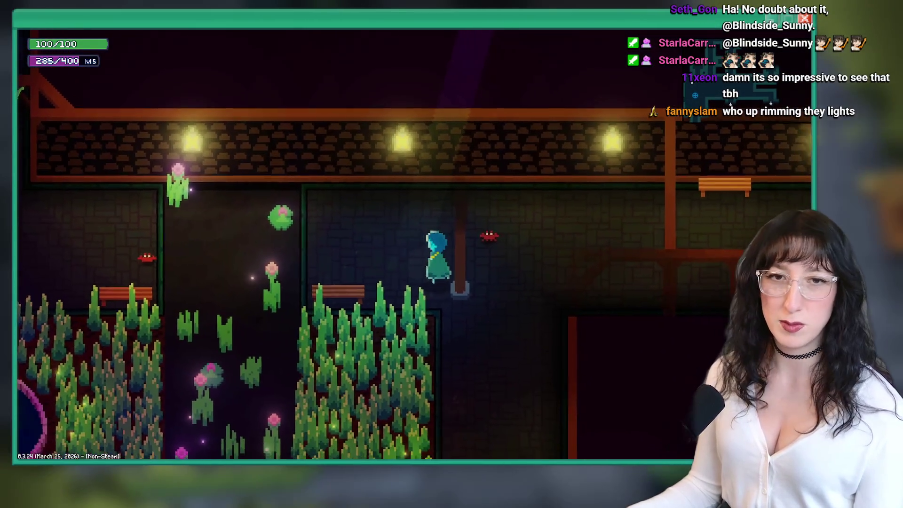
Walk past the fountain and through the stone corridor, enter the door, then quit the build.
{"action": "key", "text": "a"}
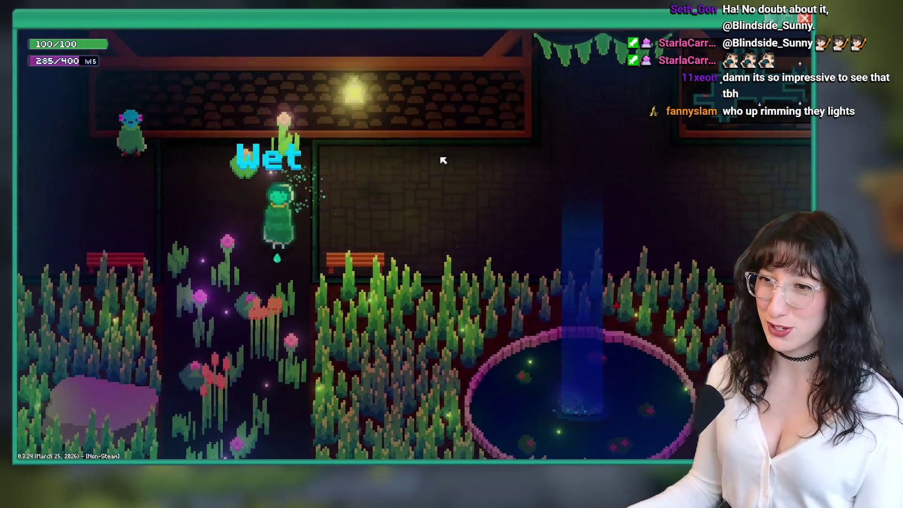
{"action": "key", "text": "s"}
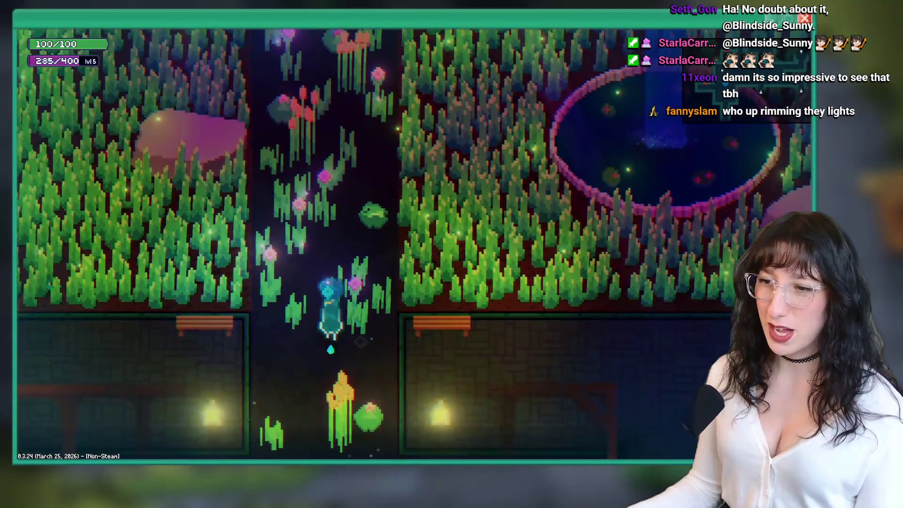
{"action": "key", "text": "a"}
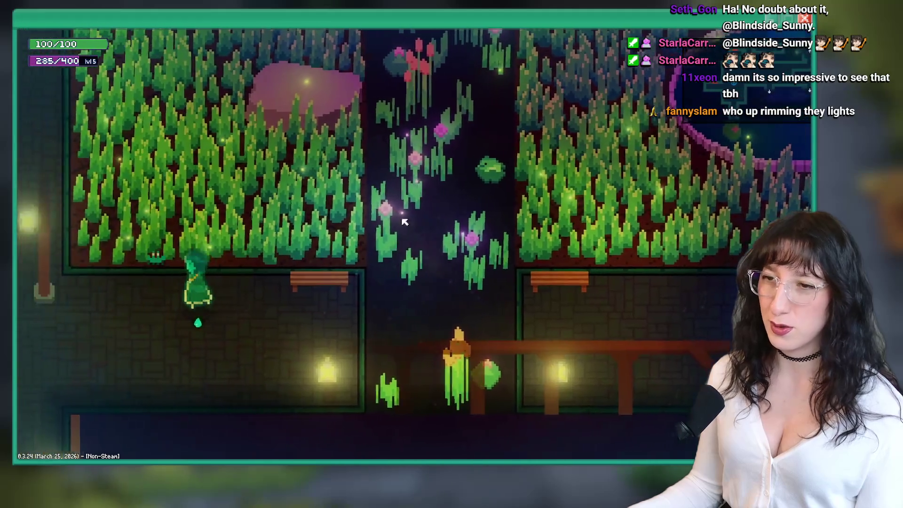
{"action": "key", "text": "a"}
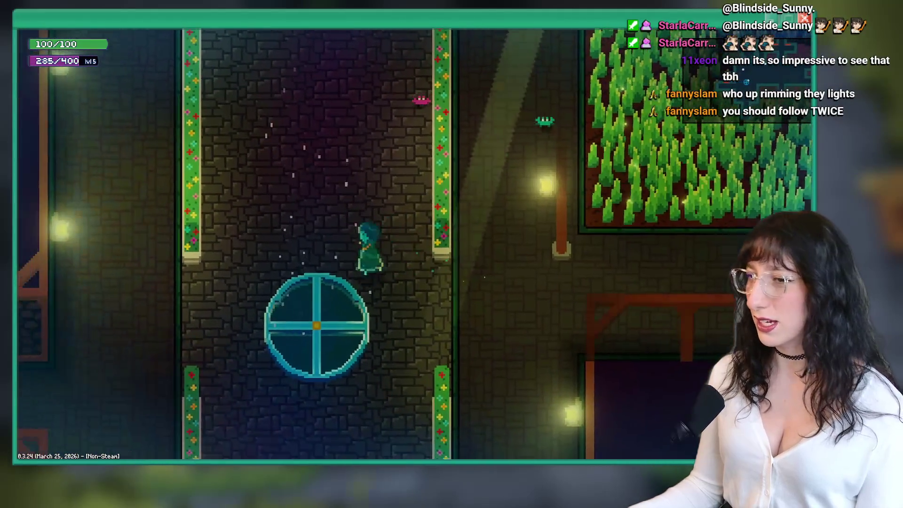
{"action": "key", "text": "a"}
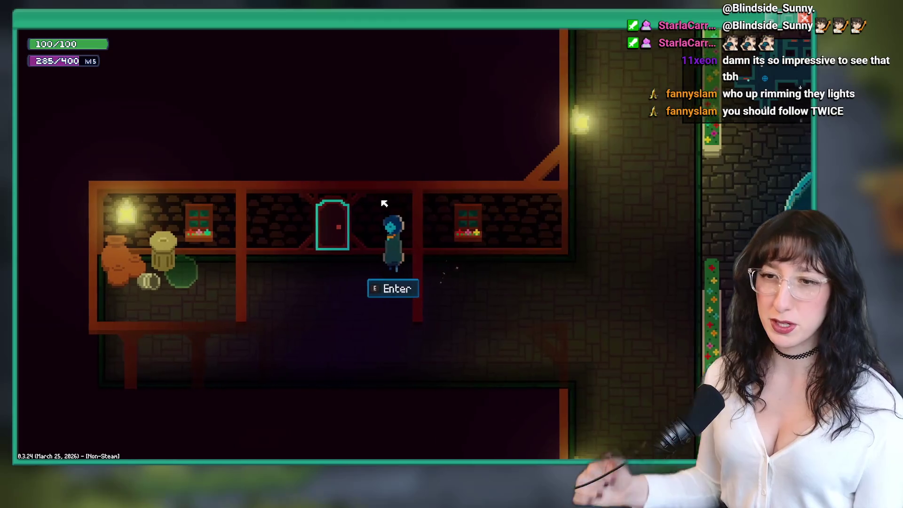
{"action": "left_click", "coordinate": [384, 203]}
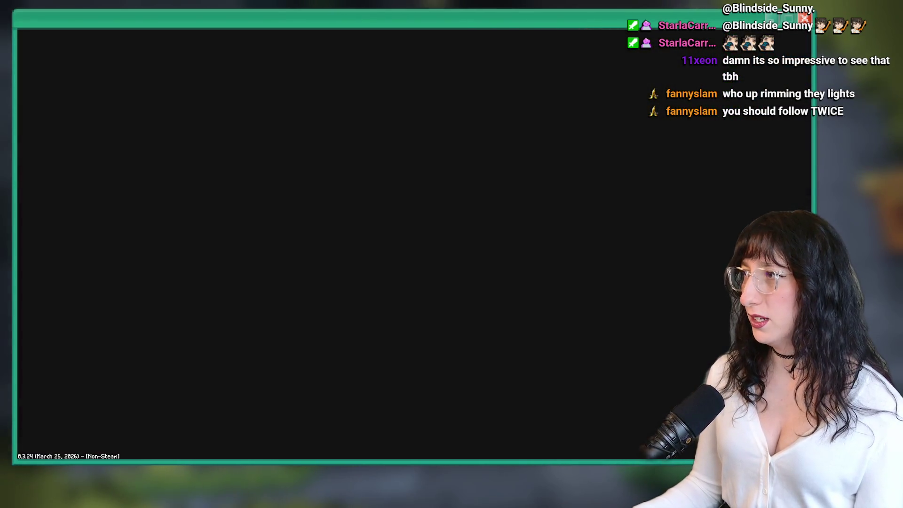
{"action": "key", "text": "Escape"}
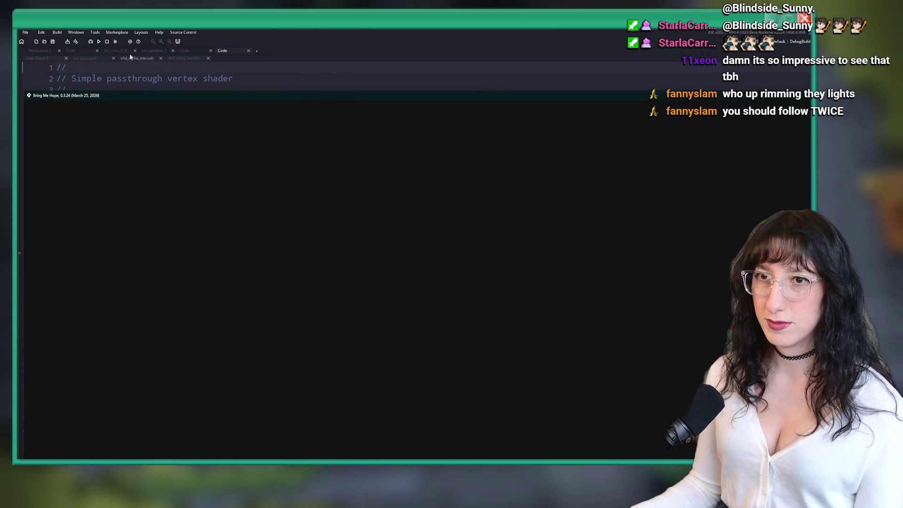
Find and open the rm_intro_0_4_alt room through the asset search.
{"action": "scroll", "coordinate": [172, 404], "scroll_direction": "up", "scroll_amount": 2}
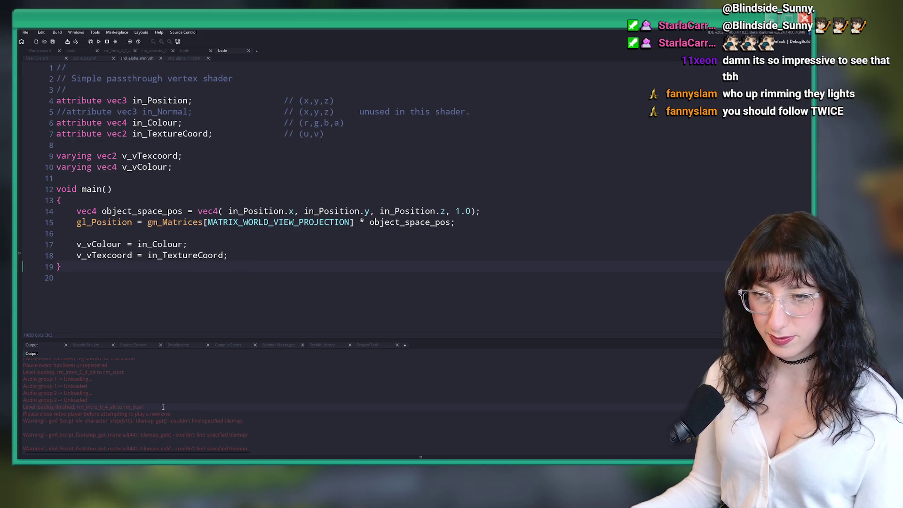
{"action": "left_click", "coordinate": [116, 50]}
{"action": "key", "text": "ctrl+t"}
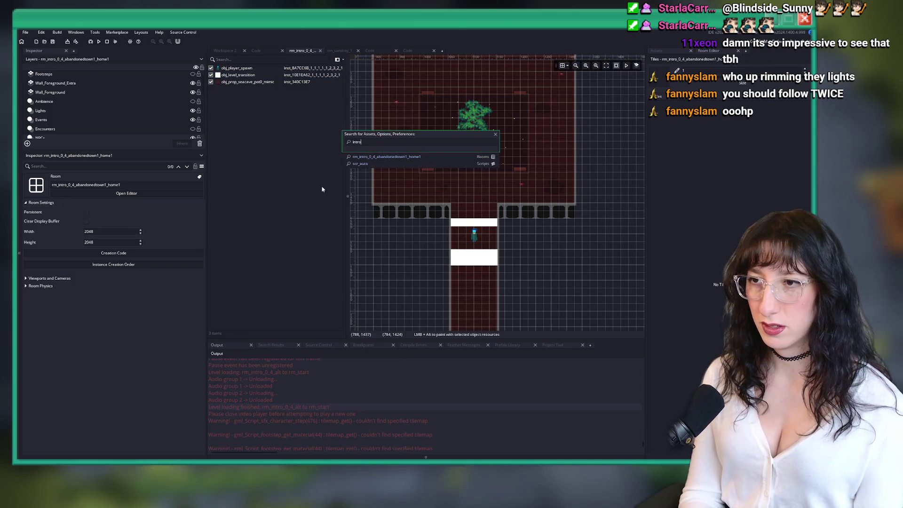
{"action": "type", "text": "intro_0_4_alt"}
{"action": "key", "text": "Return"}
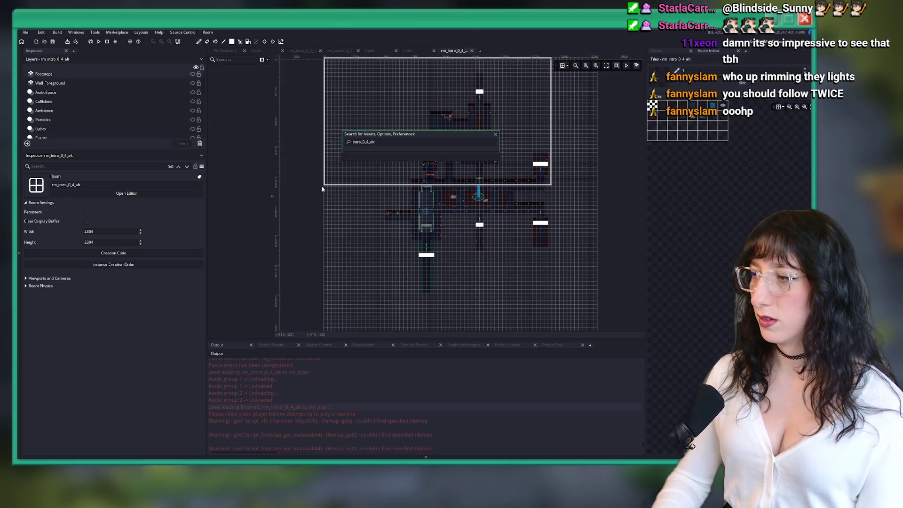
List the Props_Instances layer's instances and select the home-door instance in the room.
{"action": "scroll", "coordinate": [379, 219], "scroll_direction": "up", "scroll_amount": 6}
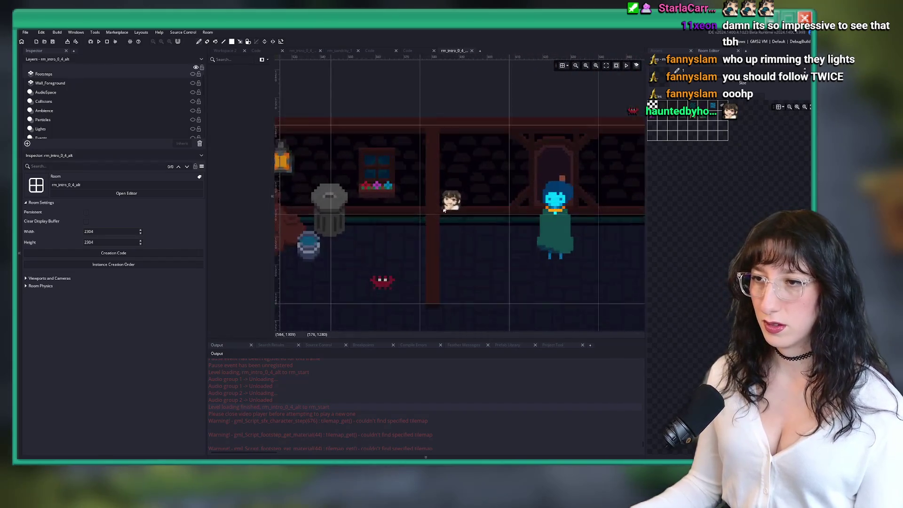
{"action": "scroll", "coordinate": [89, 123], "scroll_direction": "down", "scroll_amount": 5}
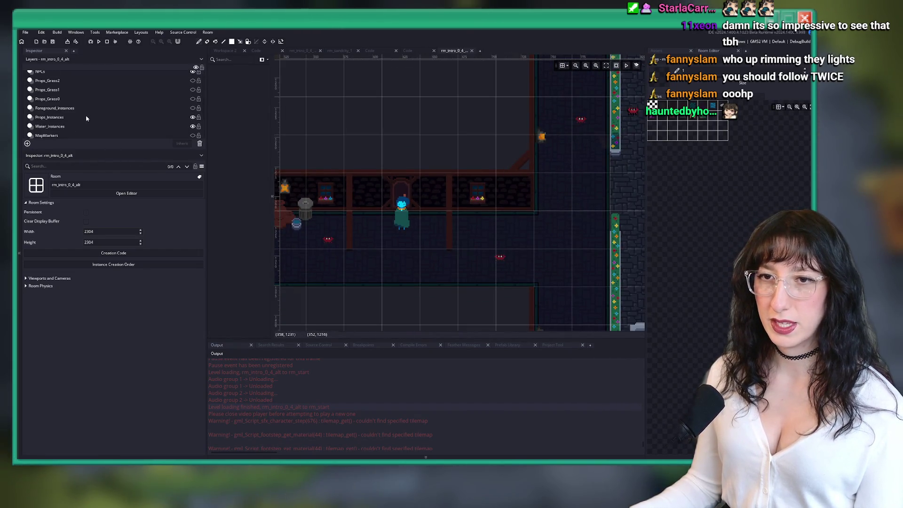
{"action": "left_click", "coordinate": [49, 104]}
{"action": "left_click", "coordinate": [401, 189]}
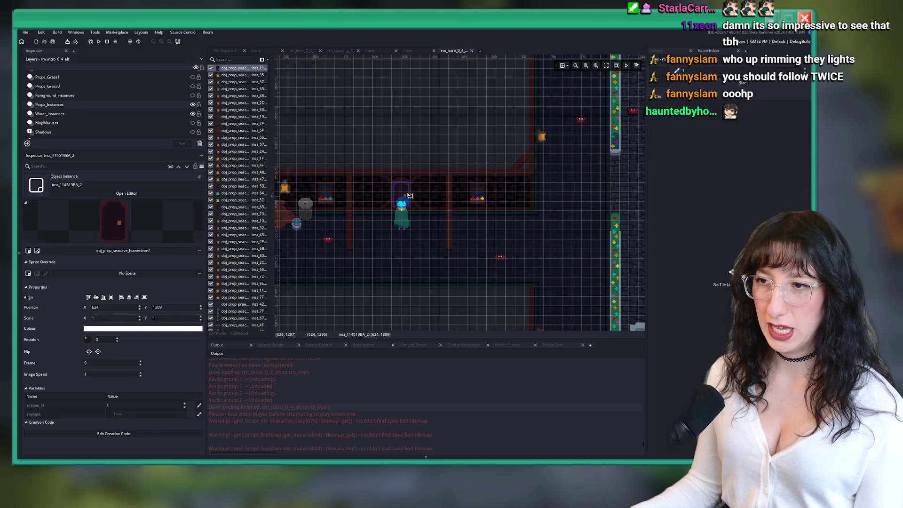
{"action": "scroll", "coordinate": [461, 193], "scroll_direction": "right", "scroll_amount": 1}
Open the selected door's creation code, type 'r_neintr', and close the editor.
{"action": "left_click", "coordinate": [113, 433]}
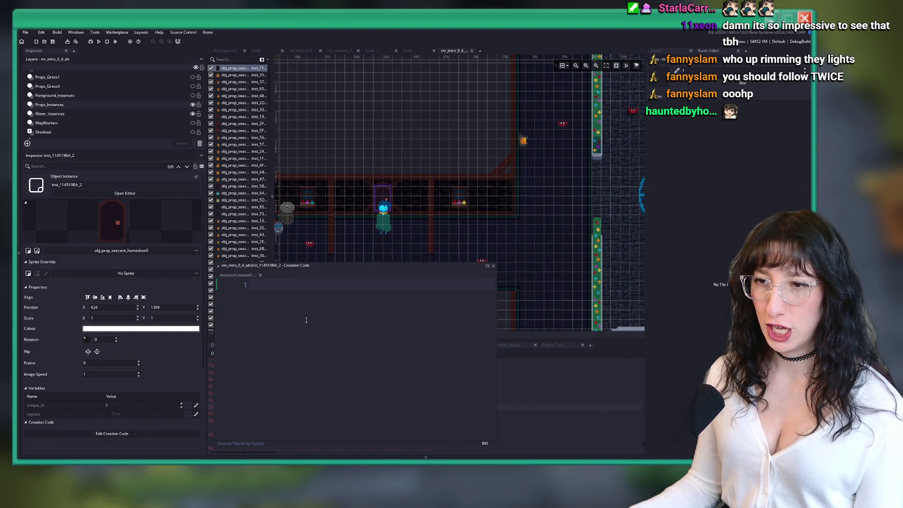
{"action": "type", "text": "rm"}
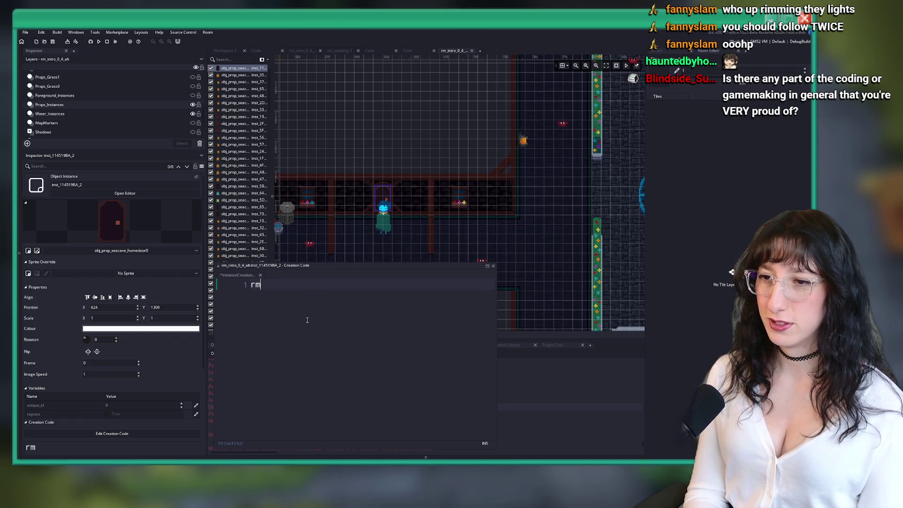
{"action": "type", "text": "_next =="}
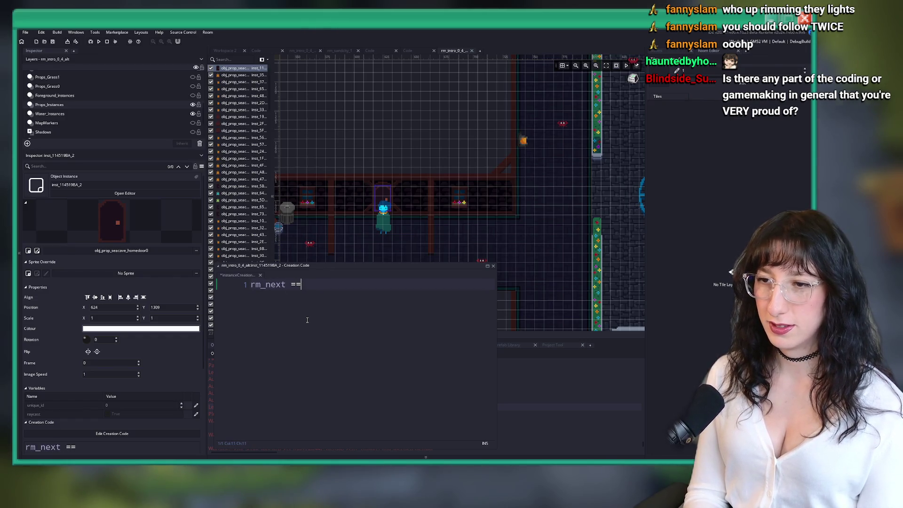
{"action": "key", "text": "BackSpace"}
{"action": "type", "text": " rm_intro_0"}
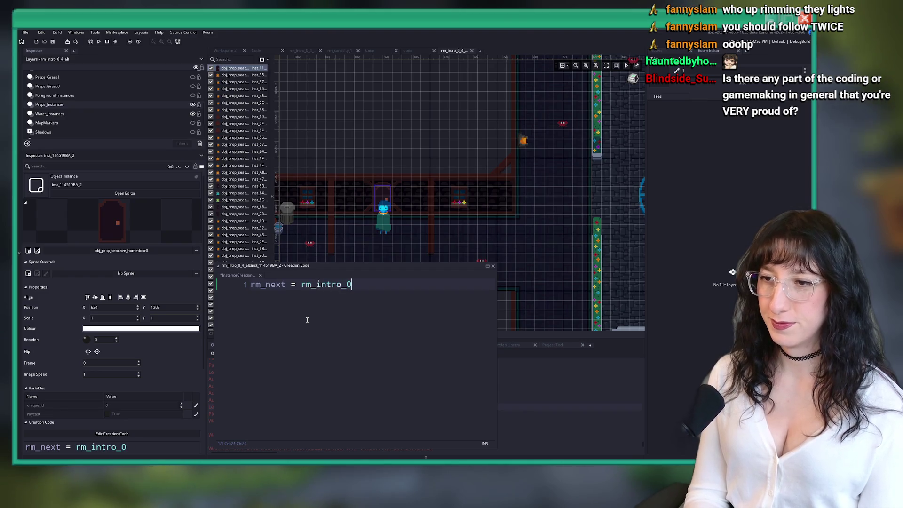
{"action": "key", "text": "Escape"}
Inspect the other doors, leading to rm_intro_0_4_home2 and rm_intro_0_4_home3.
{"action": "scroll", "coordinate": [309, 293], "scroll_direction": "down", "scroll_amount": 3}
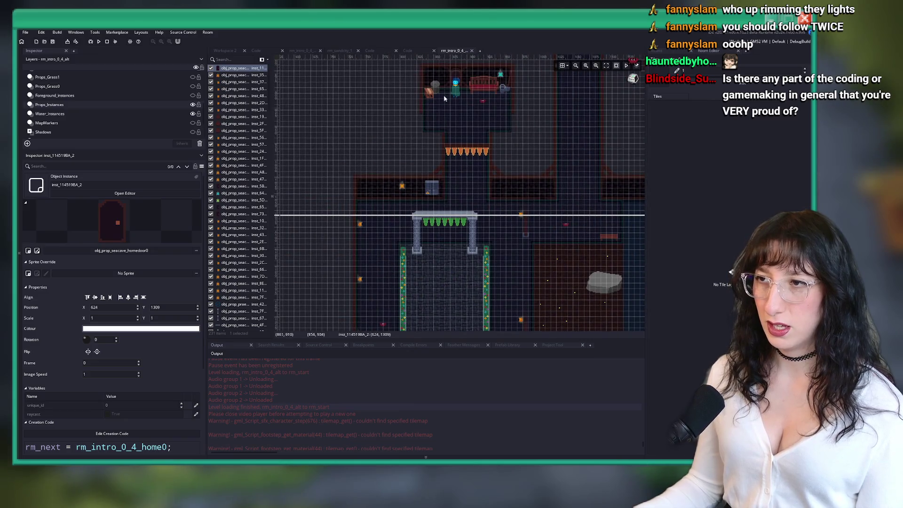
{"action": "left_click", "coordinate": [239, 186]}
{"action": "scroll", "coordinate": [377, 238], "scroll_direction": "right", "scroll_amount": 3}
{"action": "scroll", "coordinate": [378, 239], "scroll_direction": "right", "scroll_amount": 5}
{"action": "scroll", "coordinate": [377, 238], "scroll_direction": "up", "scroll_amount": 1}
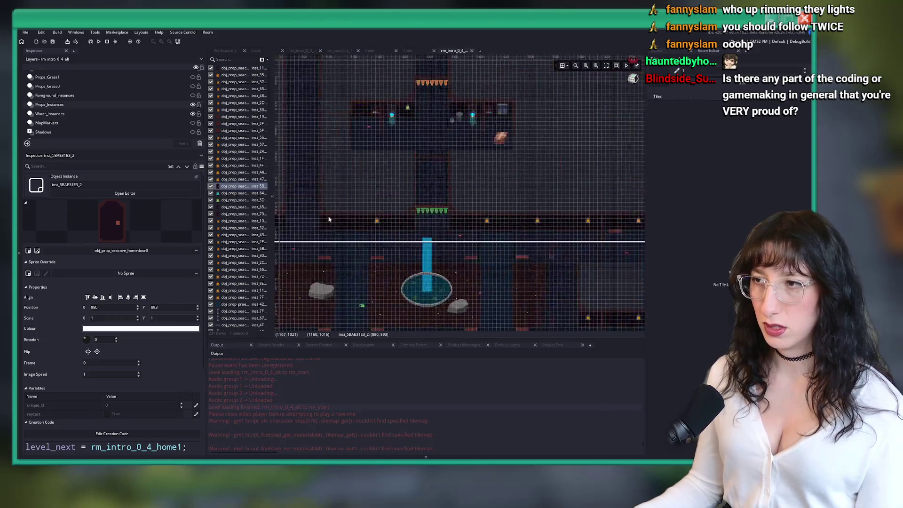
{"action": "left_click", "coordinate": [339, 114]}
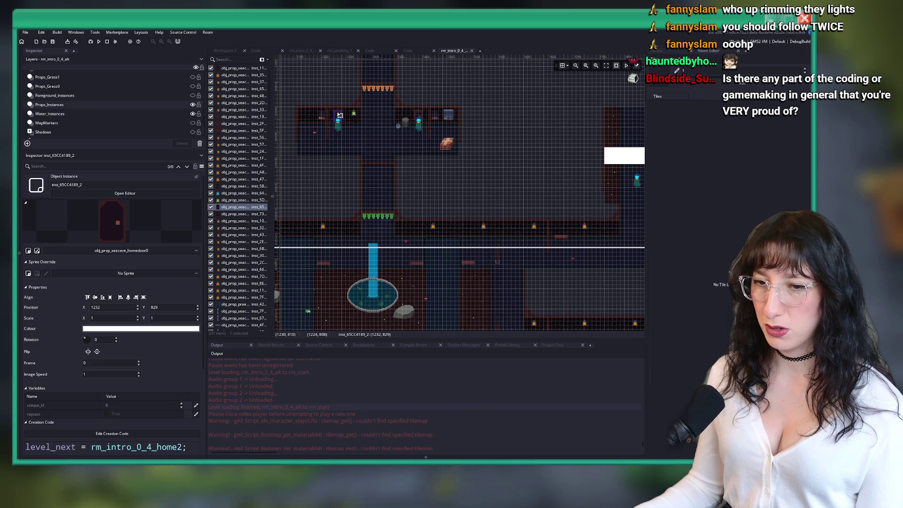
{"action": "left_click", "coordinate": [414, 113]}
{"action": "scroll", "coordinate": [413, 113], "scroll_direction": "down", "scroll_amount": 5}
{"action": "scroll", "coordinate": [413, 153], "scroll_direction": "left", "scroll_amount": 2}
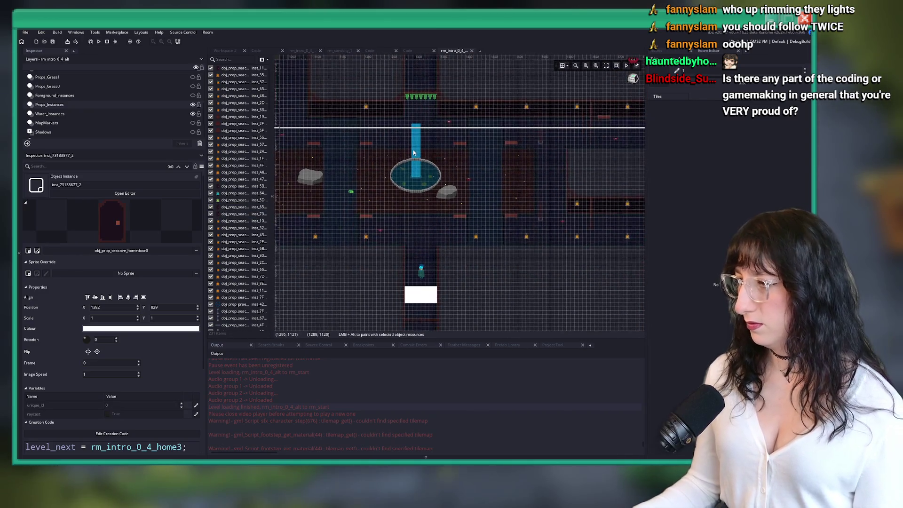
{"action": "scroll", "coordinate": [414, 153], "scroll_direction": "up", "scroll_amount": 1}
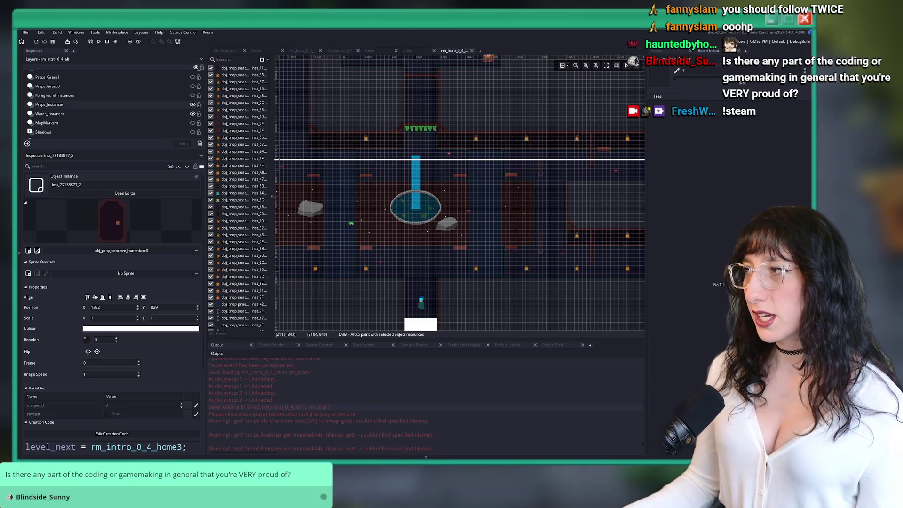
{"action": "key", "text": "alt+Tab"}
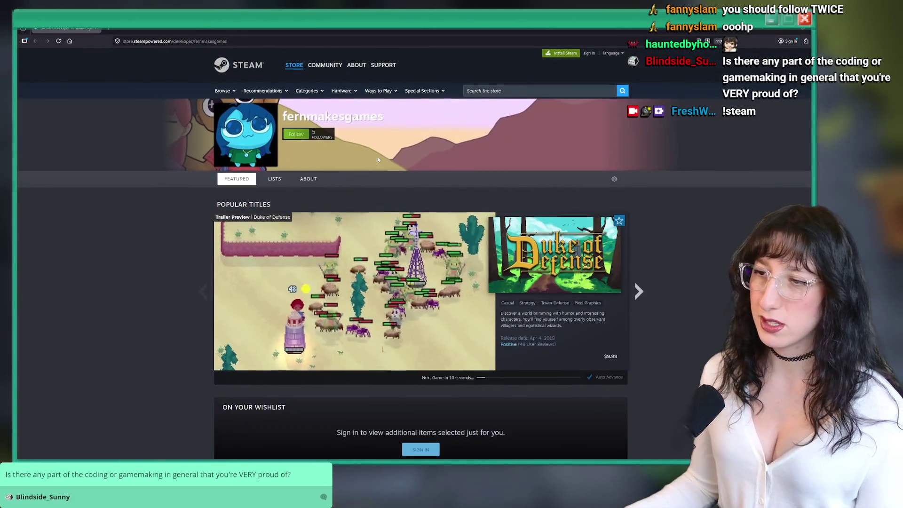
Browse the developer's five listed games, Gum Squad through Rock God Tycoon, and open Gum Squad's page.
{"action": "scroll", "coordinate": [377, 160], "scroll_direction": "down", "scroll_amount": 6}
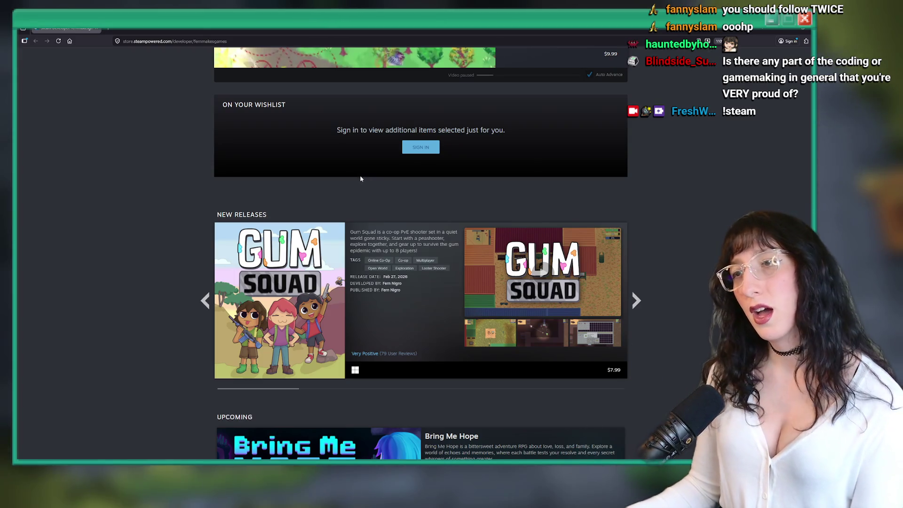
{"action": "scroll", "coordinate": [367, 181], "scroll_direction": "down", "scroll_amount": 8}
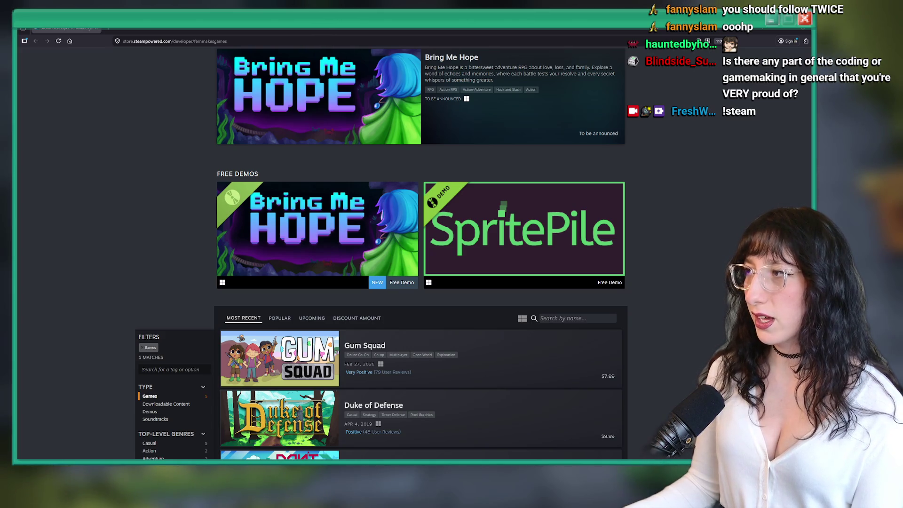
{"action": "scroll", "coordinate": [477, 229], "scroll_direction": "up", "scroll_amount": 2}
{"action": "scroll", "coordinate": [478, 229], "scroll_direction": "down", "scroll_amount": 5}
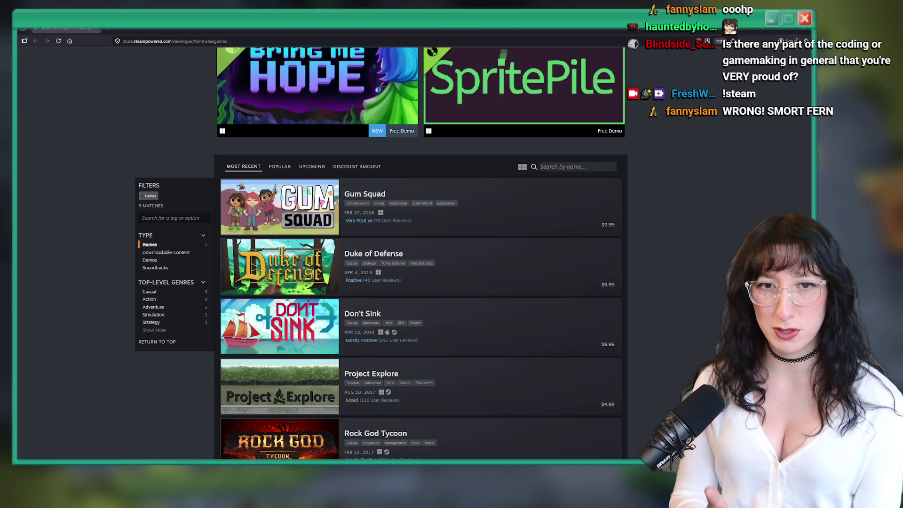
{"action": "scroll", "coordinate": [477, 172], "scroll_direction": "down", "scroll_amount": 3}
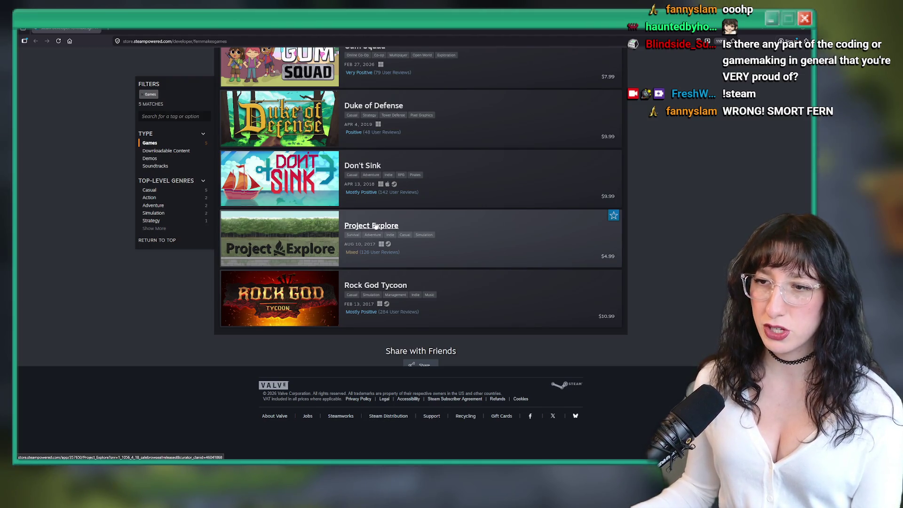
{"action": "mouse_move", "coordinate": [291, 321]}
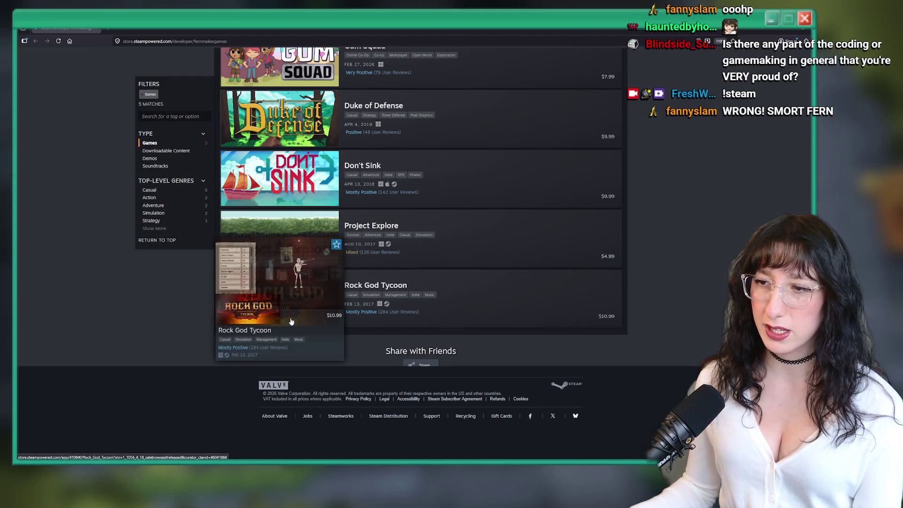
{"action": "mouse_move", "coordinate": [289, 184]}
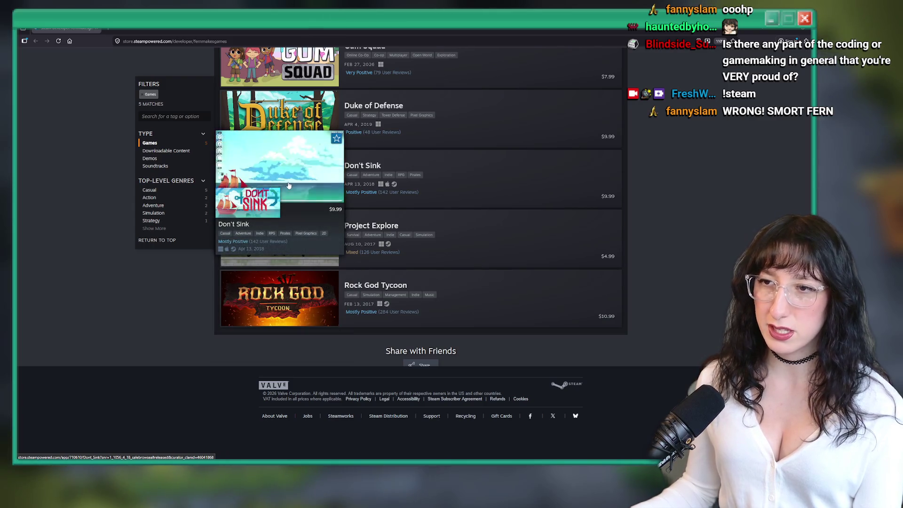
{"action": "scroll", "coordinate": [288, 185], "scroll_direction": "up", "scroll_amount": 3}
{"action": "mouse_move", "coordinate": [279, 228]}
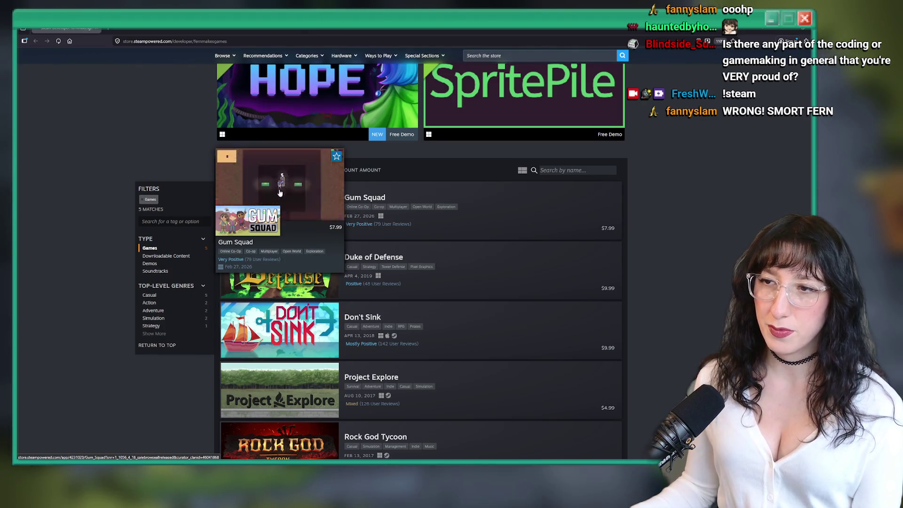
{"action": "left_click", "coordinate": [279, 193]}
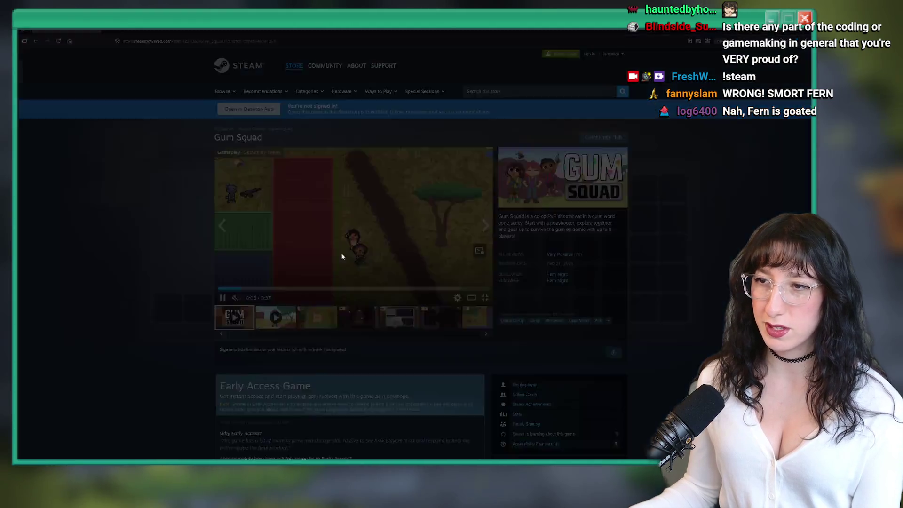
{"action": "double_click", "coordinate": [342, 257]}
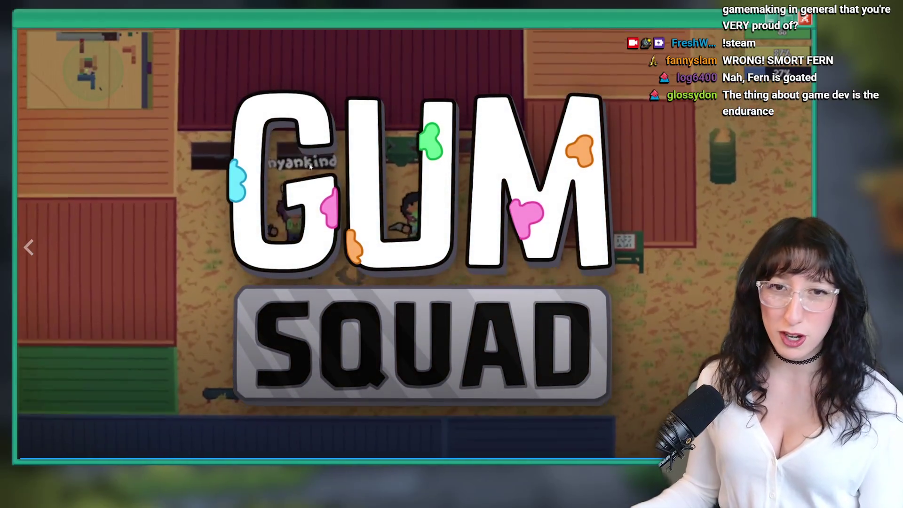
{"action": "key", "text": "Escape"}
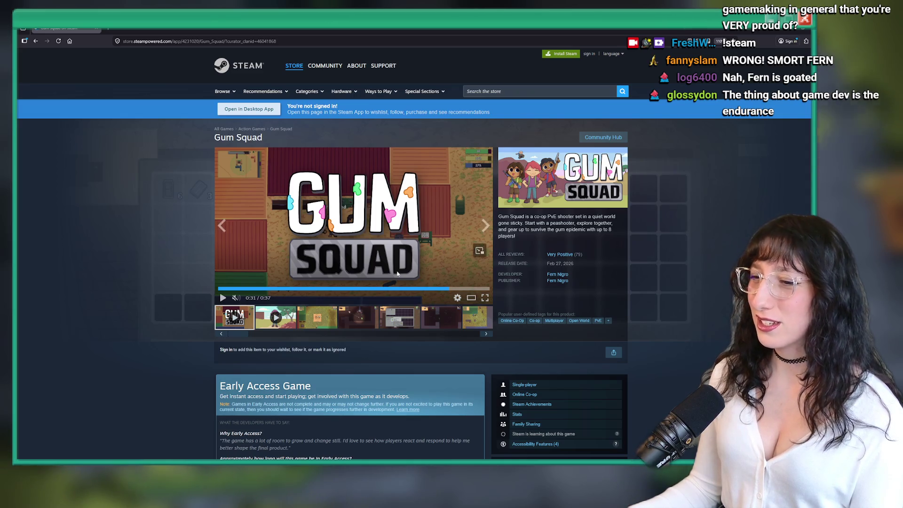
{"action": "scroll", "coordinate": [291, 220], "scroll_direction": "down", "scroll_amount": 8}
{"action": "scroll", "coordinate": [290, 221], "scroll_direction": "down", "scroll_amount": 10}
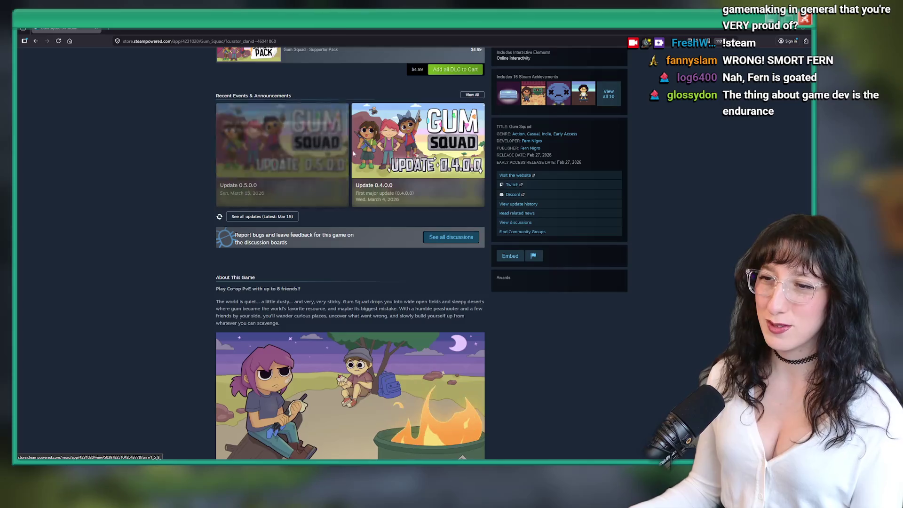
{"action": "scroll", "coordinate": [98, 92], "scroll_direction": "down", "scroll_amount": 4}
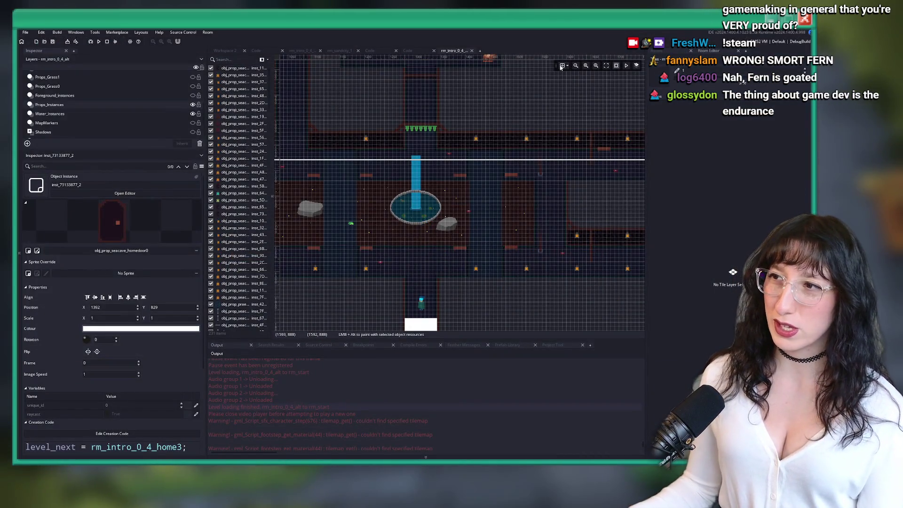
Turn off the room grid with Ctrl+G, then pan west to center on the fountain area.
{"action": "key", "text": "ctrl+g"}
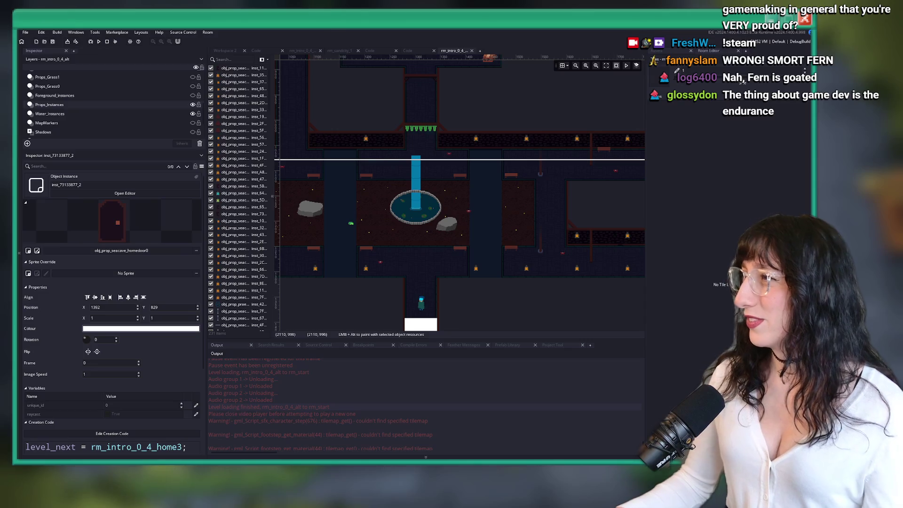
{"action": "scroll", "coordinate": [457, 205], "scroll_direction": "down", "scroll_amount": 3}
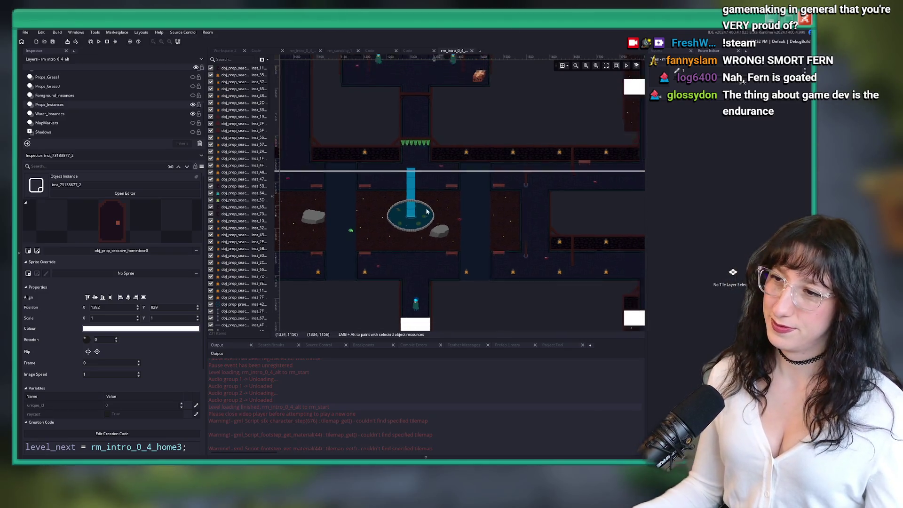
{"action": "left_click_drag", "start_coordinate": [403, 179], "coordinate": [424, 188]}
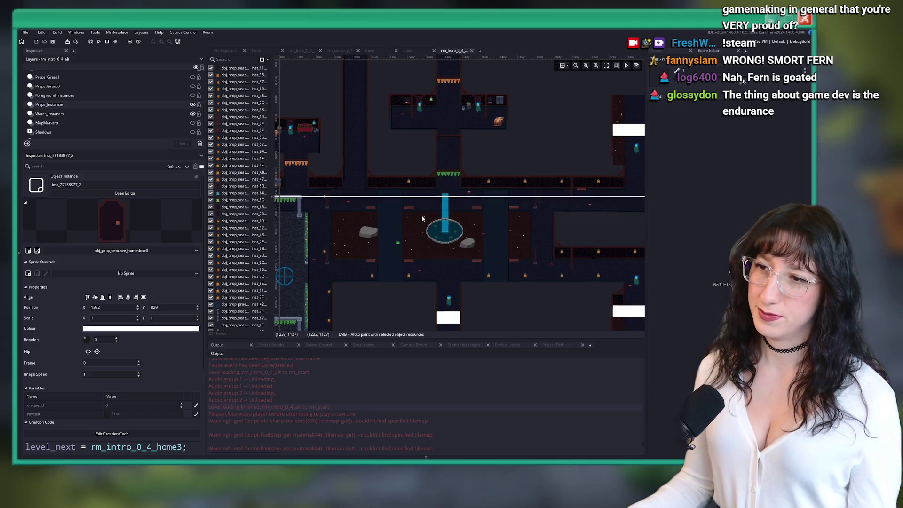
{"action": "left_click_drag", "start_coordinate": [420, 216], "coordinate": [433, 226]}
{"action": "left_click_drag", "start_coordinate": [401, 194], "coordinate": [428, 205]}
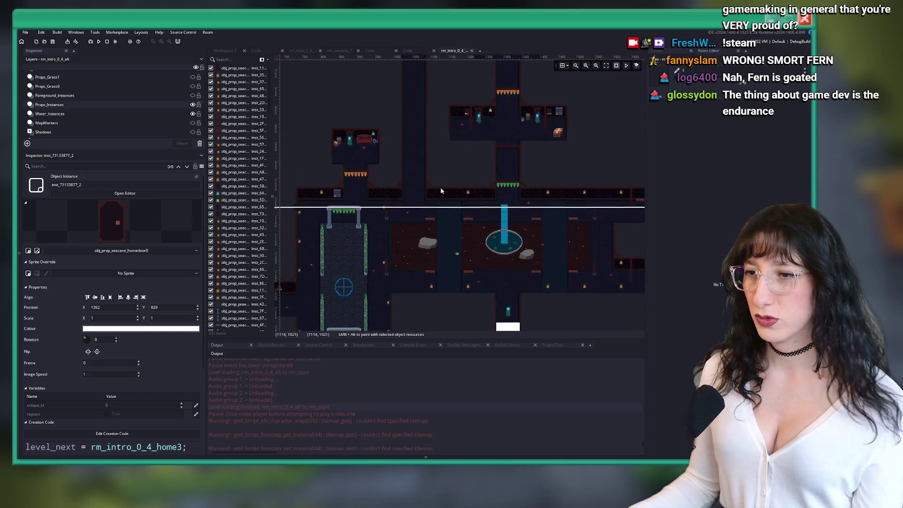
{"action": "scroll", "coordinate": [429, 206], "scroll_direction": "up", "scroll_amount": 2}
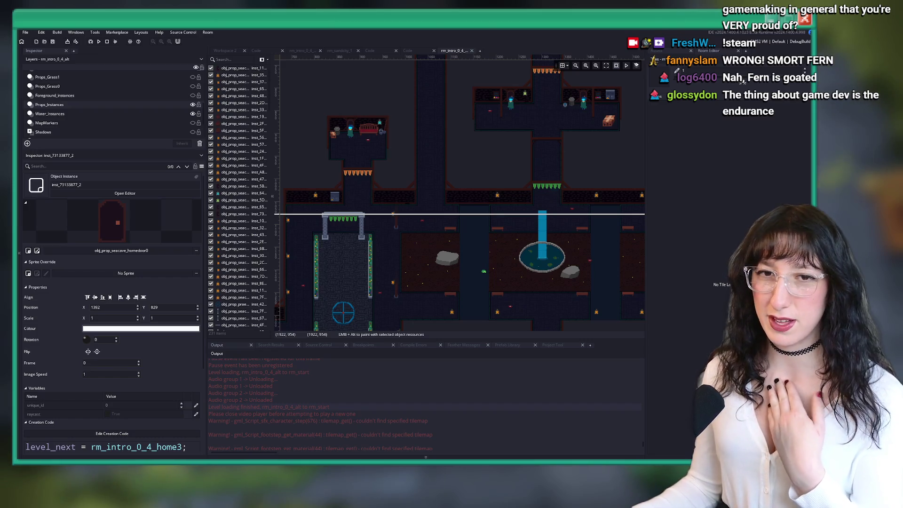
Close the vertex shader tab and go to the quest_conch Step event's dialogue_perform call on line 6.
{"action": "left_click", "coordinate": [408, 50]}
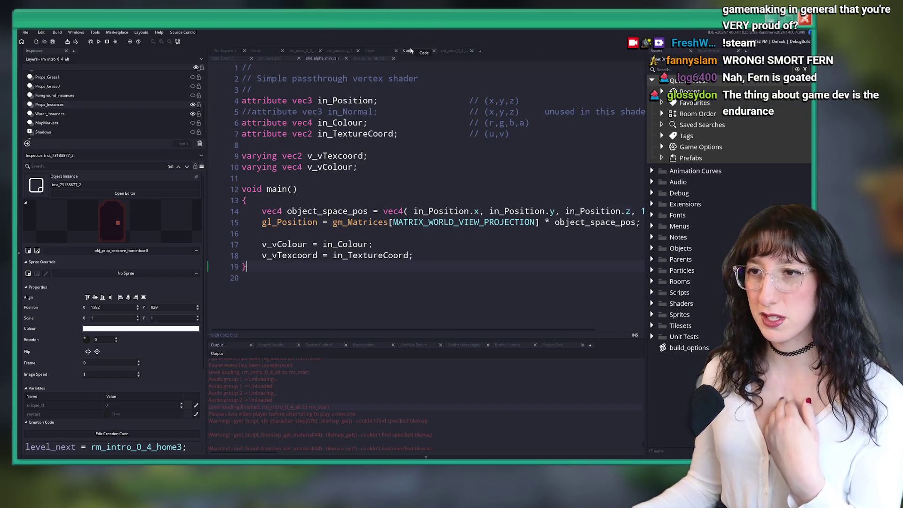
{"action": "left_click", "coordinate": [433, 51]}
{"action": "left_click", "coordinate": [371, 51]}
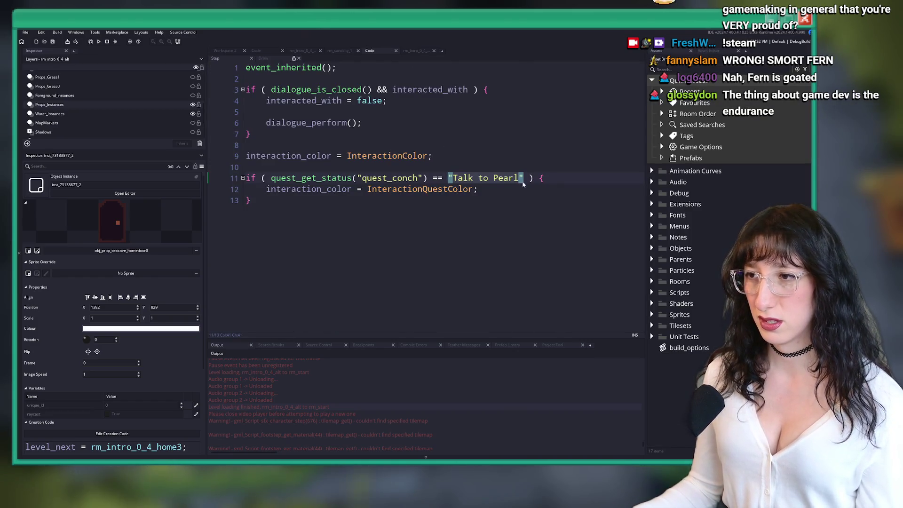
{"action": "key", "text": "Up"}
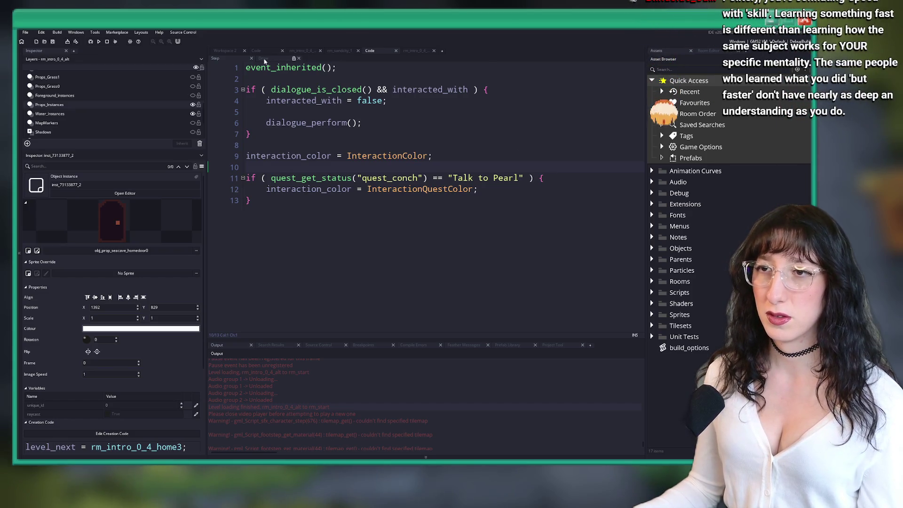
{"action": "left_click", "coordinate": [346, 123]}
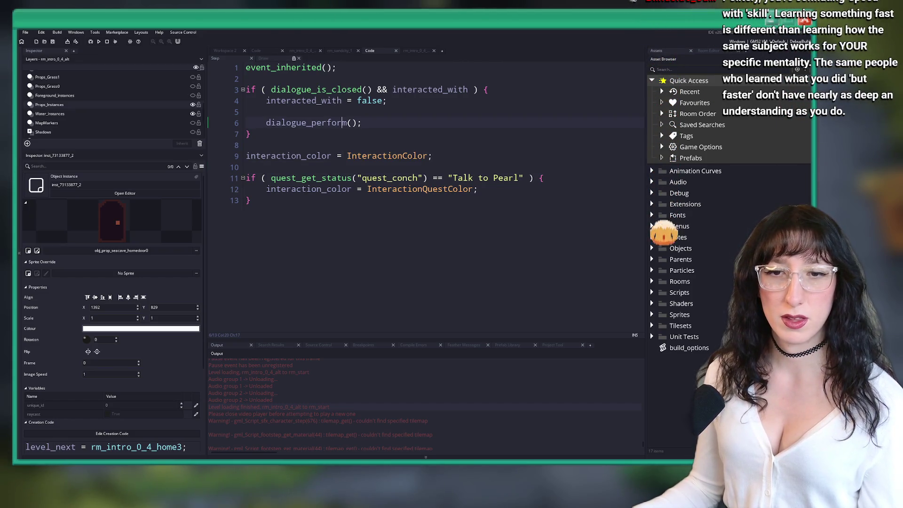
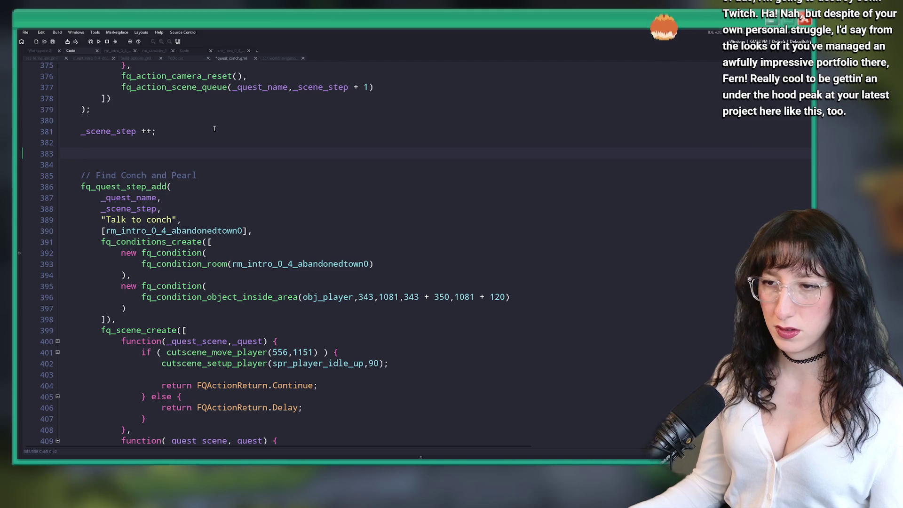
Close the scene list and step call with ']' and ');', then add '_scene_step ++;'.
{"action": "key", "text": "ctrl+z"}
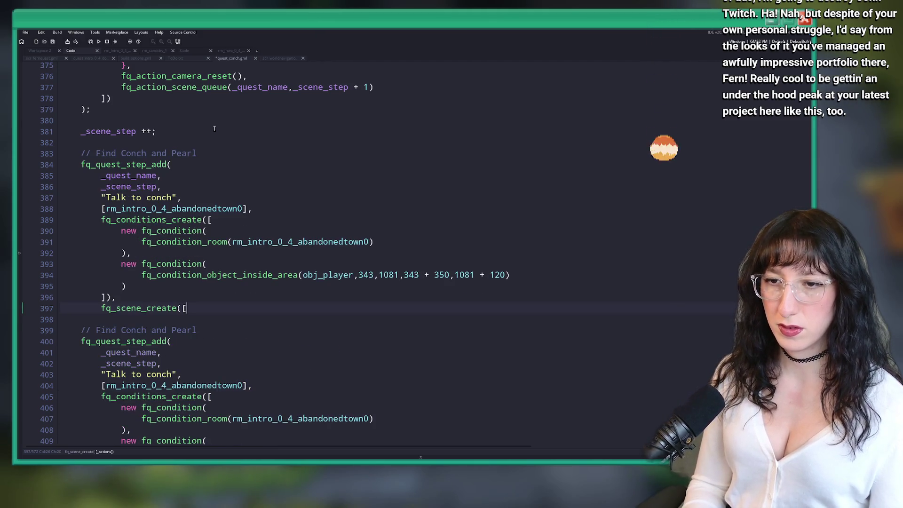
{"action": "key", "text": "Return"}
{"action": "type", "text": "])"}
{"action": "key", "text": "Return"}
{"action": "type", "text": ");"}
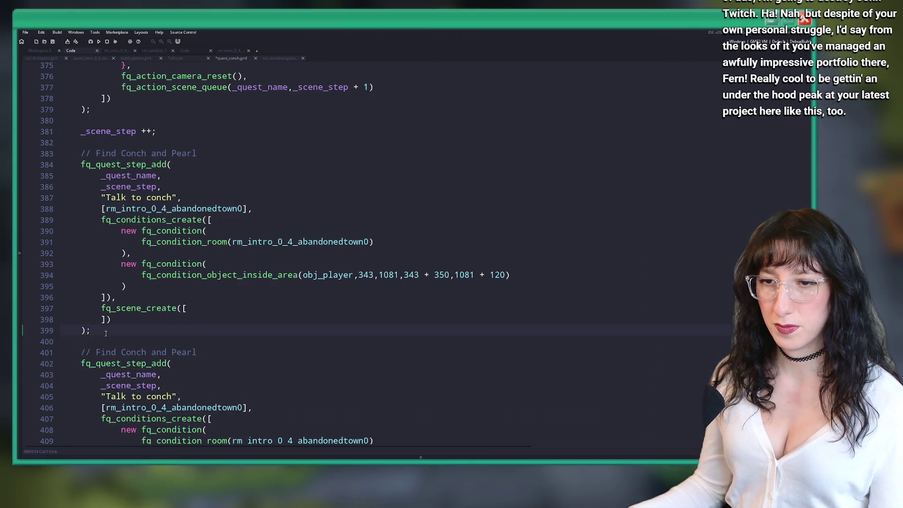
{"action": "key", "text": "Return"}
{"action": "key", "text": "Return"}
{"action": "type", "text": "_scene_step ++;"}
Insert an fq_action_scene_queue call inside the empty scene list.
{"action": "left_click", "coordinate": [195, 312]}
{"action": "key", "text": "Return"}
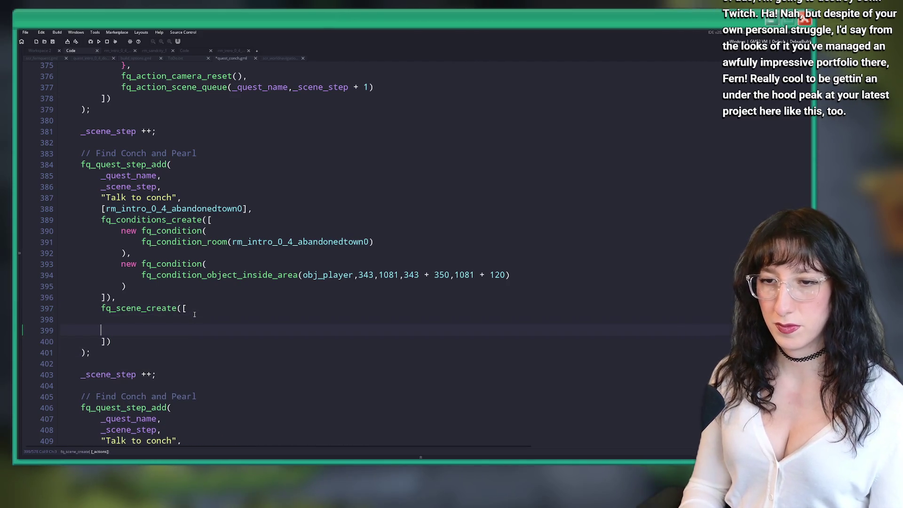
{"action": "type", "text": "fq_scene"}
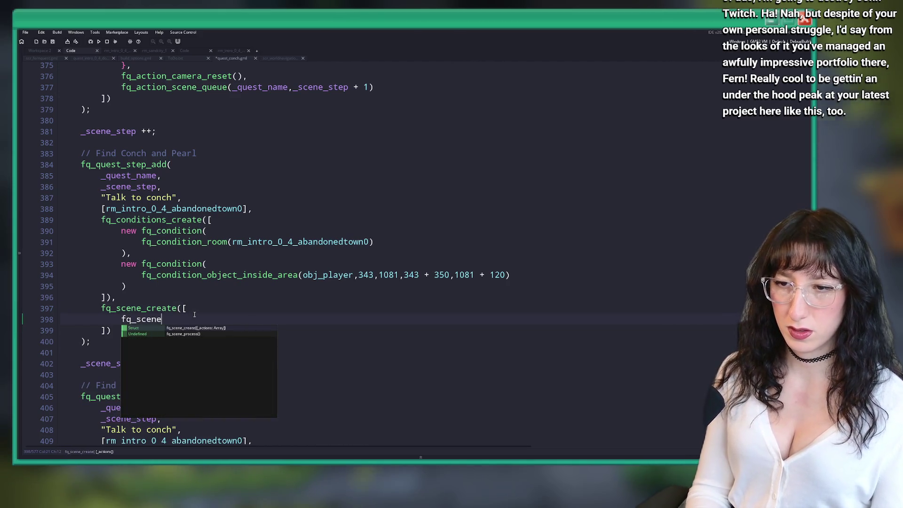
{"action": "key", "text": "BackSpace"}
{"action": "key", "text": "BackSpace"}
{"action": "key", "text": "BackSpace"}
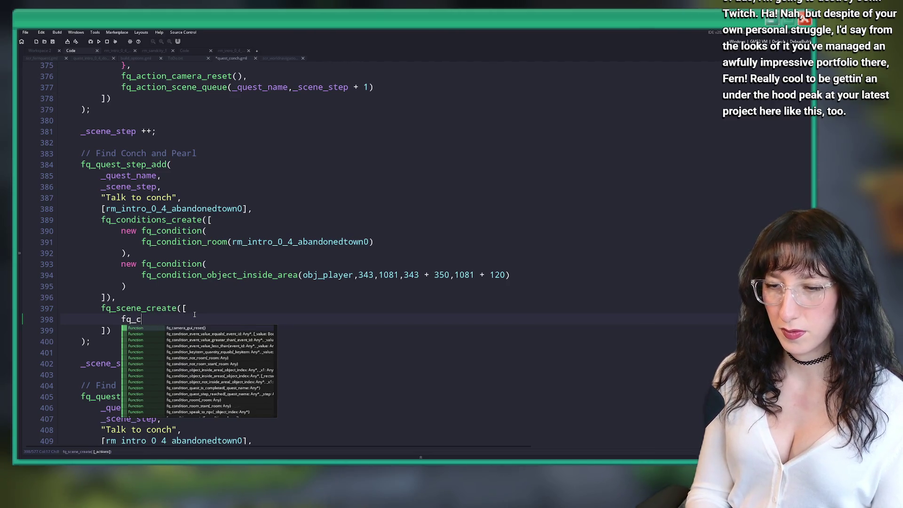
{"action": "type", "text": "action_q"}
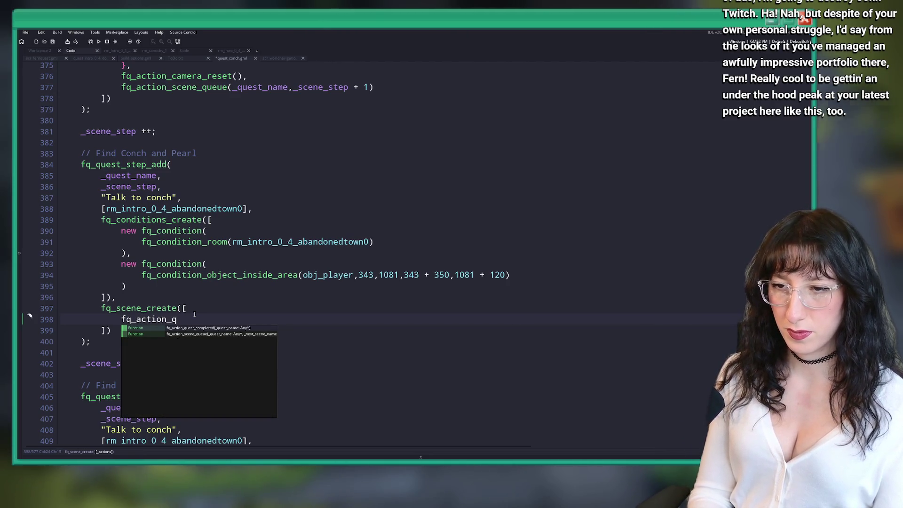
{"action": "key", "text": "Down"}
{"action": "key", "text": "Return"}
Copy the scene queue arguments from line 377 over the empty queue call on line 398.
{"action": "scroll", "coordinate": [194, 314], "scroll_direction": "up", "scroll_amount": 1}
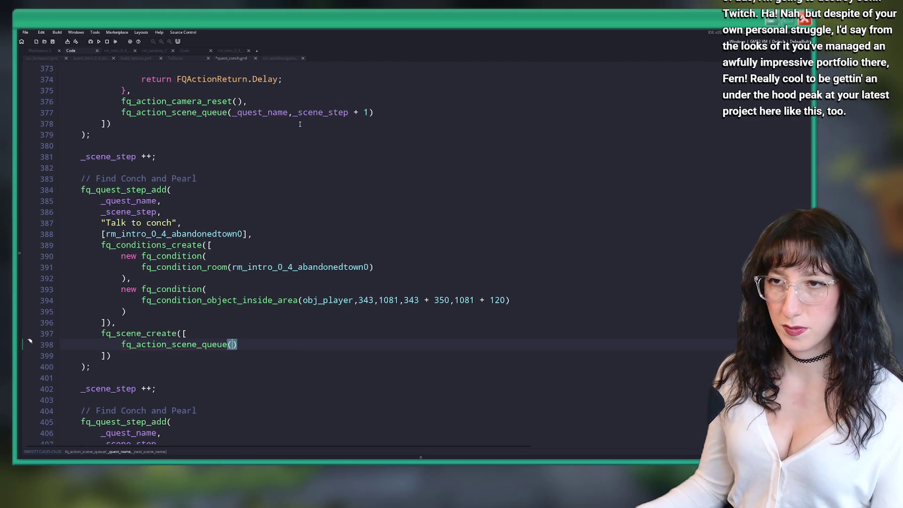
{"action": "left_click_drag", "start_coordinate": [373, 112], "coordinate": [121, 112]}
{"action": "key", "text": "ctrl+c"}
{"action": "scroll", "coordinate": [124, 373], "scroll_direction": "up", "scroll_amount": 1}
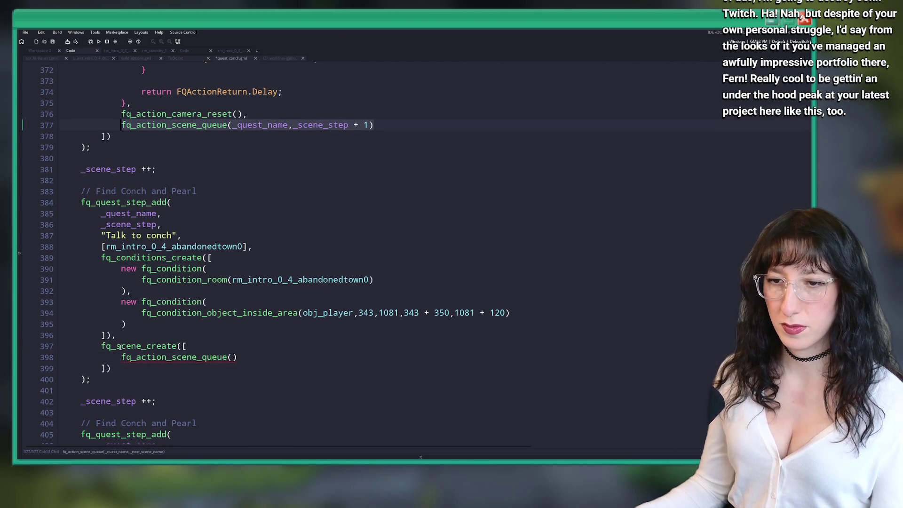
{"action": "left_click_drag", "start_coordinate": [237, 357], "coordinate": [121, 357]}
{"action": "key", "text": "ctrl+v"}
{"action": "scroll", "coordinate": [305, 358], "scroll_direction": "down", "scroll_amount": 5}
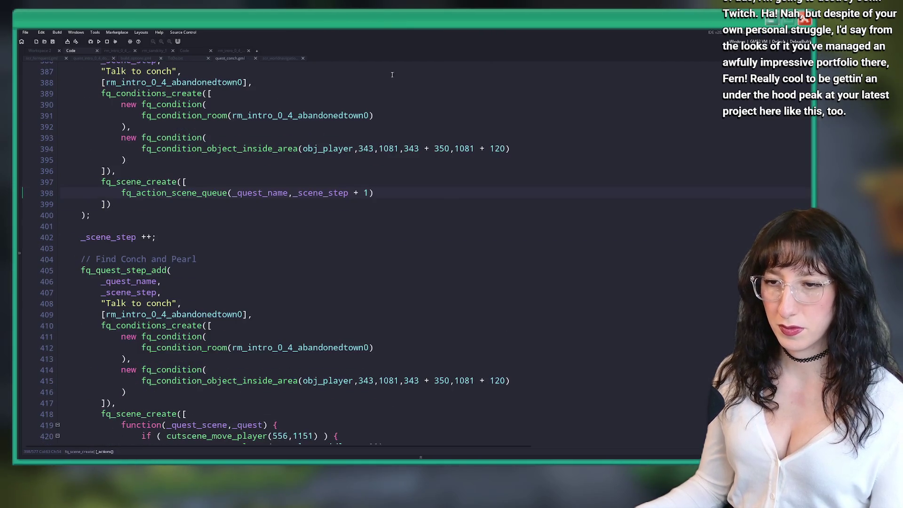
Remove rm_intro_0_4_abandonedtown0 from the next step's room list and blank its 'Talk to conch' name.
{"action": "left_click", "coordinate": [202, 314]}
{"action": "double_click", "coordinate": [203, 314]}
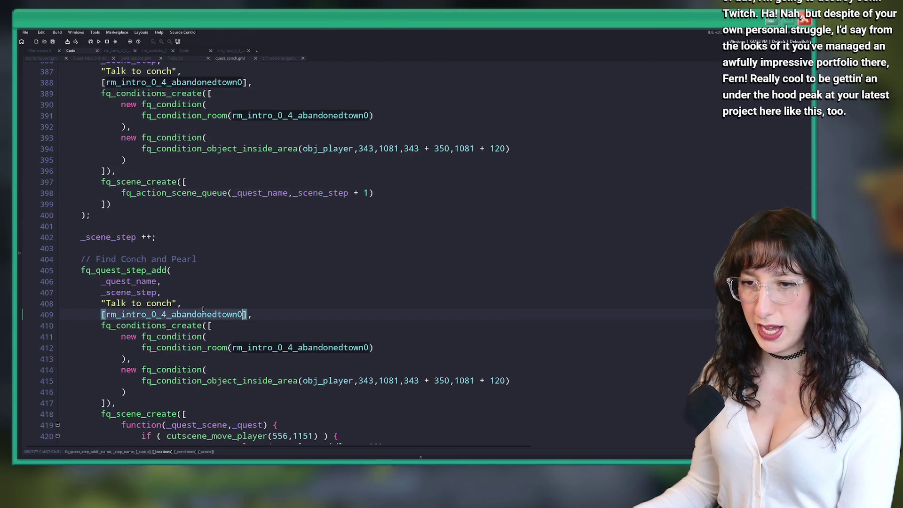
{"action": "key", "text": "BackSpace"}
{"action": "left_click", "coordinate": [167, 303]}
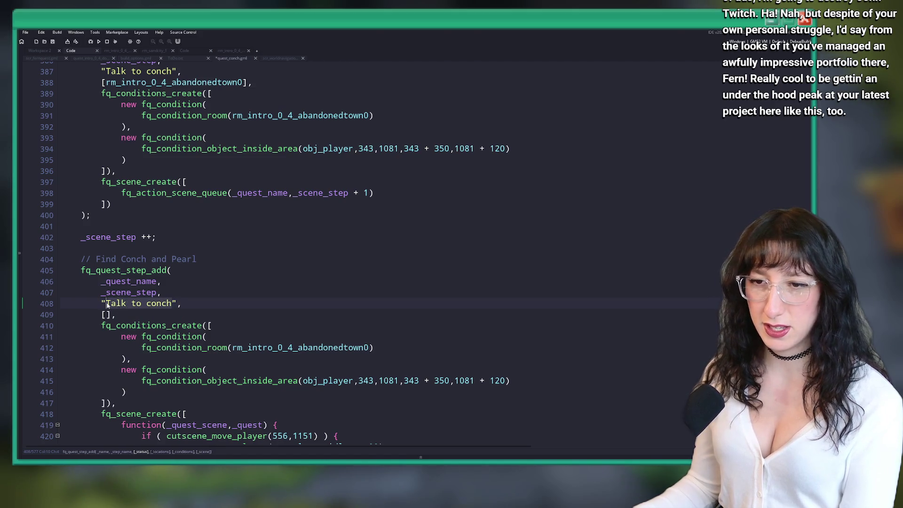
{"action": "key", "text": "shift+End"}
{"action": "type", "text": "\","}
{"action": "scroll", "coordinate": [167, 300], "scroll_direction": "down", "scroll_amount": 3}
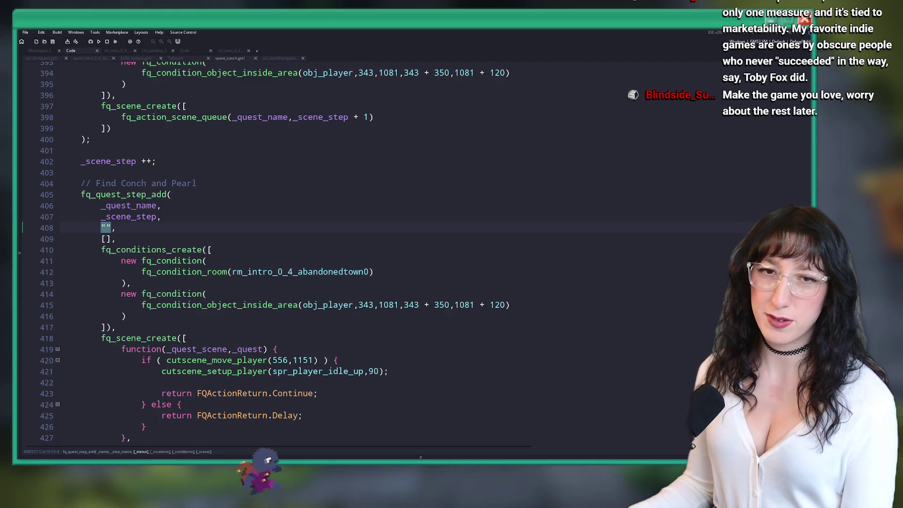
{"action": "left_click", "coordinate": [244, 229]}
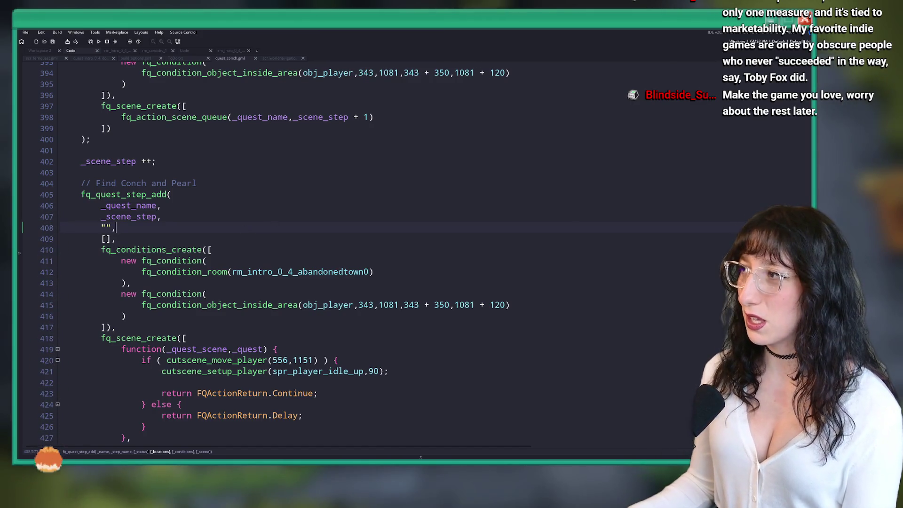
{"action": "left_click", "coordinate": [329, 237]}
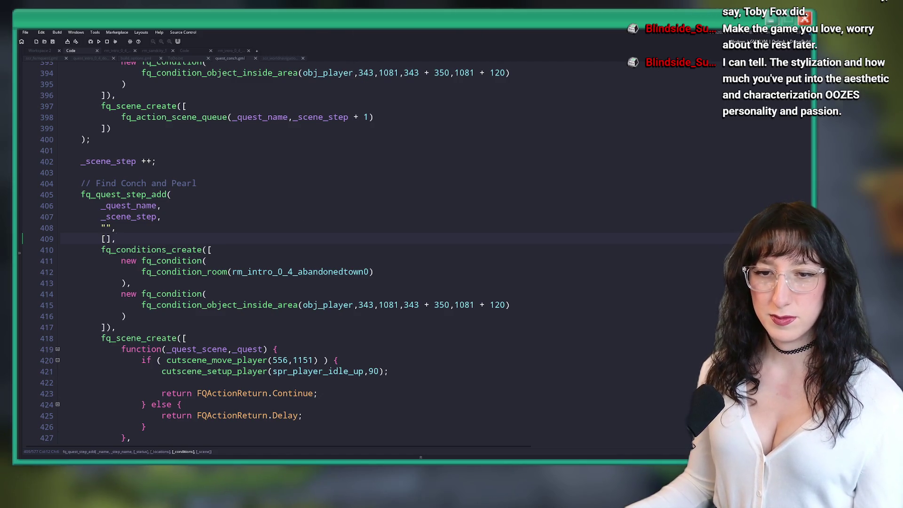
{"action": "scroll", "coordinate": [103, 222], "scroll_direction": "down", "scroll_amount": 1}
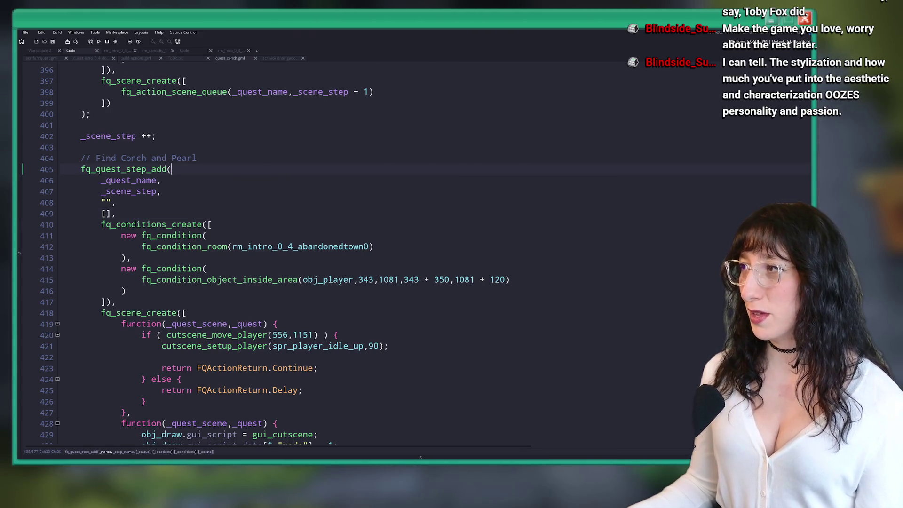
Replace the room condition with 'function() { return true; }'.
{"action": "scroll", "coordinate": [472, 151], "scroll_direction": "down", "scroll_amount": 4}
{"action": "left_click", "coordinate": [473, 151]}
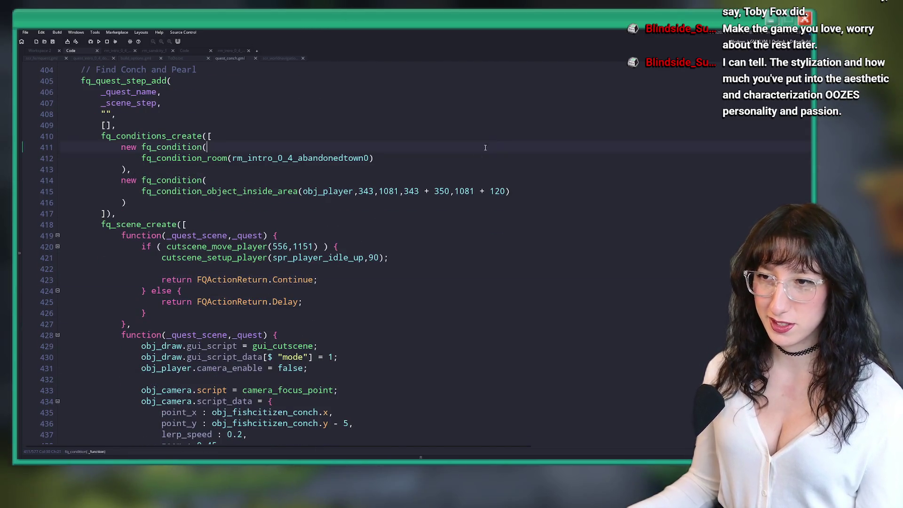
{"action": "scroll", "coordinate": [472, 152], "scroll_direction": "down", "scroll_amount": 2}
{"action": "scroll", "coordinate": [472, 151], "scroll_direction": "up", "scroll_amount": 6}
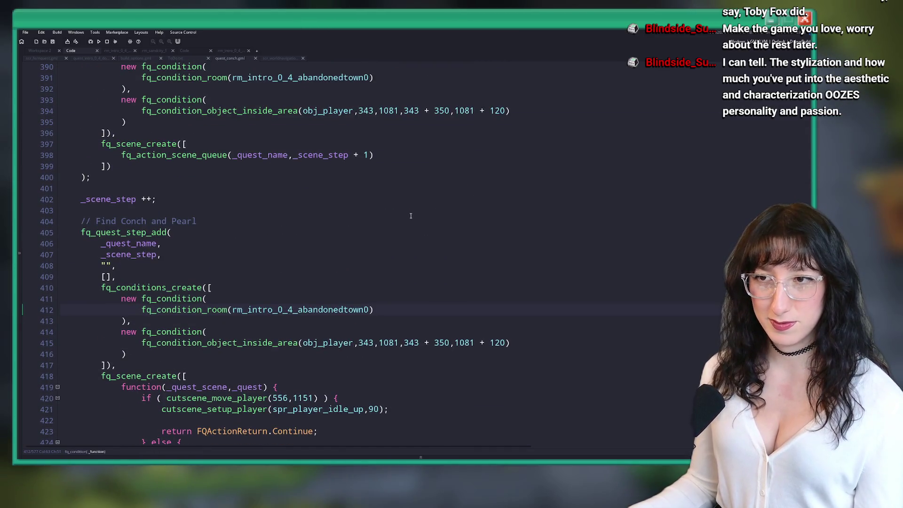
{"action": "scroll", "coordinate": [382, 166], "scroll_direction": "down", "scroll_amount": 3}
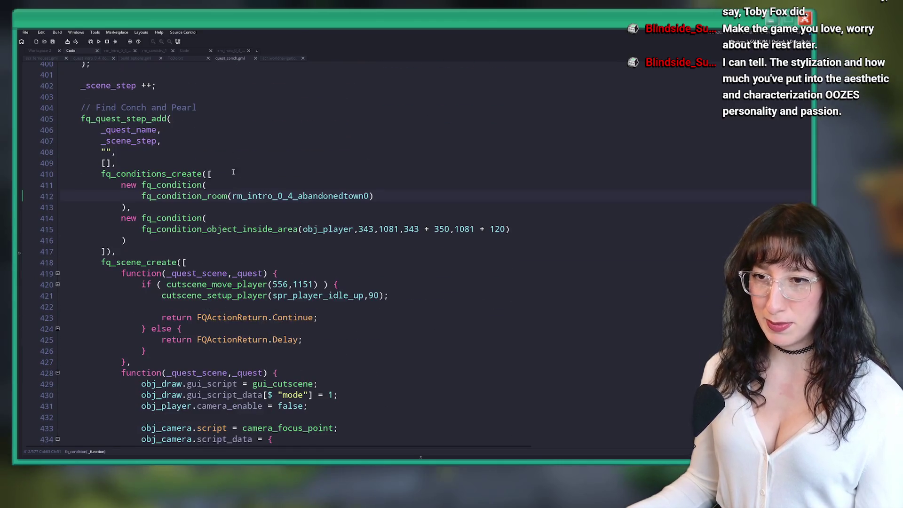
{"action": "mouse_move", "coordinate": [124, 240]}
{"action": "left_mouse_down"}
{"action": "mouse_move", "coordinate": [105, 216]}
{"action": "mouse_move", "coordinate": [56, 186]}
{"action": "left_mouse_up"}
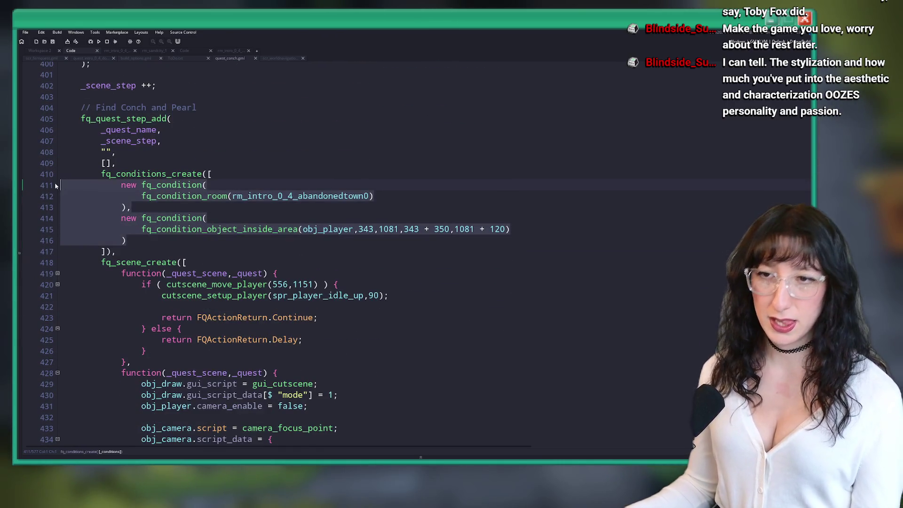
{"action": "left_click", "coordinate": [208, 218]}
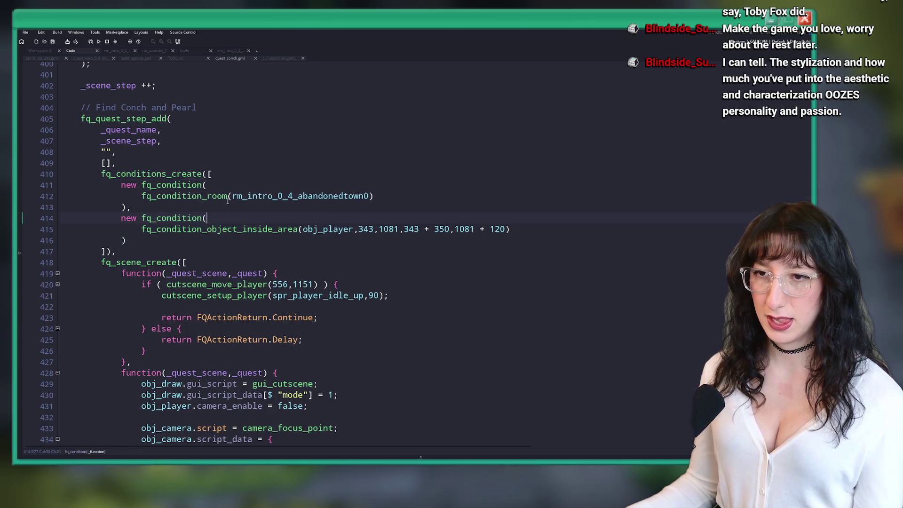
{"action": "left_click", "coordinate": [349, 187]}
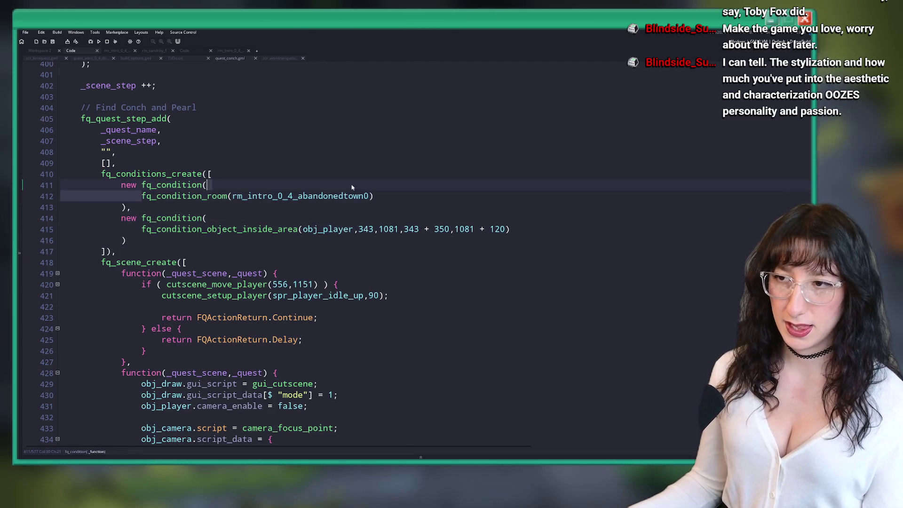
{"action": "left_click_drag", "start_coordinate": [350, 186], "coordinate": [383, 195]}
{"action": "type", "text": "function()"}
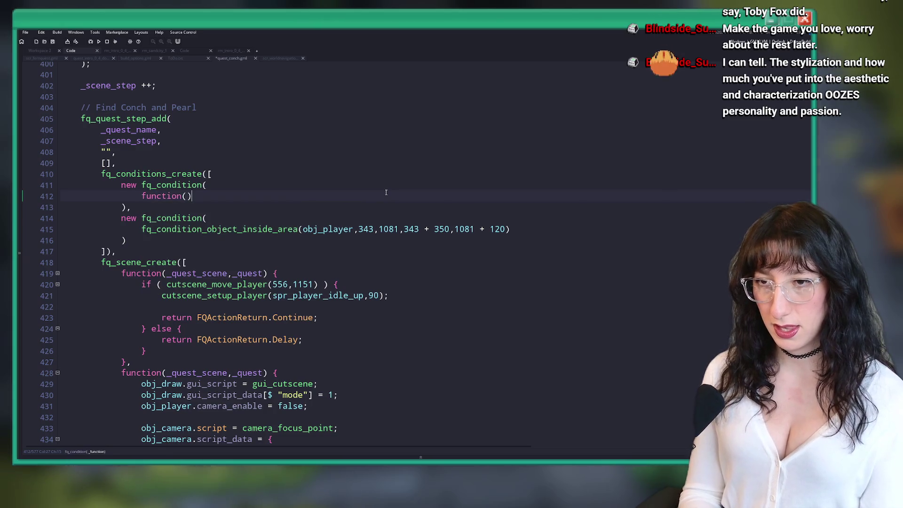
{"action": "type", "text": " { return true; }"}
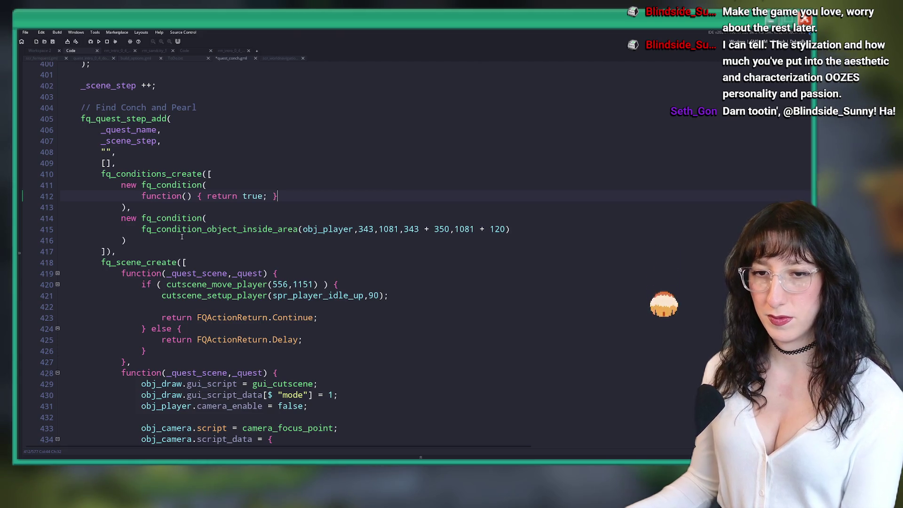
Delete the player-area condition block and save the quest_conch script.
{"action": "left_click_drag", "start_coordinate": [182, 236], "coordinate": [128, 207]}
{"action": "key", "text": "BackSpace"}
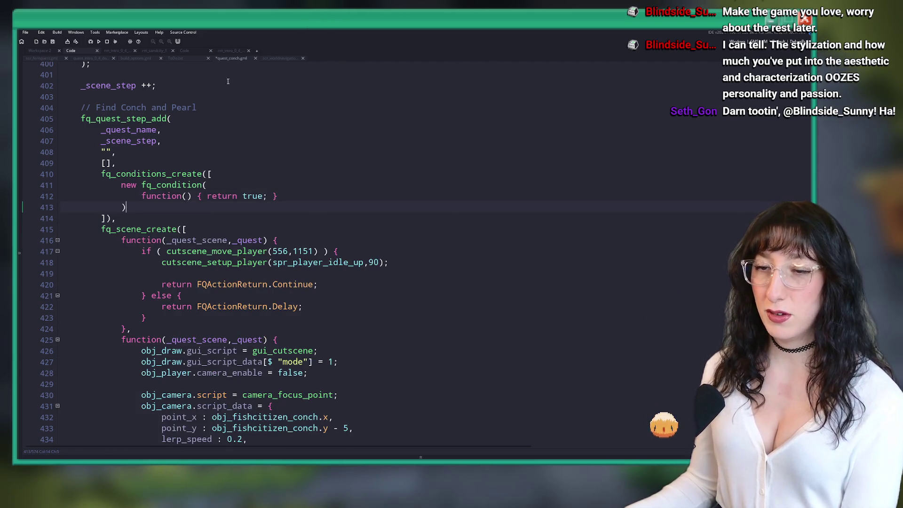
{"action": "left_click", "coordinate": [386, 196]}
{"action": "key", "text": "ctrl+s"}
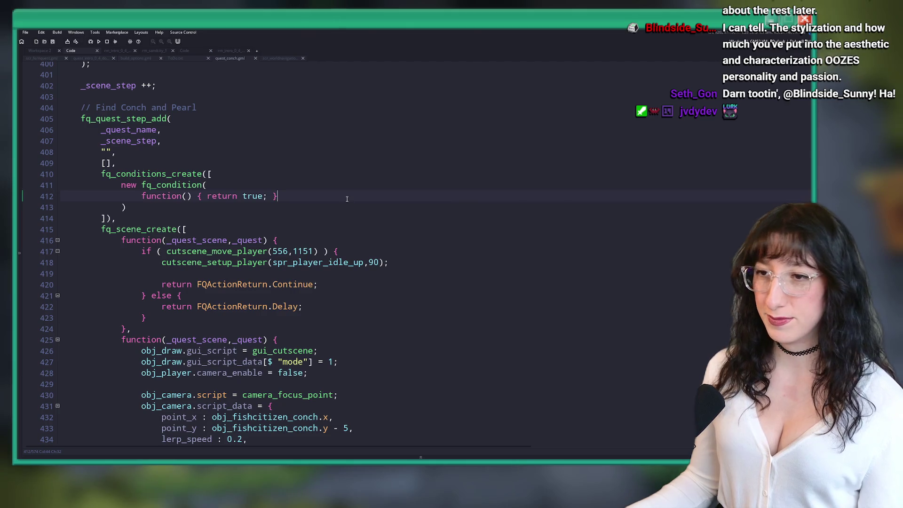
Review the scene list's move-player check and idle-up player setup lines.
{"action": "scroll", "coordinate": [339, 229], "scroll_direction": "down", "scroll_amount": 1}
{"action": "left_click", "coordinate": [407, 217]}
{"action": "left_click", "coordinate": [413, 238]}
{"action": "scroll", "coordinate": [418, 225], "scroll_direction": "down", "scroll_amount": 2}
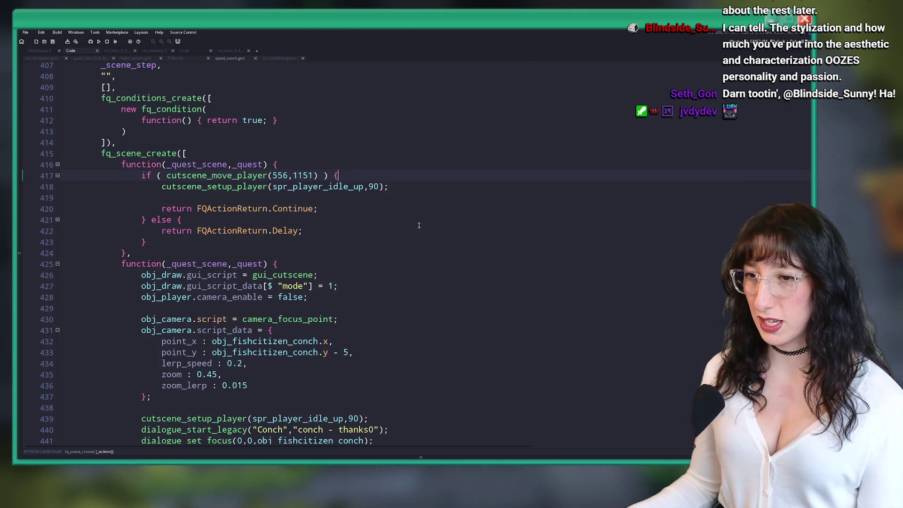
{"action": "scroll", "coordinate": [407, 190], "scroll_direction": "up", "scroll_amount": 1}
{"action": "left_click", "coordinate": [408, 190]}
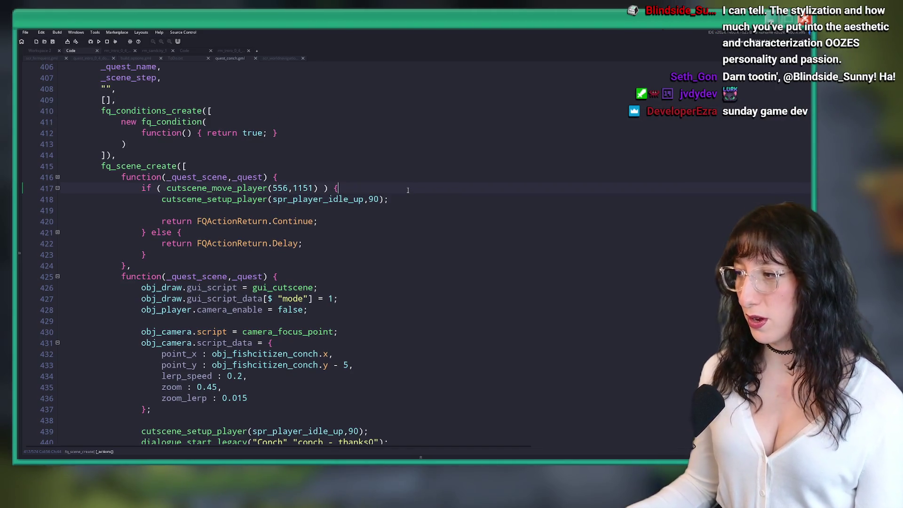
{"action": "scroll", "coordinate": [408, 155], "scroll_direction": "down", "scroll_amount": 3}
{"action": "left_click", "coordinate": [408, 107]}
{"action": "scroll", "coordinate": [409, 108], "scroll_direction": "up", "scroll_amount": 2}
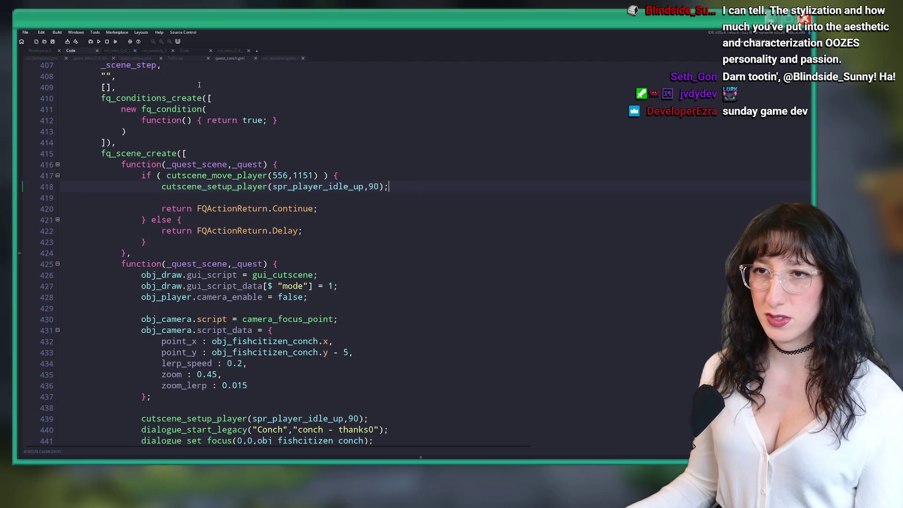
{"action": "scroll", "coordinate": [129, 125], "scroll_direction": "up", "scroll_amount": 1}
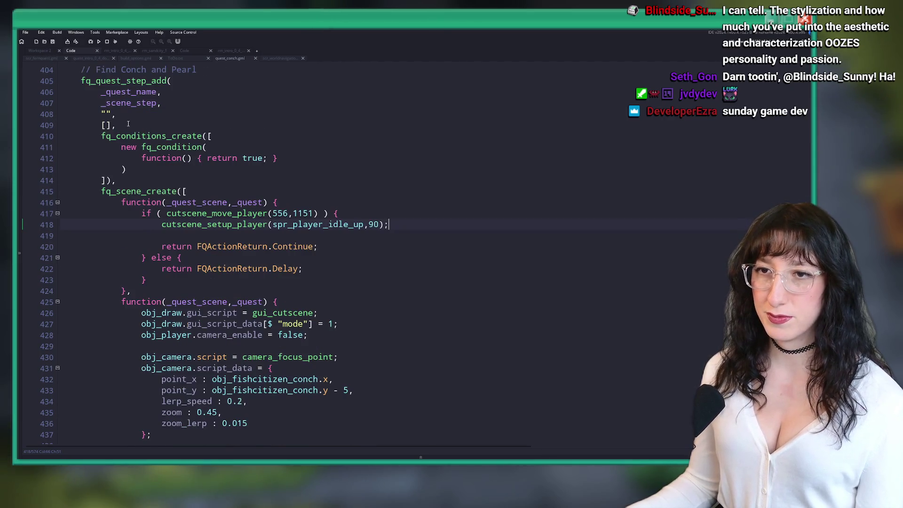
Remove the placeholder text from line 408's string and return to Workspace 2.
{"action": "left_click", "coordinate": [109, 114]}
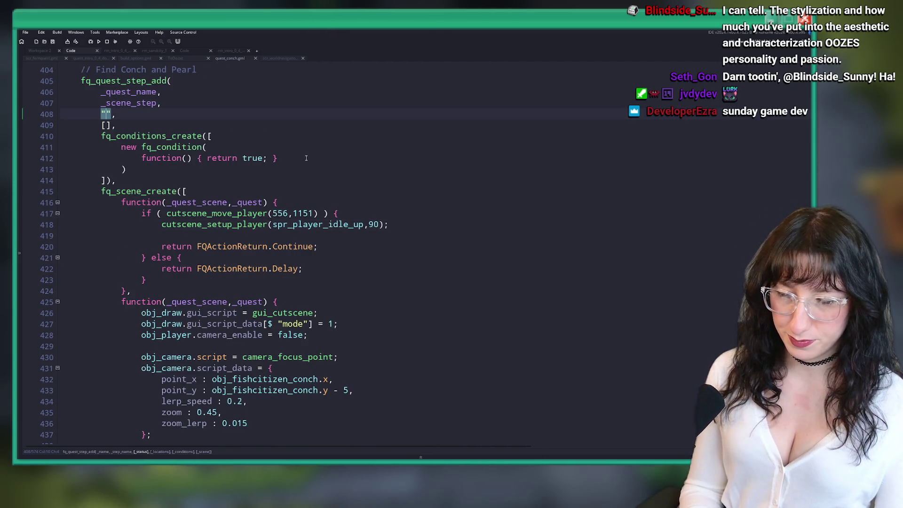
{"action": "type", "text": "Prek"}
{"action": "key", "text": "ctrl+z"}
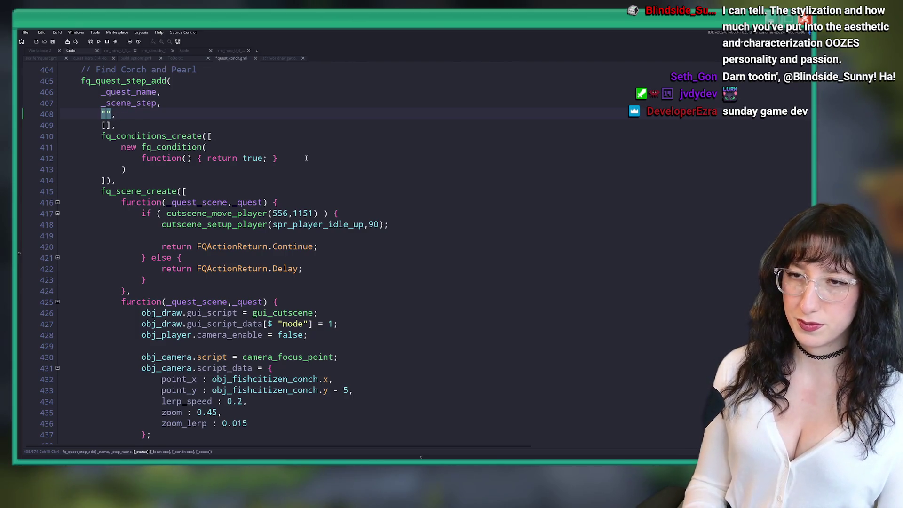
{"action": "left_click", "coordinate": [45, 51]}
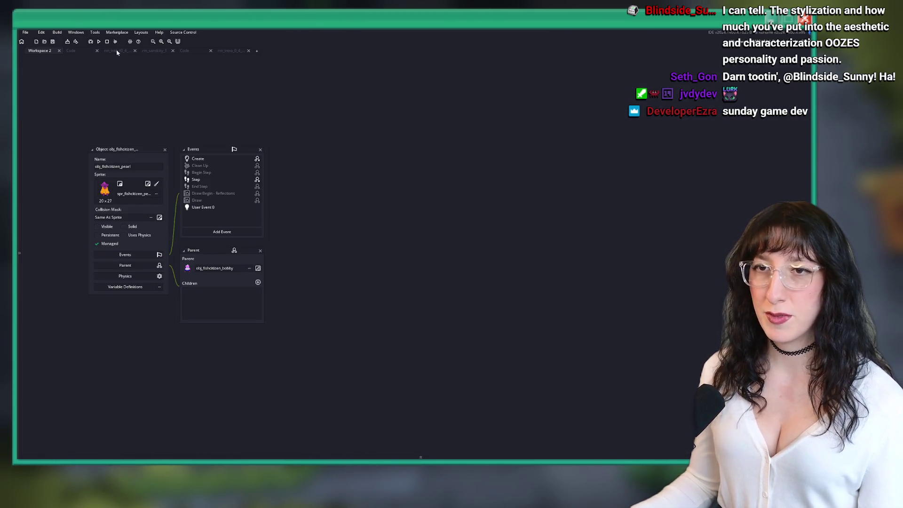
View the home1 intro room, then open rm_intro_0_4_home2 and rm_intro_0_4_home3 via asset search.
{"action": "left_click", "coordinate": [130, 51]}
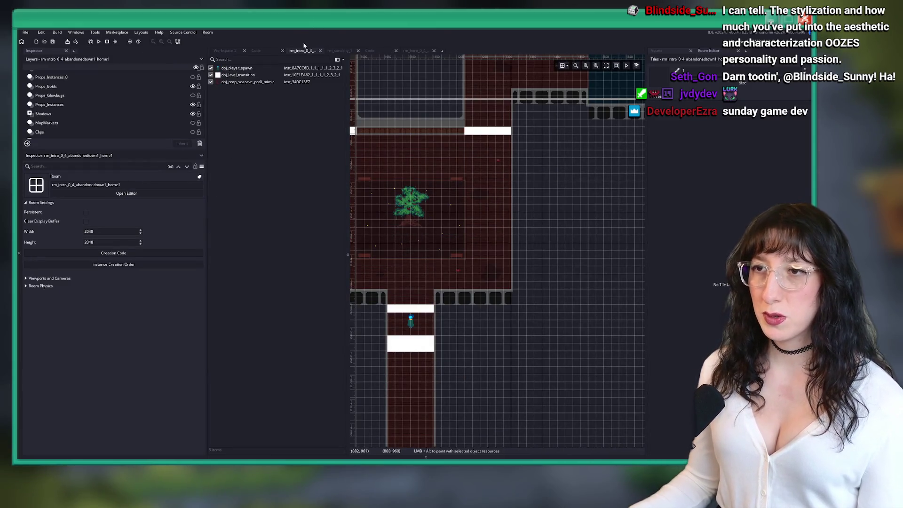
{"action": "middle_click", "coordinate": [303, 48]}
{"action": "key", "text": "ctrl+t"}
{"action": "type", "text": "home_"}
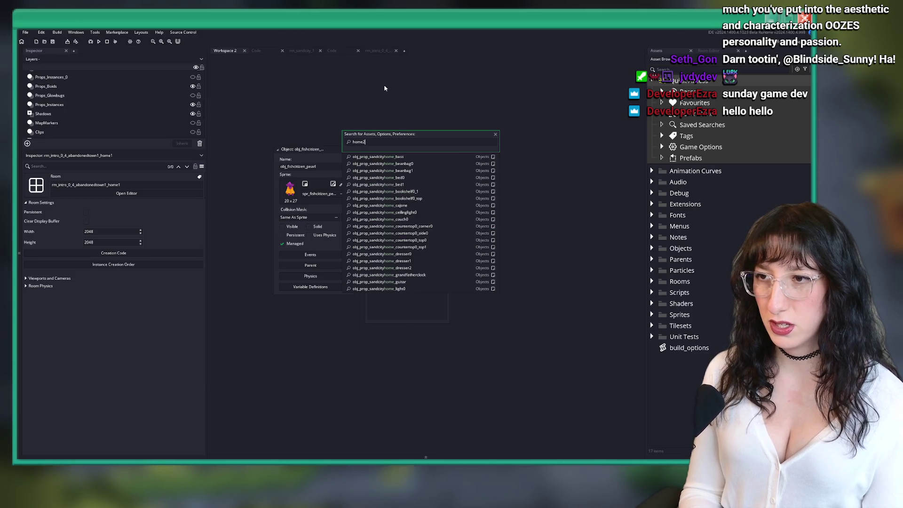
{"action": "type", "text": "2"}
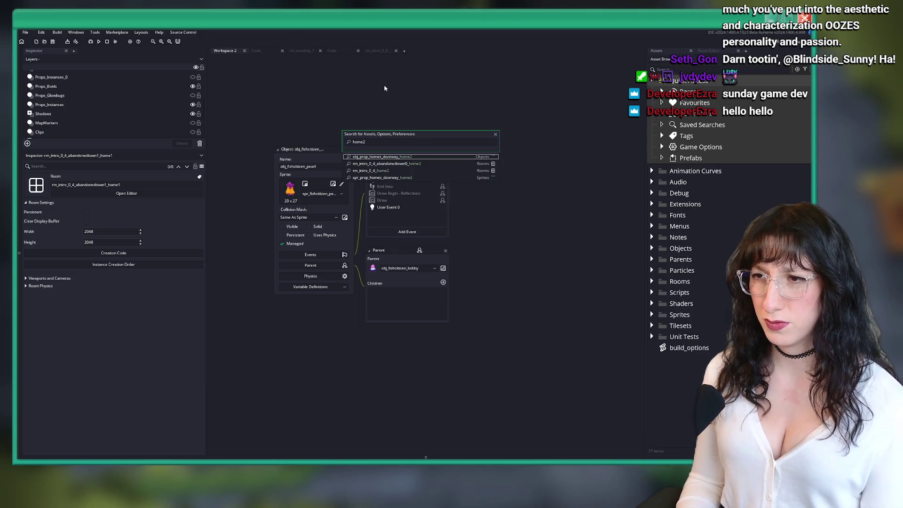
{"action": "key", "text": "Down"}
{"action": "key", "text": "Down"}
{"action": "key", "text": "Return"}
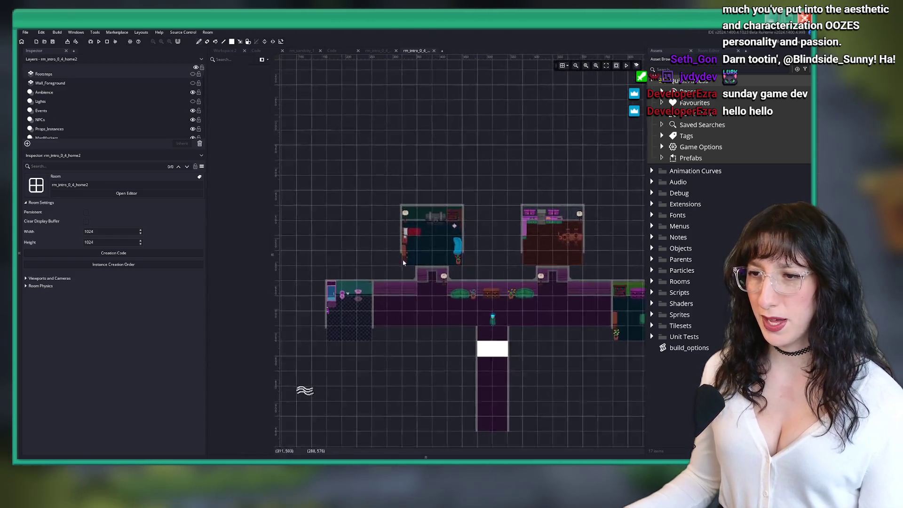
{"action": "middle_click", "coordinate": [424, 49]}
{"action": "key", "text": "ctrl+t"}
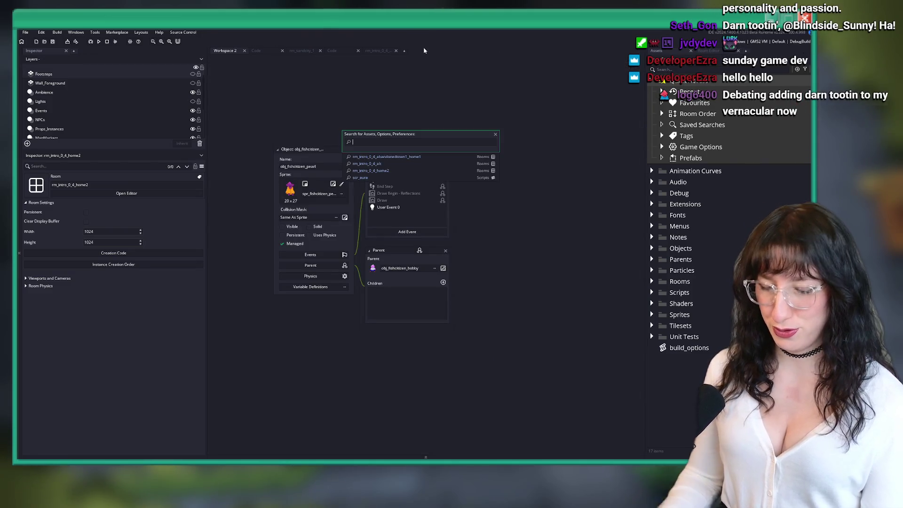
{"action": "type", "text": "home32"}
{"action": "key", "text": "BackSpace"}
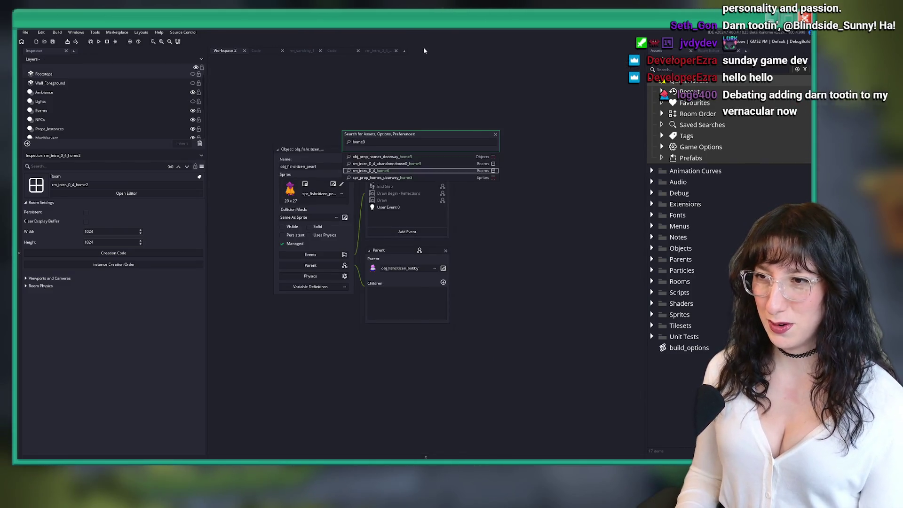
{"action": "key", "text": "Return"}
Pass through rm_sandcity_1 and the quest script, then open obj_fishcitizen_pearl's User Event 0.
{"action": "scroll", "coordinate": [377, 246], "scroll_direction": "up", "scroll_amount": 5}
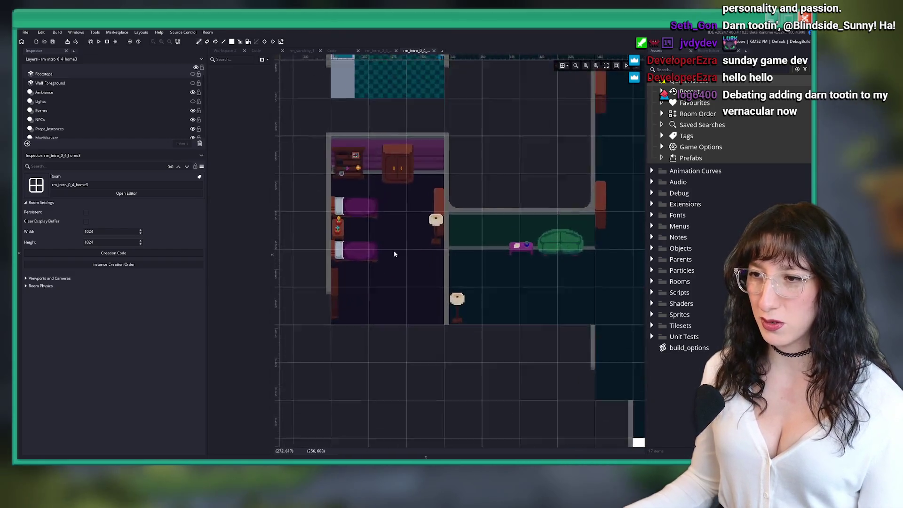
{"action": "left_click", "coordinate": [301, 50]}
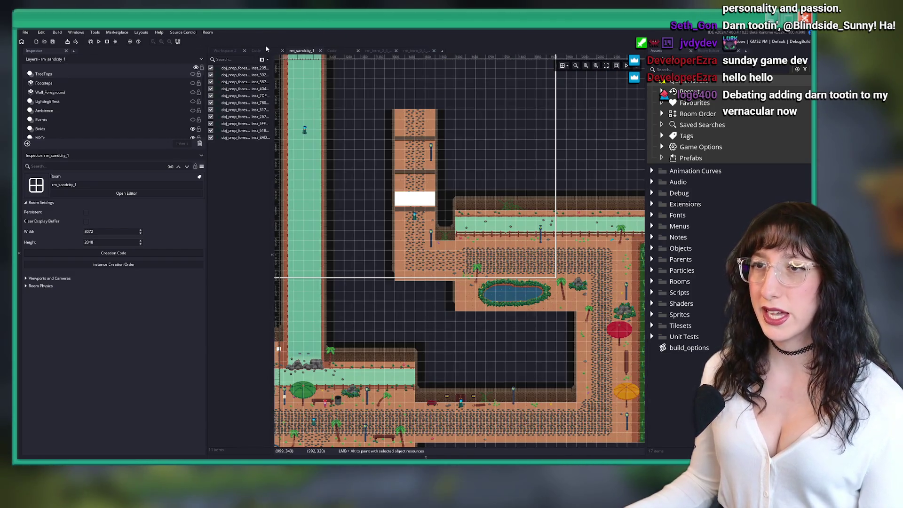
{"action": "left_click", "coordinate": [256, 50]}
{"action": "left_click", "coordinate": [229, 51]}
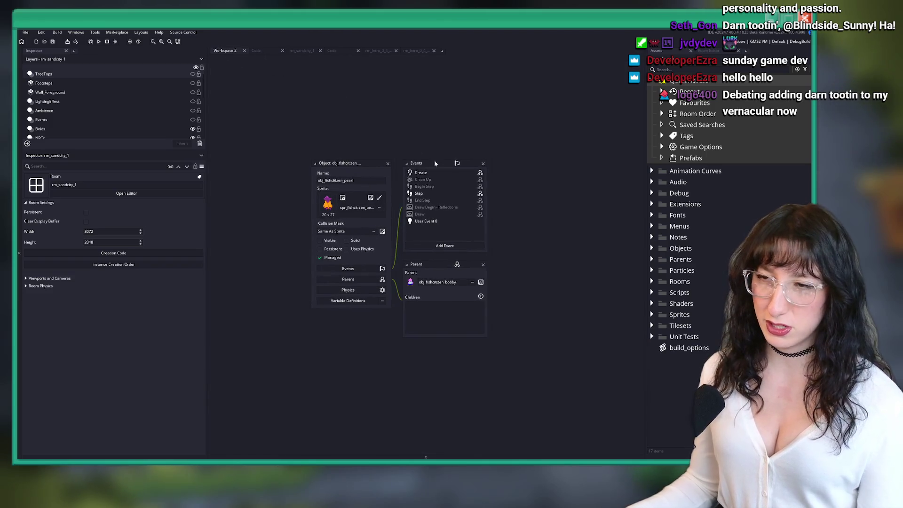
{"action": "left_click", "coordinate": [434, 224]}
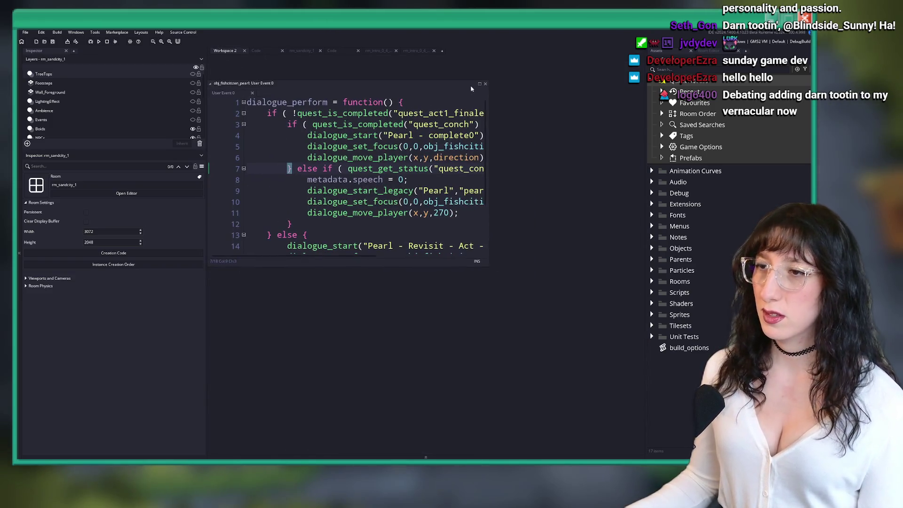
Maximize the pearl's User Event 0 code, select the 'Pearl - complete0' key, and search Windows apps.
{"action": "left_click", "coordinate": [479, 84]}
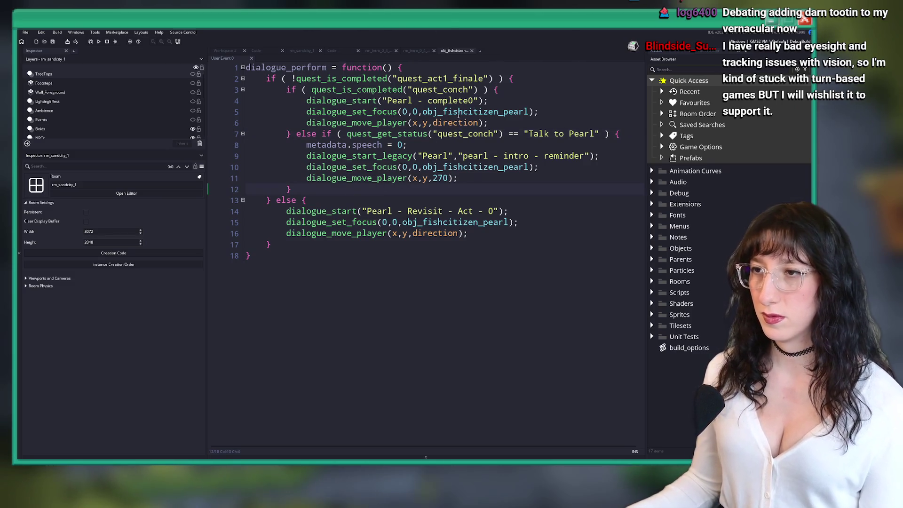
{"action": "left_click", "coordinate": [387, 101]}
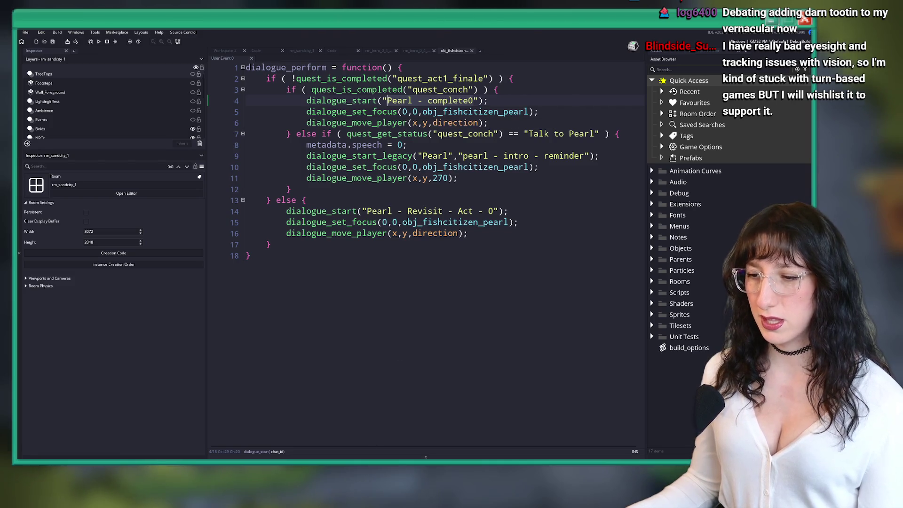
{"action": "key", "text": "super"}
{"action": "type", "text": "di"}
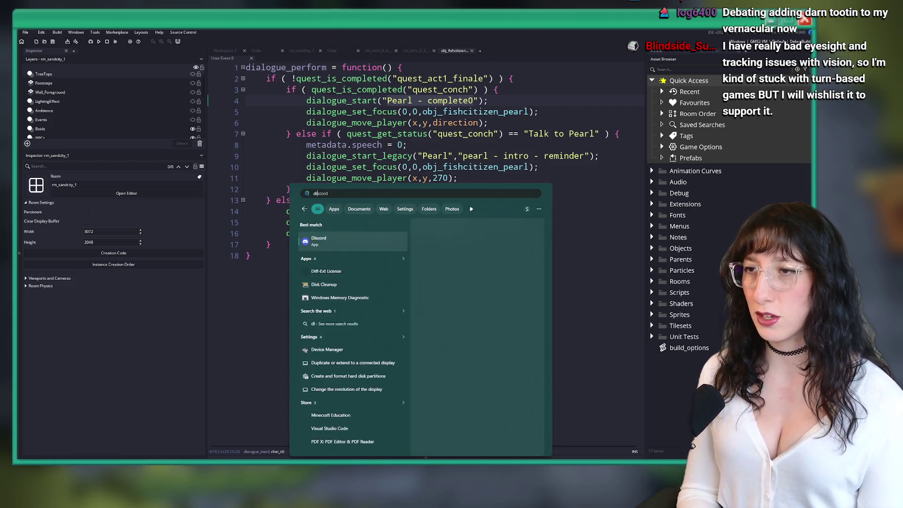
{"action": "type", "text": "axe"}
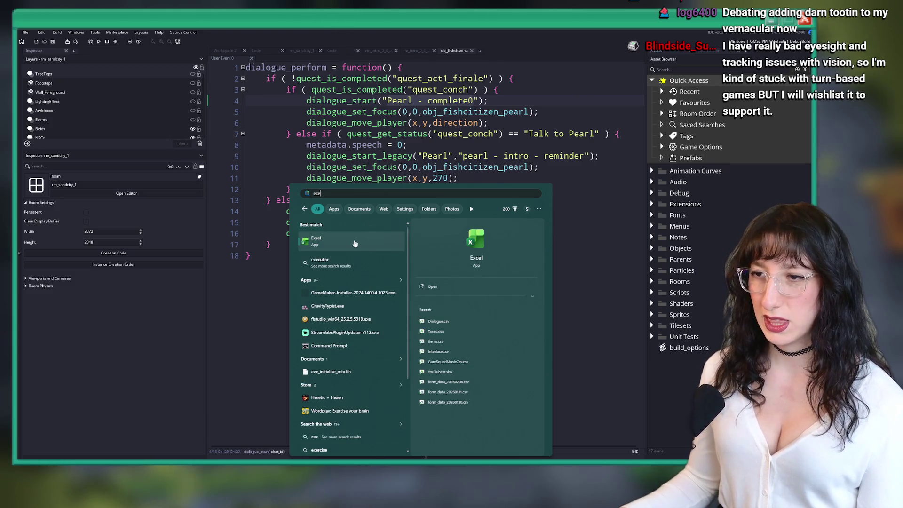
Launch Excel, open Dialogue.csv from Recent, and find the 'Pearl - complete0' row.
{"action": "left_click", "coordinate": [363, 248]}
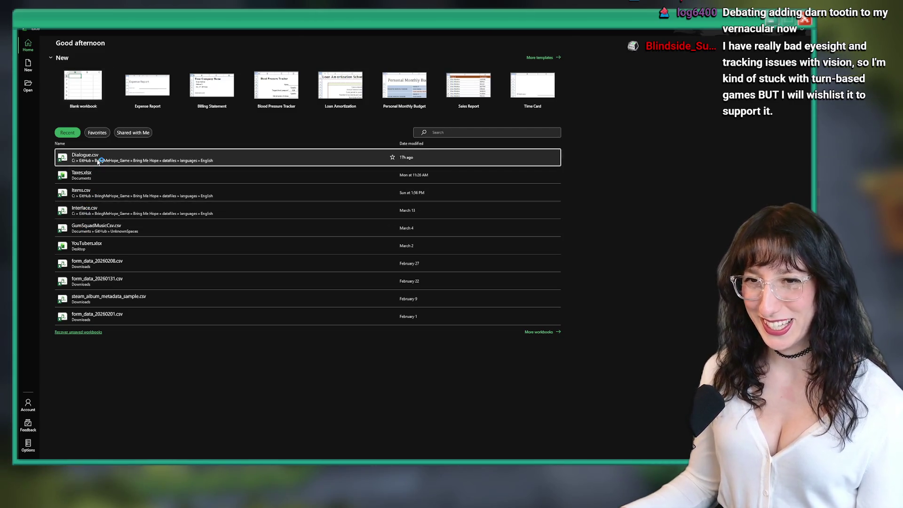
{"action": "left_click", "coordinate": [85, 157]}
{"action": "key", "text": "ctrl+f"}
{"action": "key", "text": "Return"}
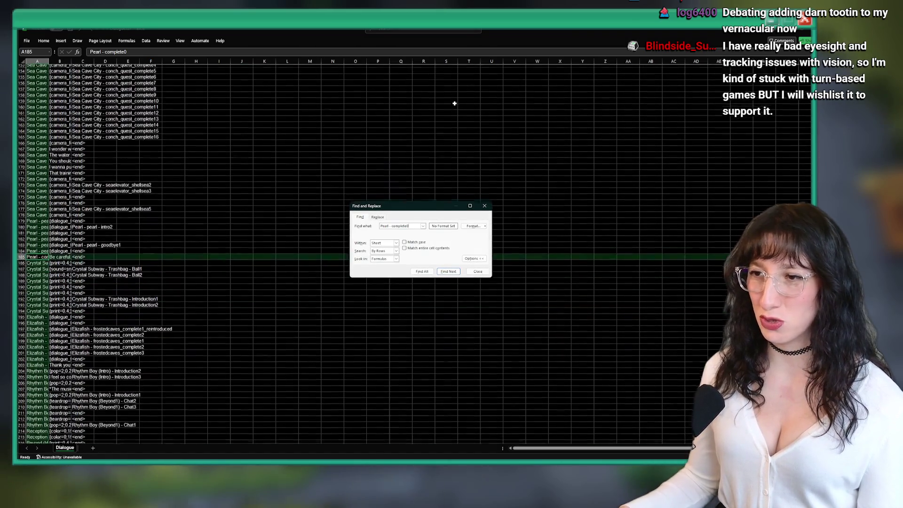
Widen columns A and B to read Pearl's line in B185, then switch back to GameMaker.
{"action": "left_click_drag", "start_coordinate": [72, 62], "coordinate": [212, 63]}
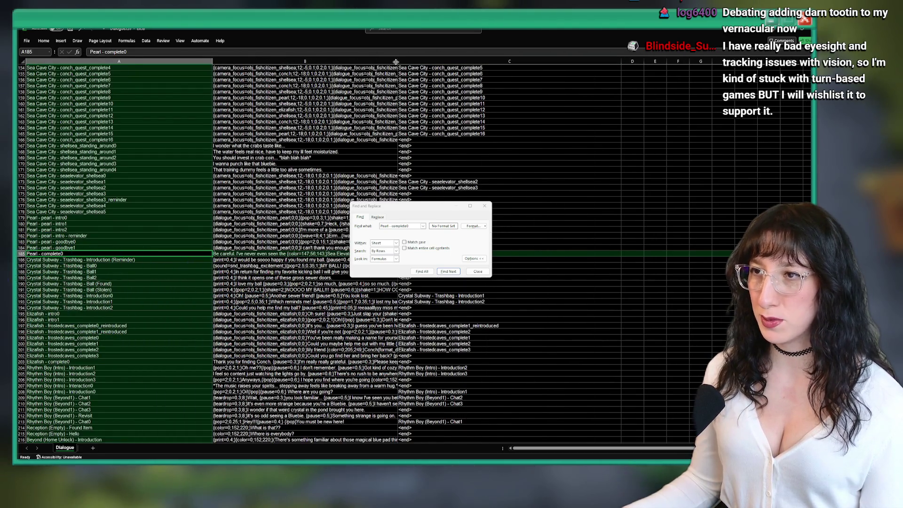
{"action": "left_click_drag", "start_coordinate": [398, 62], "coordinate": [554, 62]}
{"action": "left_click", "coordinate": [477, 272]}
{"action": "left_click", "coordinate": [362, 254]}
{"action": "scroll", "coordinate": [329, 258], "scroll_direction": "up", "scroll_amount": 2, "text": "ctrl"}
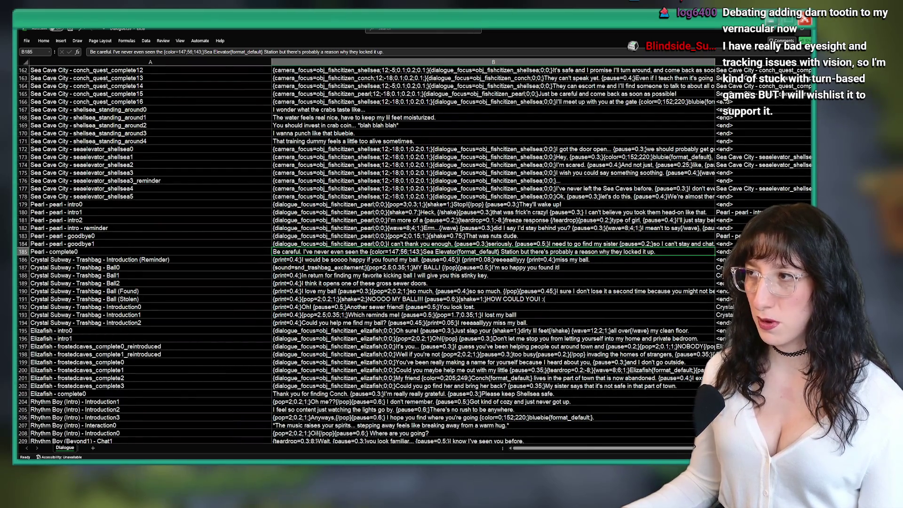
{"action": "key", "text": "alt+Tab"}
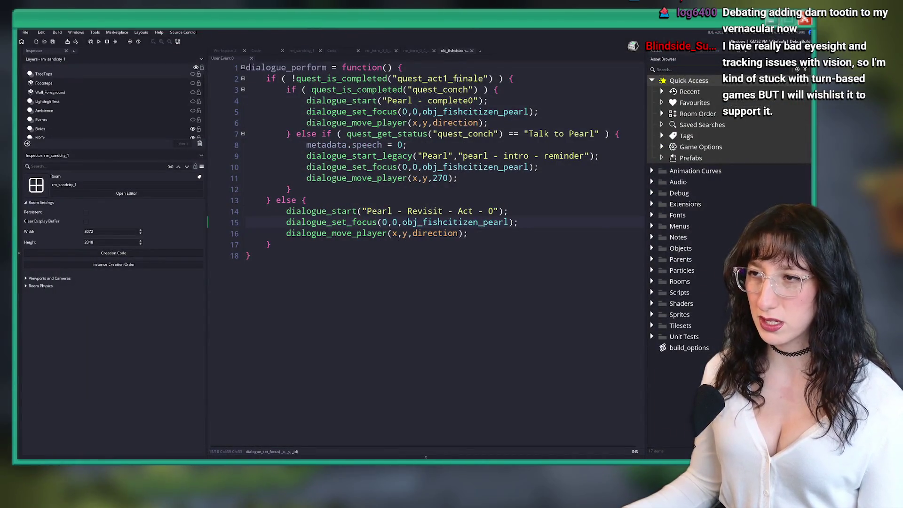
Find 'Pearl - complete0' in the line 3 condition, then return to Workspace 2 and open asset search.
{"action": "key", "text": "ctrl+f"}
{"action": "type", "text": "Pearl - complete0"}
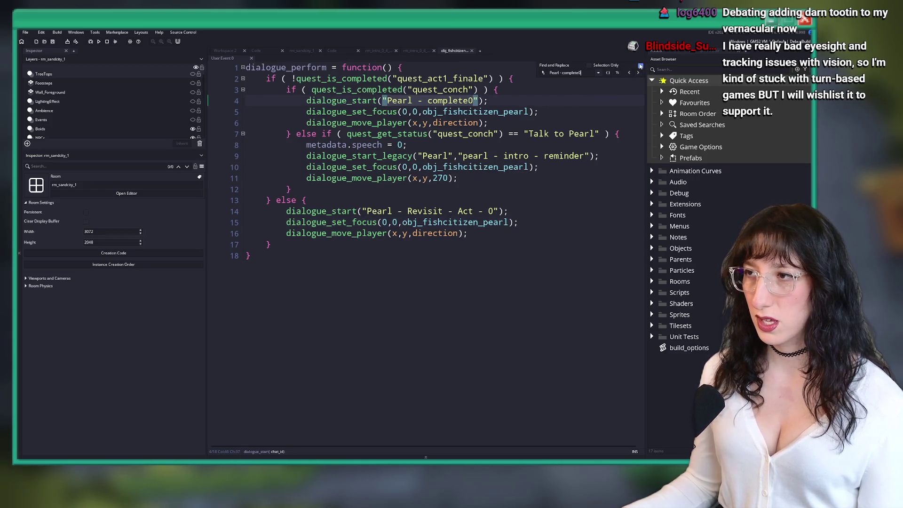
{"action": "left_click", "coordinate": [306, 90]}
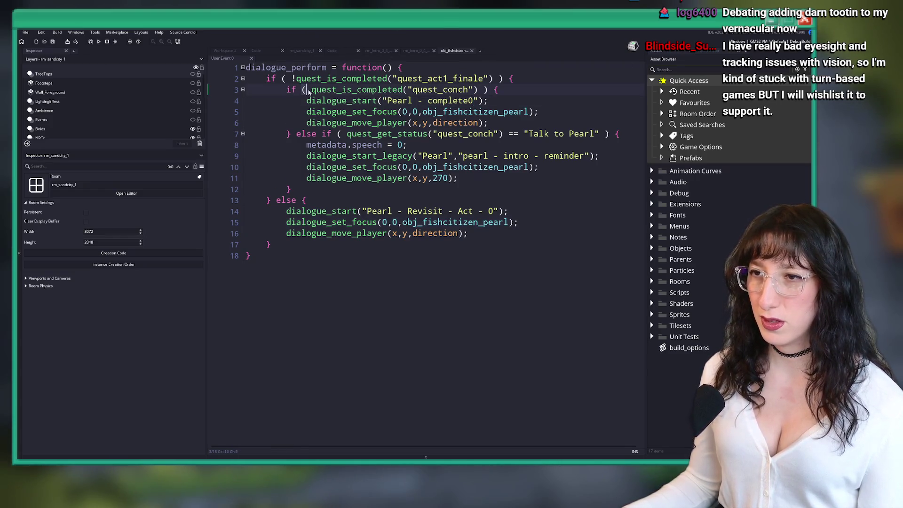
{"action": "left_click", "coordinate": [263, 94]}
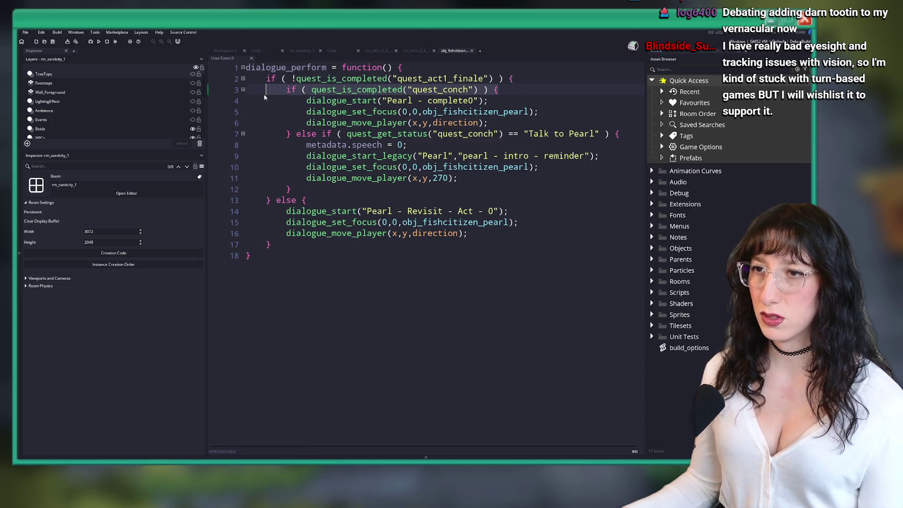
{"action": "left_click", "coordinate": [224, 51]}
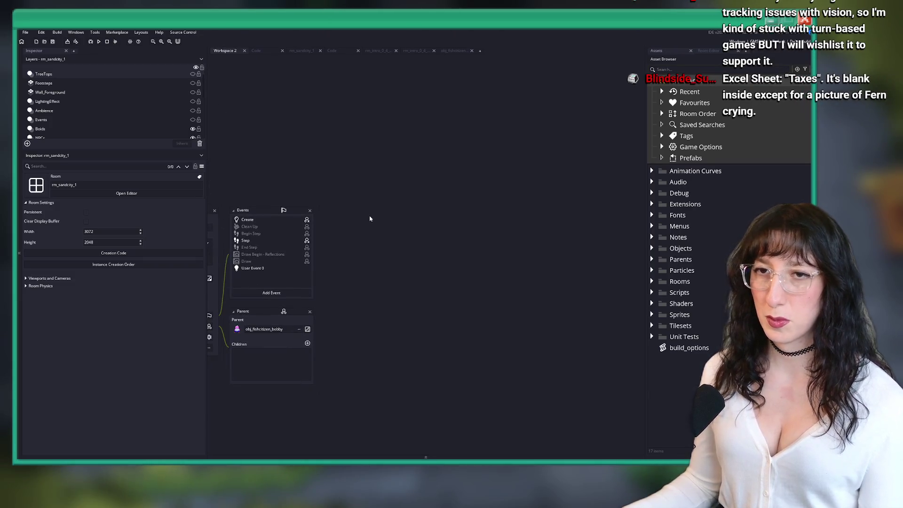
{"action": "key", "text": "ctrl+t"}
{"action": "type", "text": "conch"}
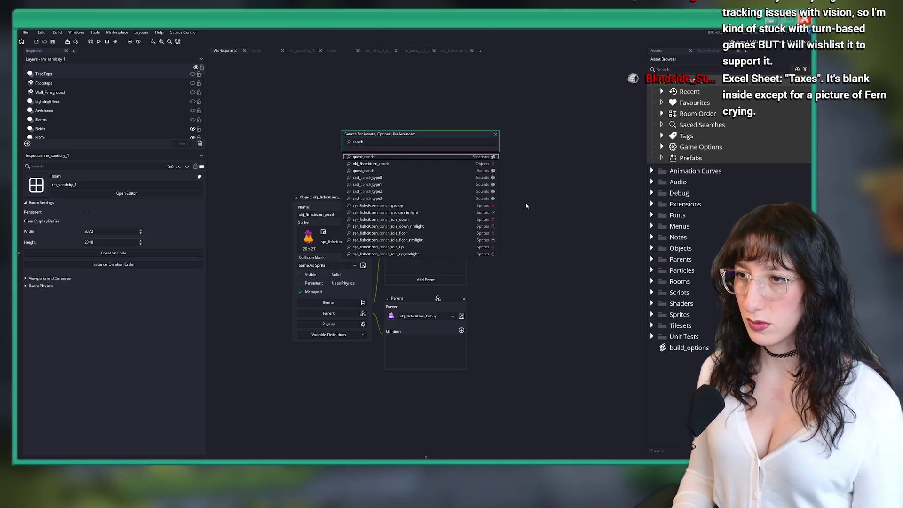
Open obj_fishcitizen_conch's User Event 0 dialogue code in its own full tab.
{"action": "key", "text": "Return"}
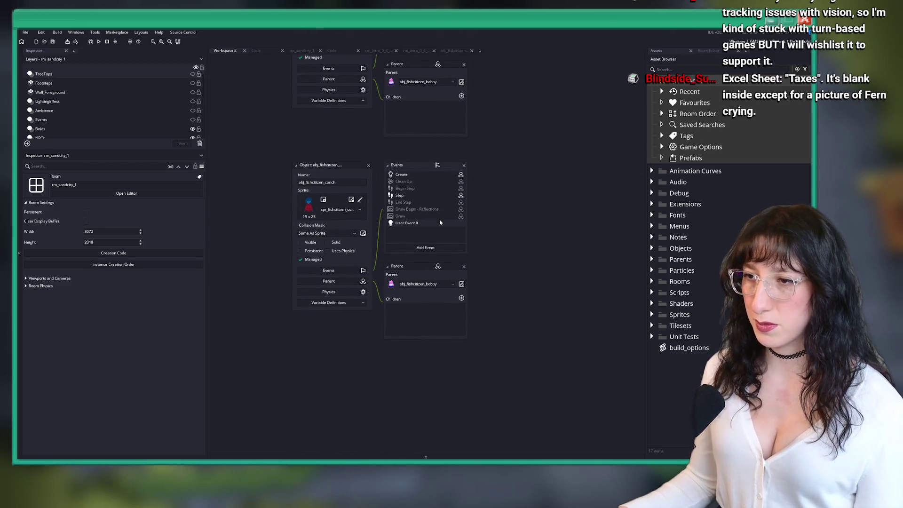
{"action": "left_click", "coordinate": [439, 222]}
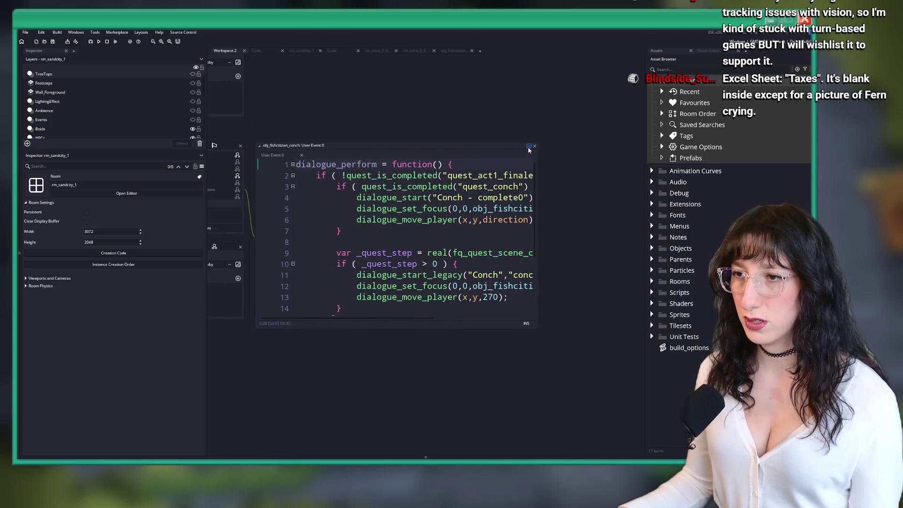
{"action": "left_click", "coordinate": [528, 147]}
{"action": "left_click", "coordinate": [531, 87]}
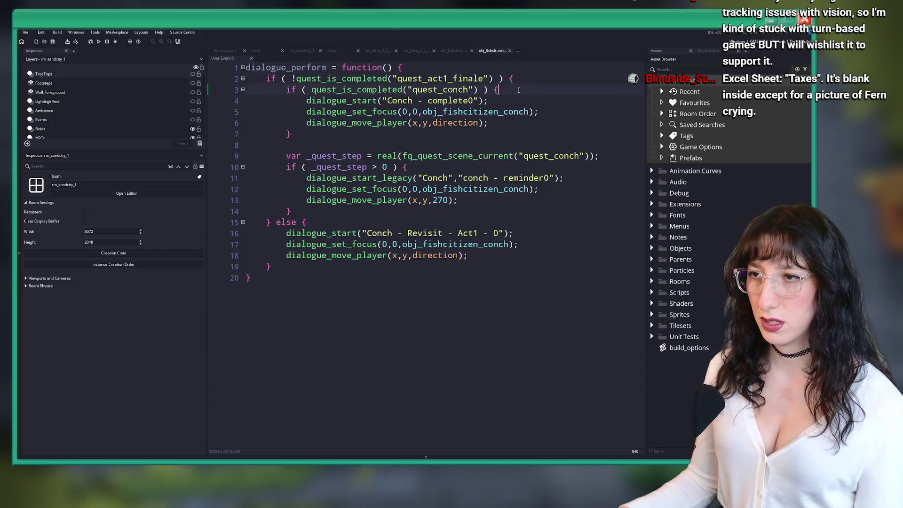
{"action": "left_click", "coordinate": [335, 135]}
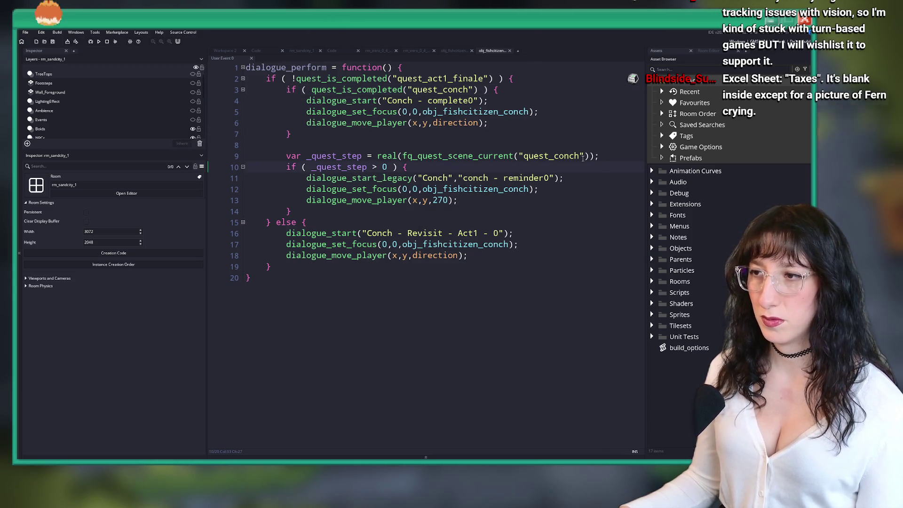
{"action": "left_click", "coordinate": [600, 156]}
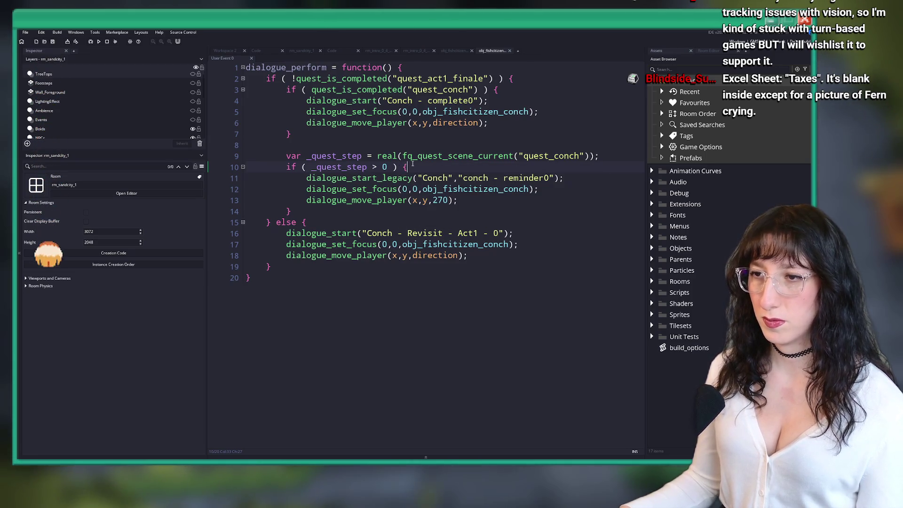
Delete the _quest_step variable, its if line and leftover brace, and un-indent the reminder lines.
{"action": "left_click_drag", "start_coordinate": [412, 166], "coordinate": [253, 146]}
{"action": "key", "text": "BackSpace"}
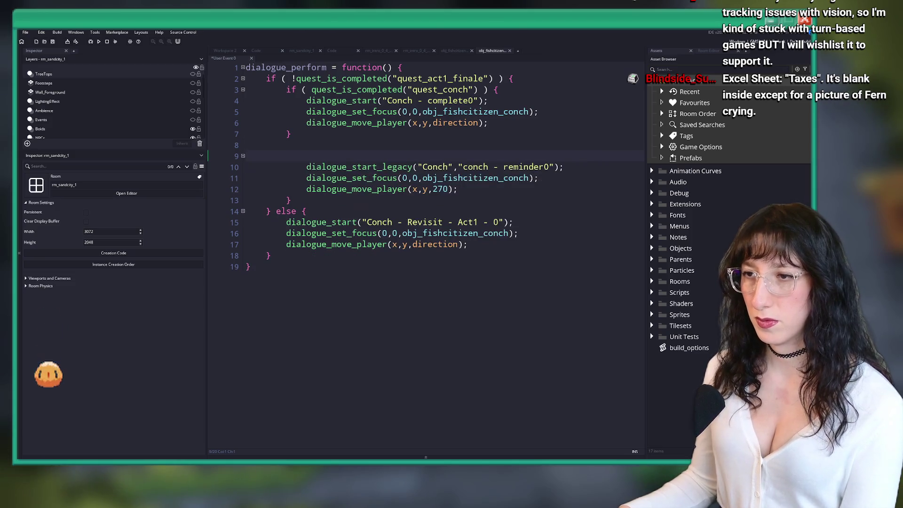
{"action": "mouse_move", "coordinate": [301, 189]}
{"action": "left_mouse_down"}
{"action": "mouse_move", "coordinate": [246, 189]}
{"action": "mouse_move", "coordinate": [332, 157]}
{"action": "left_mouse_up"}
{"action": "key", "text": "BackSpace"}
{"action": "key", "text": "shift+Tab"}
Wrap the three reminder dialogue lines in an indented else block, then return to Workspace 2.
{"action": "left_click", "coordinate": [325, 135]}
{"action": "type", "text": "lse"}
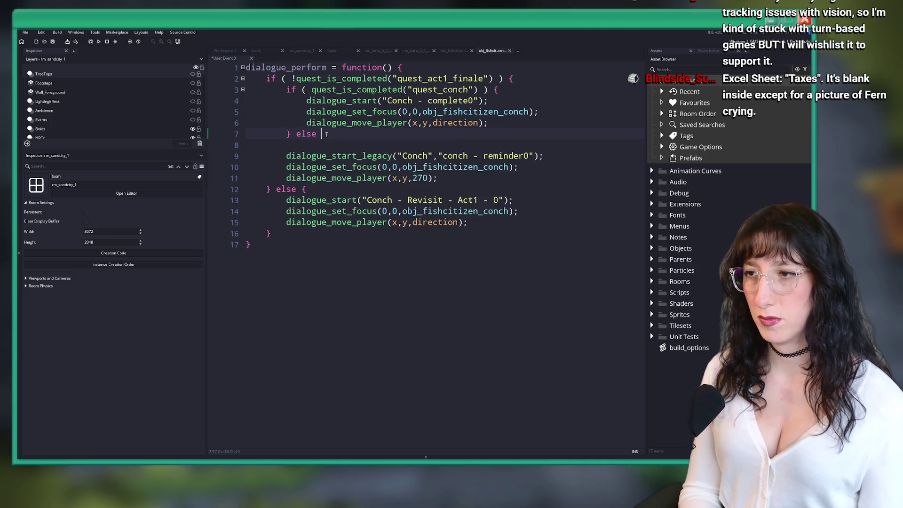
{"action": "left_click", "coordinate": [447, 180]}
{"action": "key", "text": "Return"}
{"action": "type", "text": "}"}
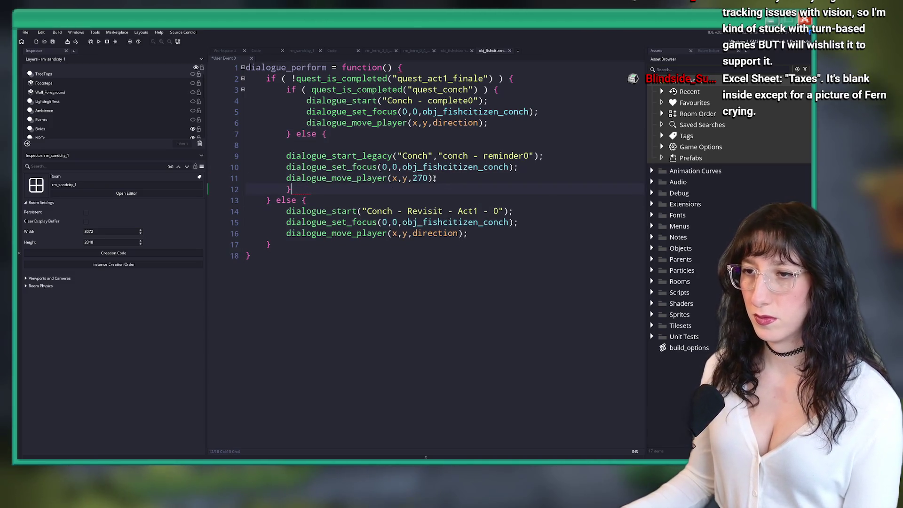
{"action": "left_click_drag", "start_coordinate": [451, 179], "coordinate": [529, 156]}
{"action": "key", "text": "Tab"}
{"action": "left_click", "coordinate": [328, 145]}
{"action": "key", "text": "BackSpace"}
{"action": "key", "text": "BackSpace"}
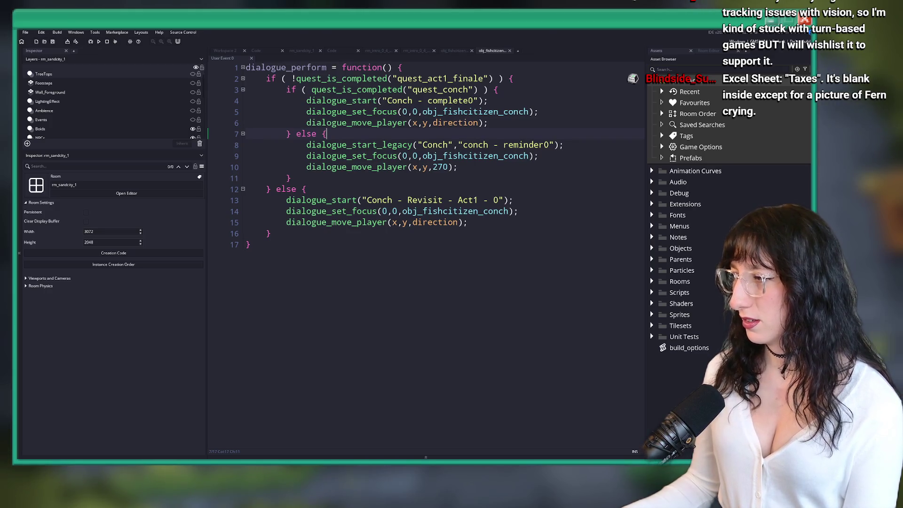
{"action": "mouse_move", "coordinate": [299, 220]}
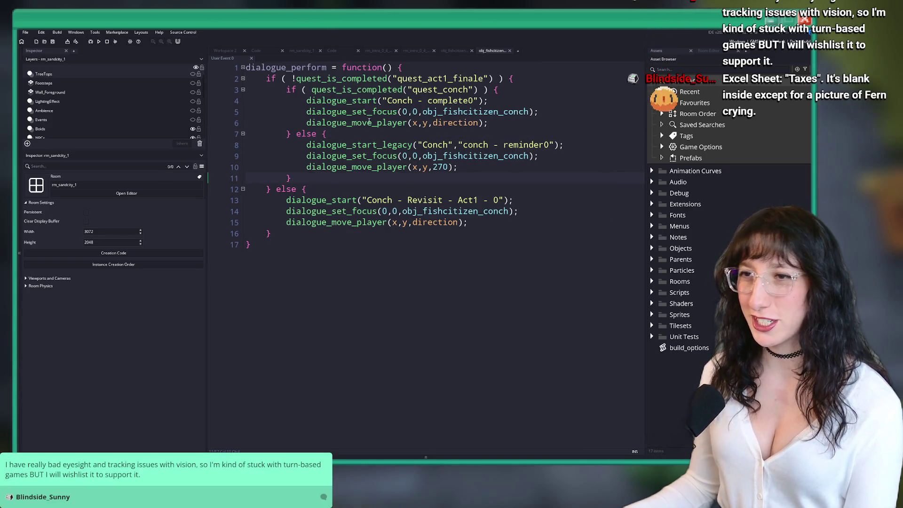
{"action": "left_click", "coordinate": [223, 50]}
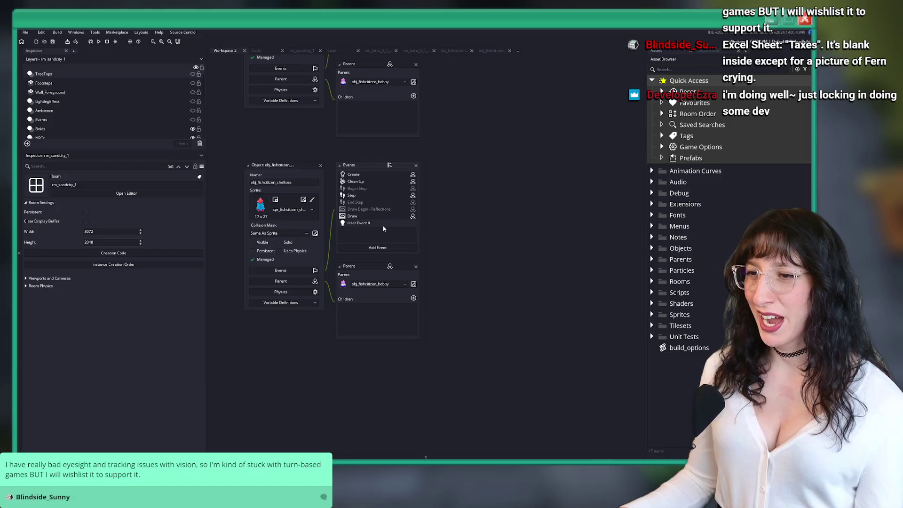
Open obj_fishcitizen_shellsea User Event 0 in its own tab and hide the side docks with F12.
{"action": "left_click", "coordinate": [472, 206]}
{"action": "left_click", "coordinate": [503, 162]}
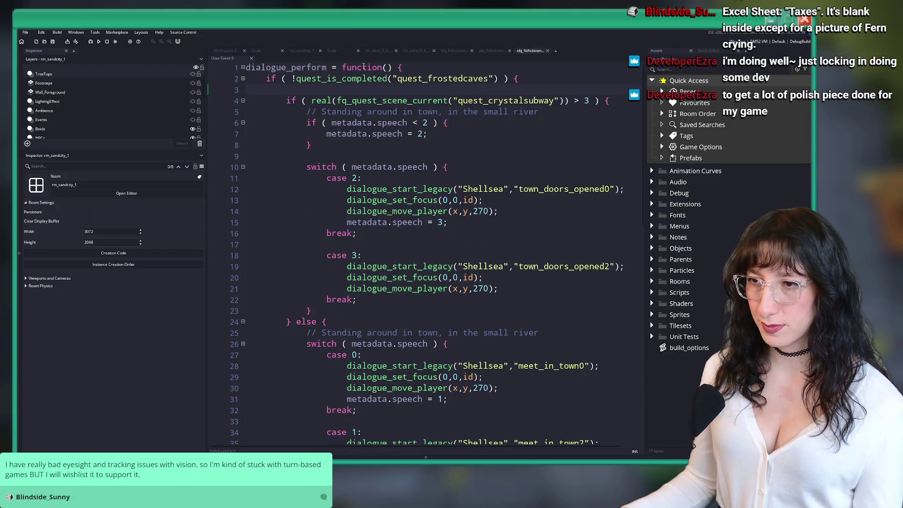
{"action": "scroll", "coordinate": [455, 140], "scroll_direction": "down", "scroll_amount": 10}
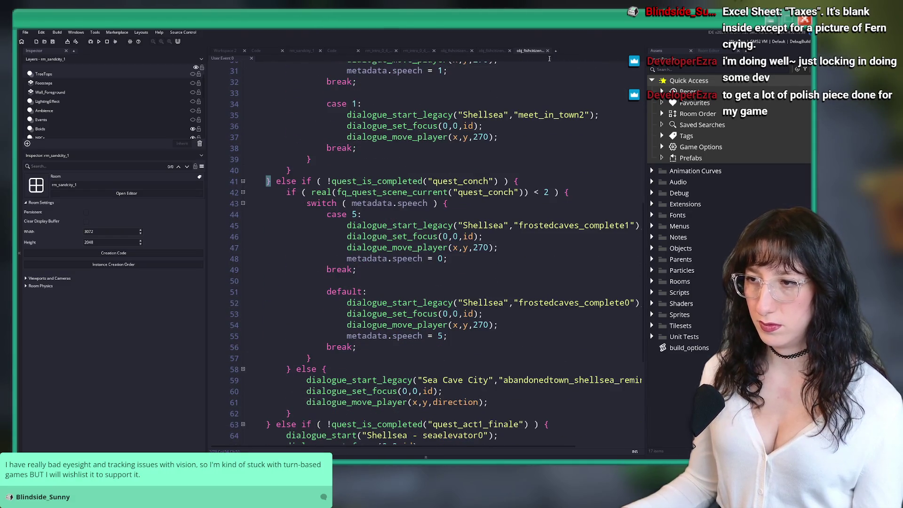
{"action": "left_click", "coordinate": [540, 198]}
{"action": "key", "text": "F12"}
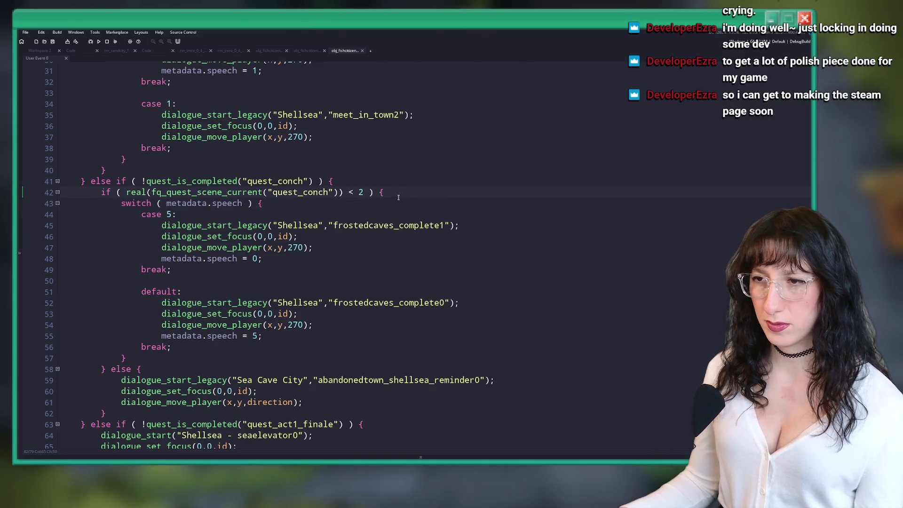
{"action": "scroll", "coordinate": [386, 228], "scroll_direction": "down", "scroll_amount": 2}
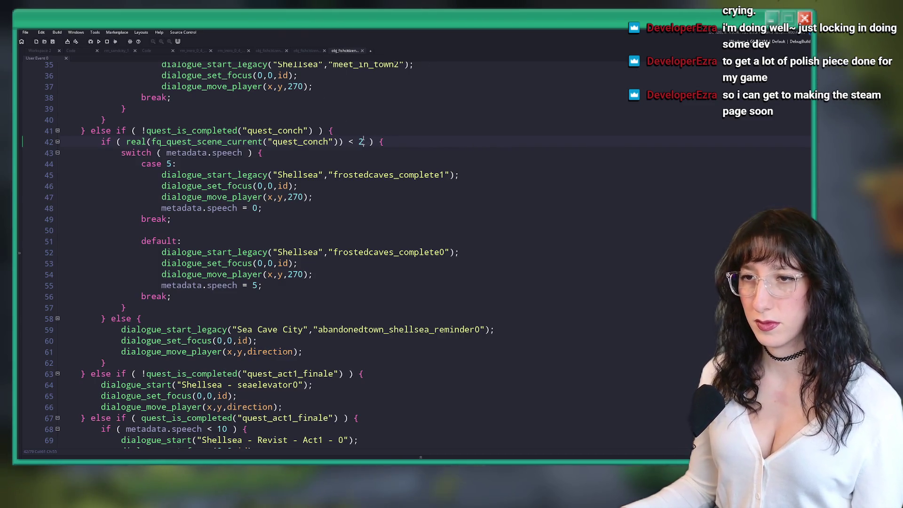
Delete the empty line 57 and cut the quest-step if line.
{"action": "left_click", "coordinate": [126, 142]}
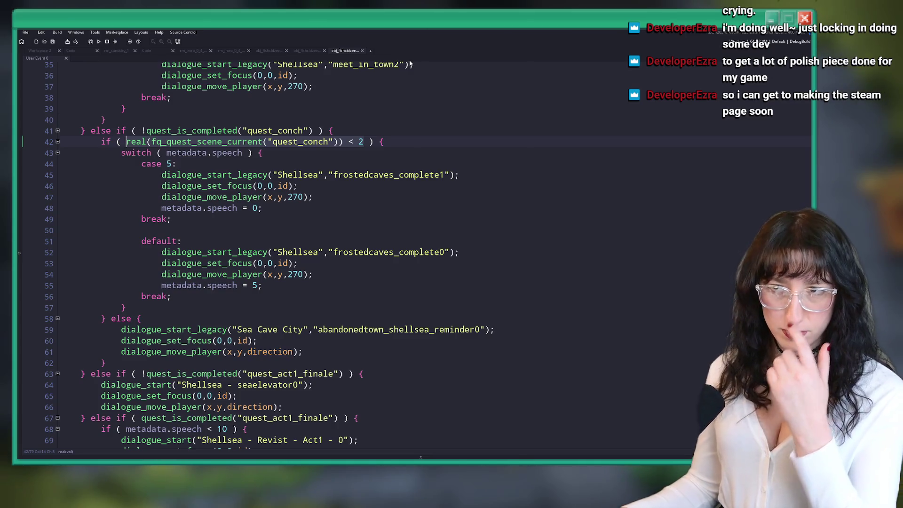
{"action": "left_click", "coordinate": [61, 141]}
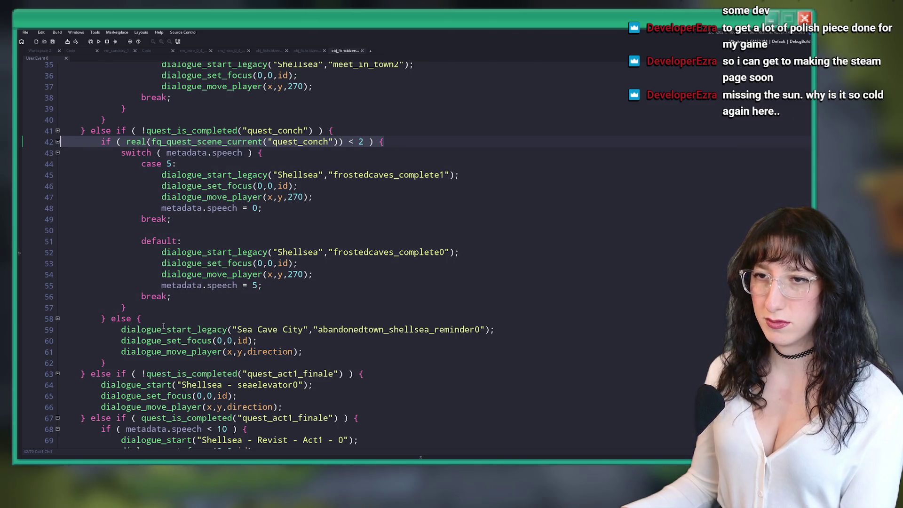
{"action": "left_click", "coordinate": [135, 306]}
{"action": "key", "text": "BackSpace"}
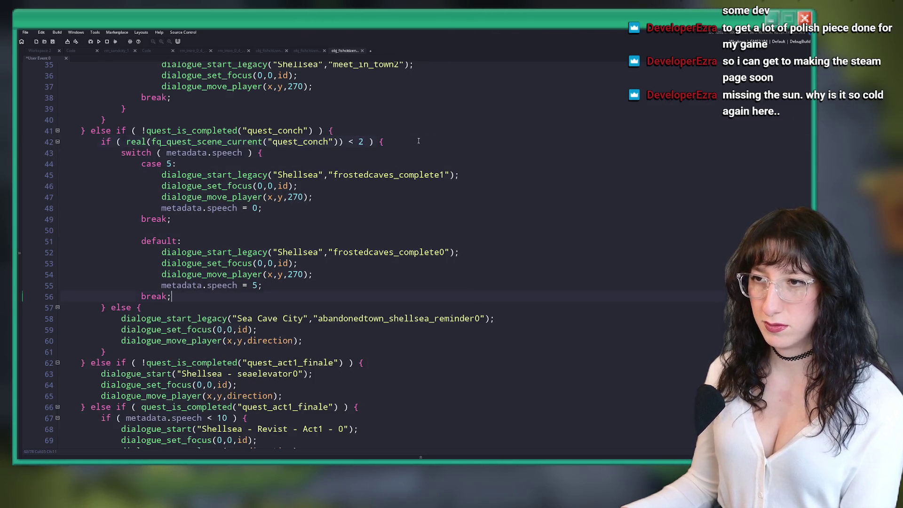
{"action": "left_click", "coordinate": [333, 130]}
{"action": "key", "text": "shift+Down"}
{"action": "key", "text": "shift+End"}
{"action": "key", "text": "Delete"}
Restore the quest-step check around the switch block, changing its < 2 to < 3.
{"action": "mouse_move", "coordinate": [151, 285]}
{"action": "left_mouse_down"}
{"action": "mouse_move", "coordinate": [122, 151]}
{"action": "mouse_move", "coordinate": [141, 175]}
{"action": "mouse_move", "coordinate": [172, 275]}
{"action": "mouse_move", "coordinate": [94, 299]}
{"action": "left_mouse_up"}
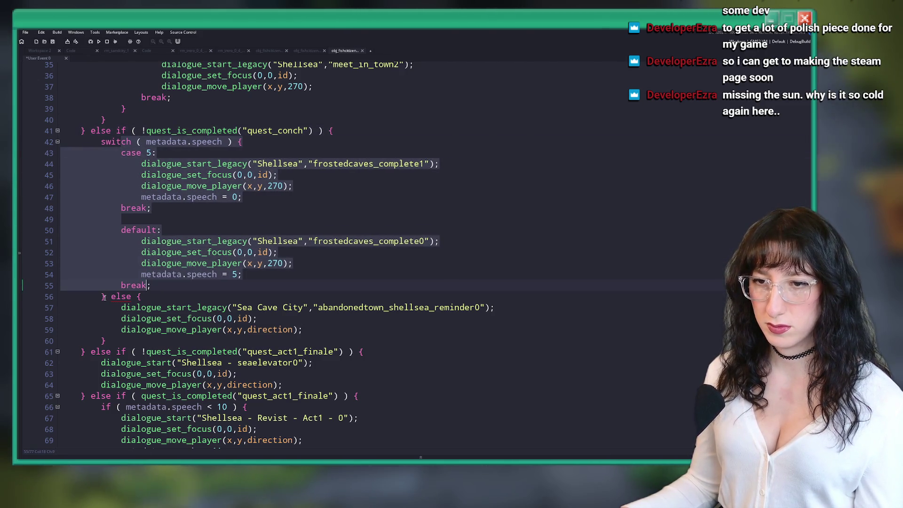
{"action": "key", "text": "shift+Tab"}
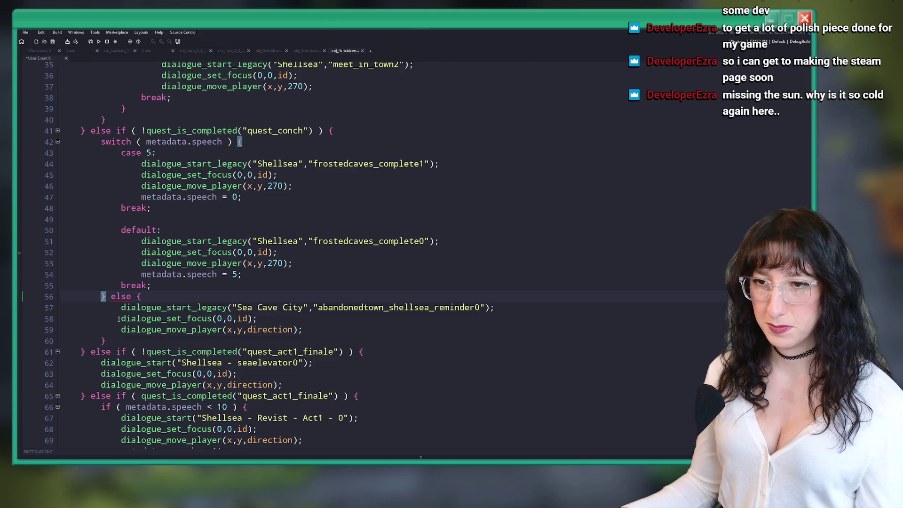
{"action": "key", "text": "ctrl+z"}
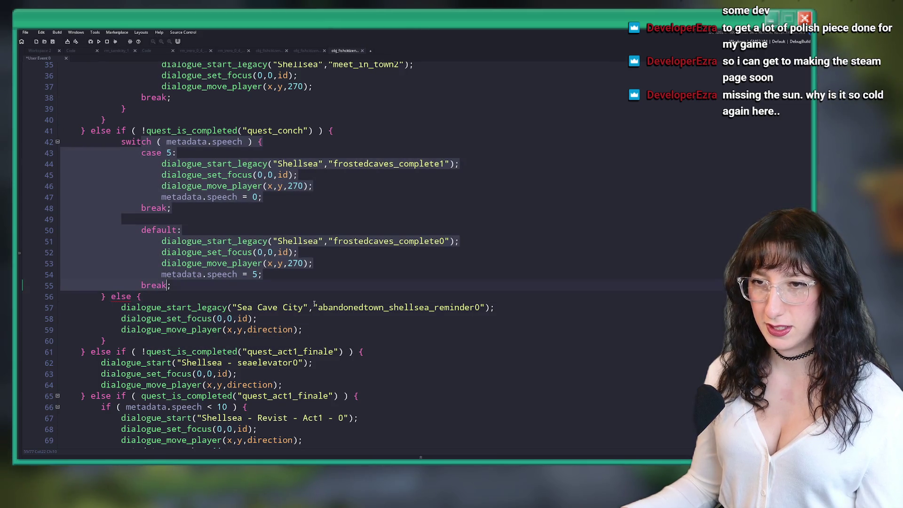
{"action": "key", "text": "ctrl+v"}
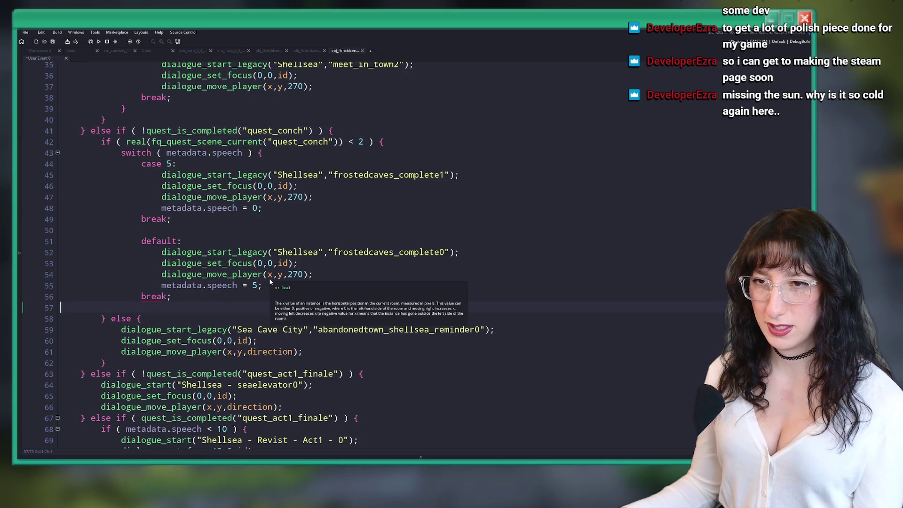
{"action": "type", "text": "}"}
{"action": "left_click", "coordinate": [248, 285]}
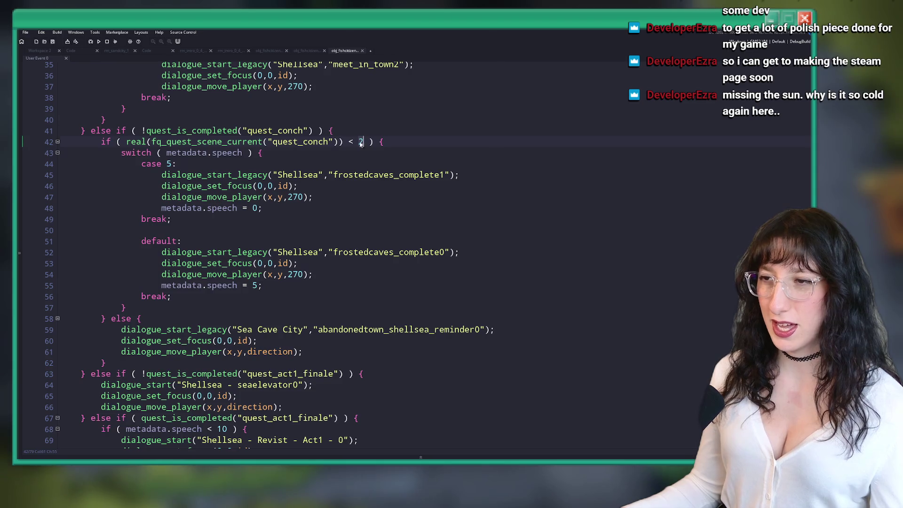
{"action": "type", "text": "3"}
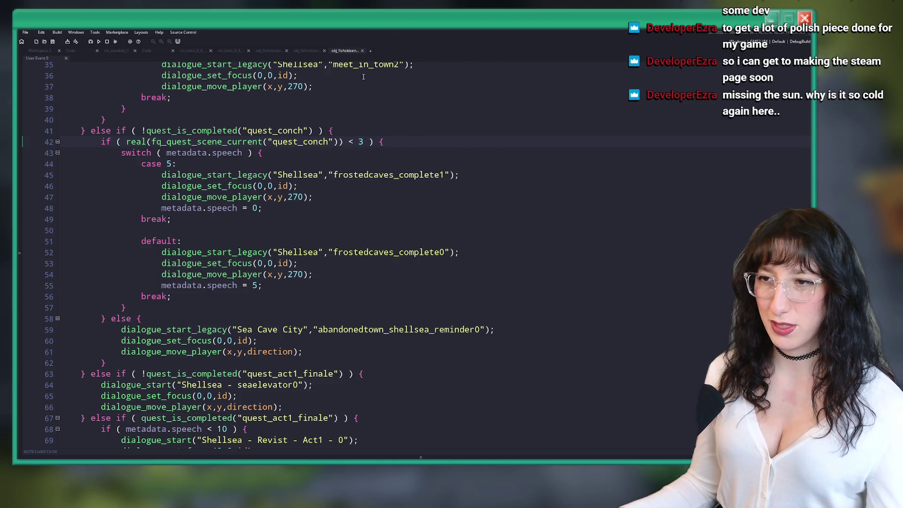
Review where the quest_conch branch ends, then return to the Workspace 2 tab.
{"action": "key", "text": "Down"}
{"action": "key", "text": "Down"}
{"action": "key", "text": "Down"}
{"action": "scroll", "coordinate": [208, 223], "scroll_direction": "down", "scroll_amount": 4}
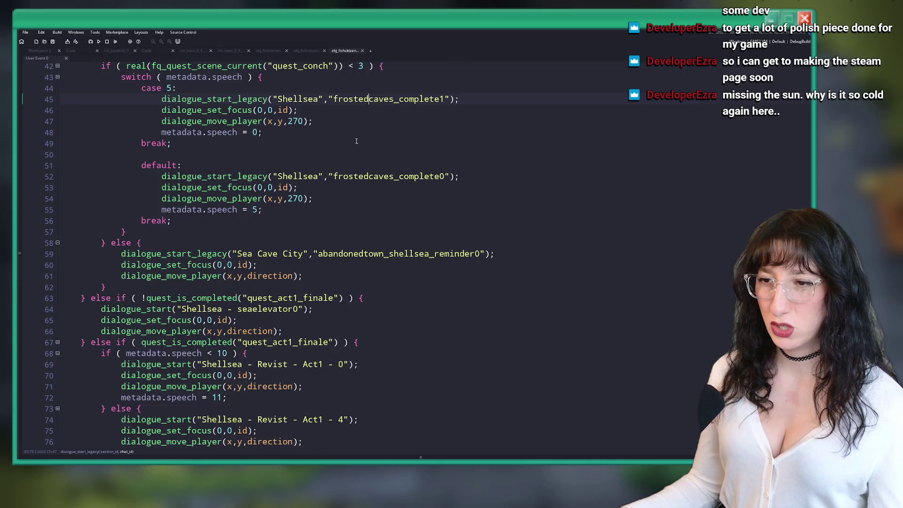
{"action": "scroll", "coordinate": [158, 220], "scroll_direction": "up", "scroll_amount": 3}
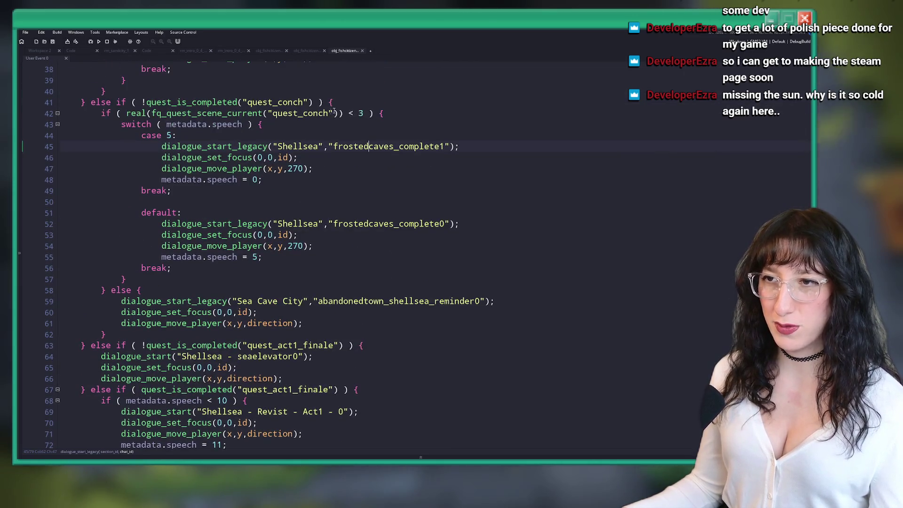
{"action": "left_click", "coordinate": [332, 103]}
{"action": "scroll", "coordinate": [221, 249], "scroll_direction": "down", "scroll_amount": 2}
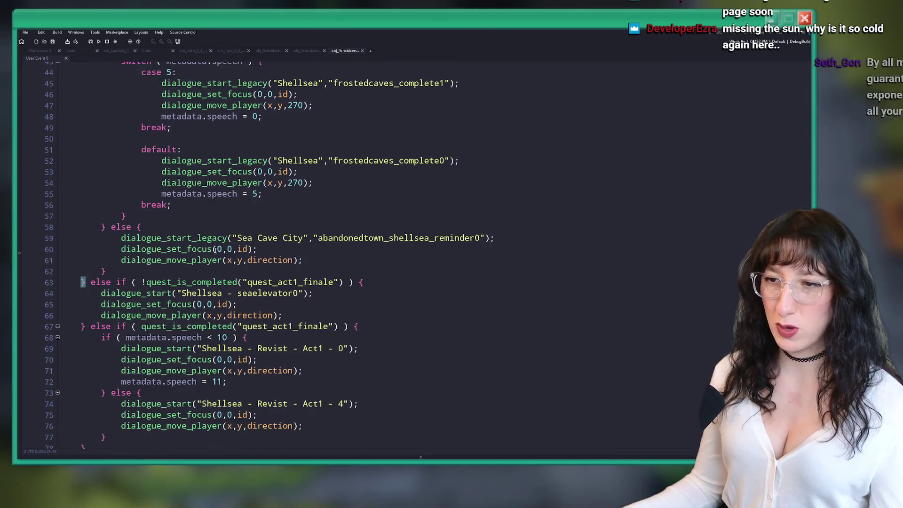
{"action": "scroll", "coordinate": [220, 249], "scroll_direction": "down", "scroll_amount": 2}
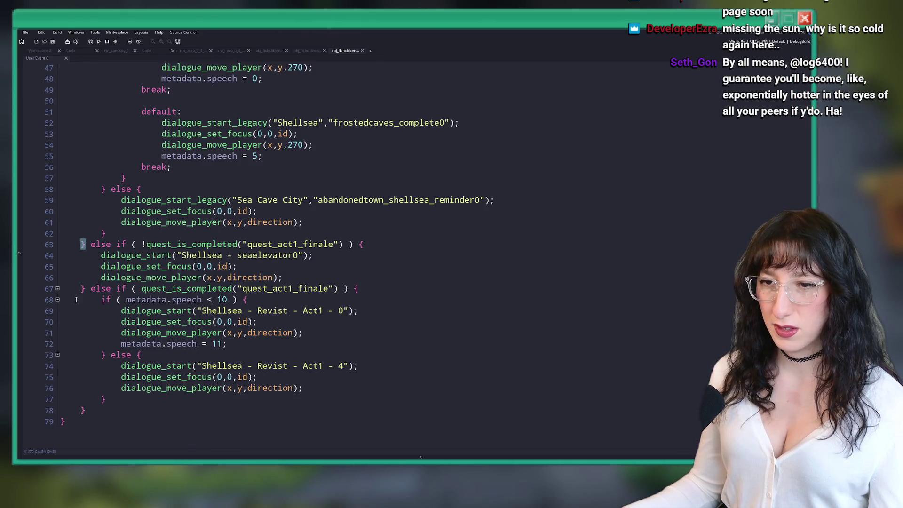
{"action": "left_click", "coordinate": [303, 369]}
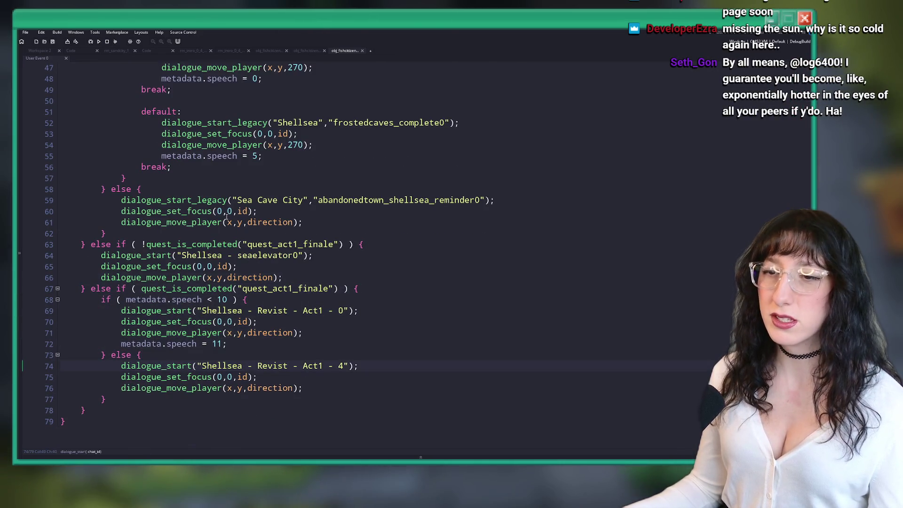
{"action": "key", "text": "ctrl+Tab"}
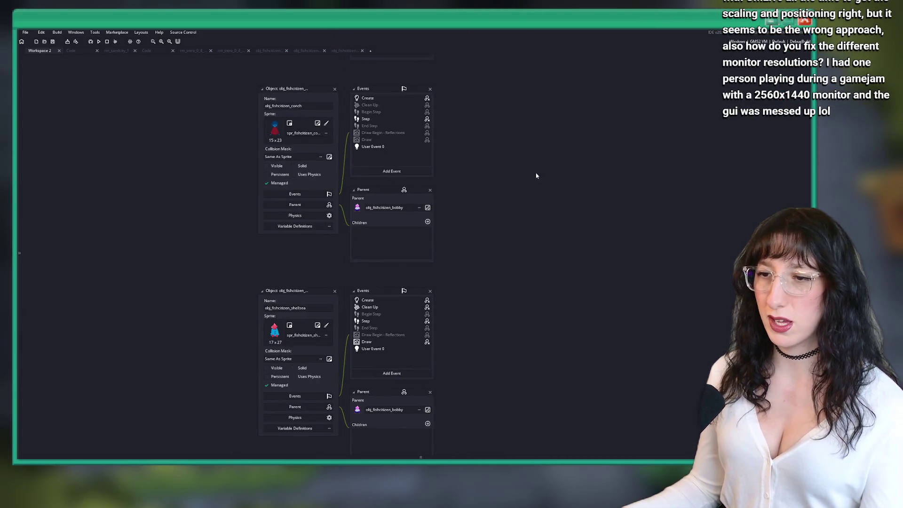
Run the game with F5 so Bring Me Hope opens on its title menu.
{"action": "key", "text": "F5"}
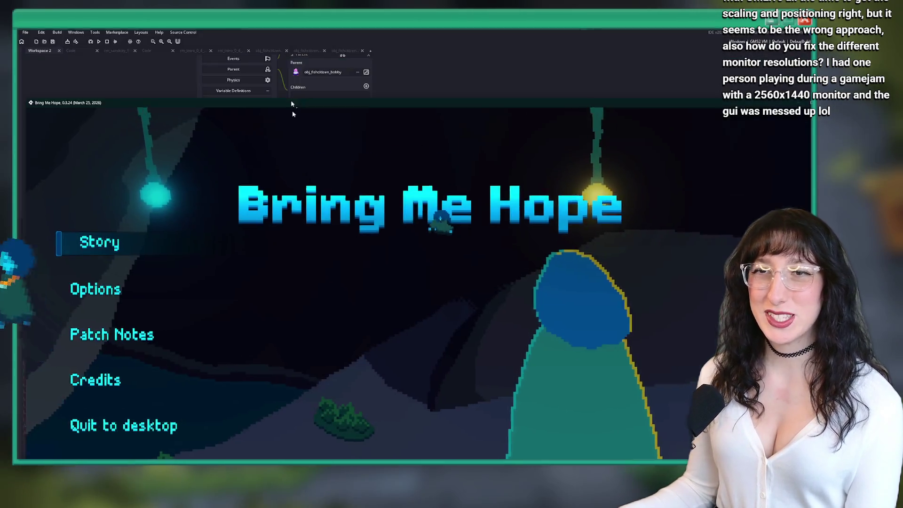
Start Story mode and walk the character into Shellsea, Clawdia, & Elizafish's House.
{"action": "left_click", "coordinate": [225, 163]}
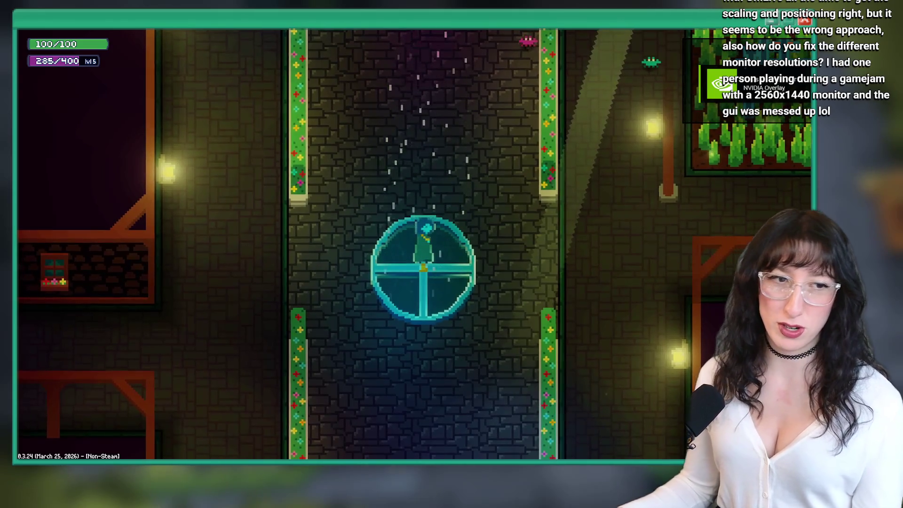
{"action": "key", "text": "w"}
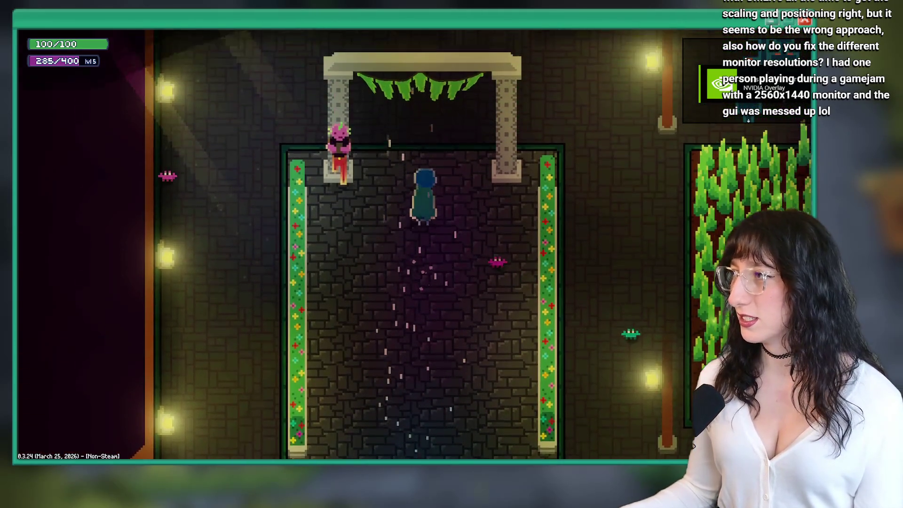
{"action": "key", "text": "d"}
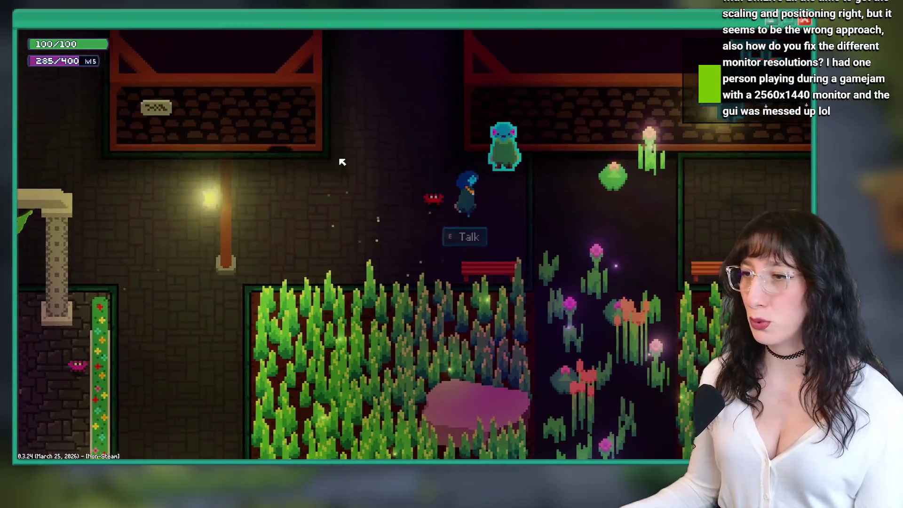
{"action": "key", "text": "d"}
{"action": "key", "text": "w"}
{"action": "key", "text": "s"}
{"action": "key", "text": "w"}
{"action": "key", "text": "d"}
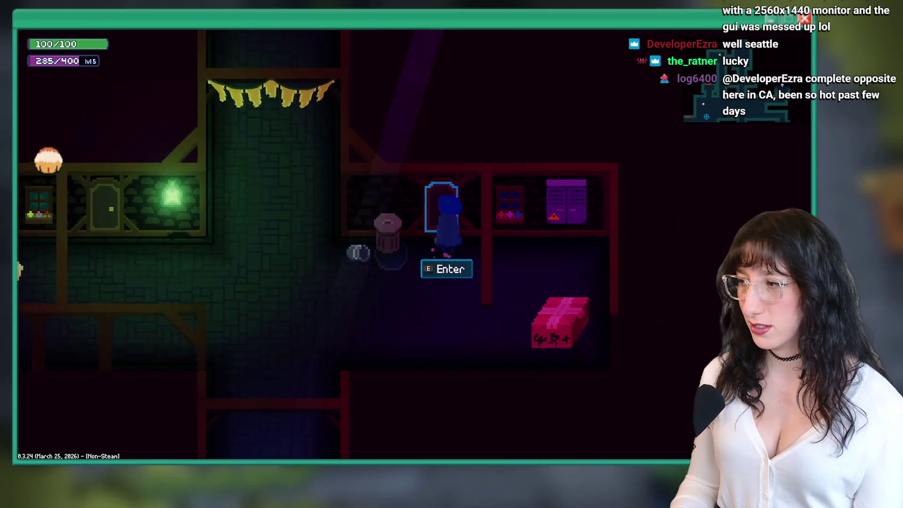
{"action": "key", "text": "e"}
Talk to the residents in the bedroom, close the dialogue, and switch back to GameMaker.
{"action": "key", "text": "a"}
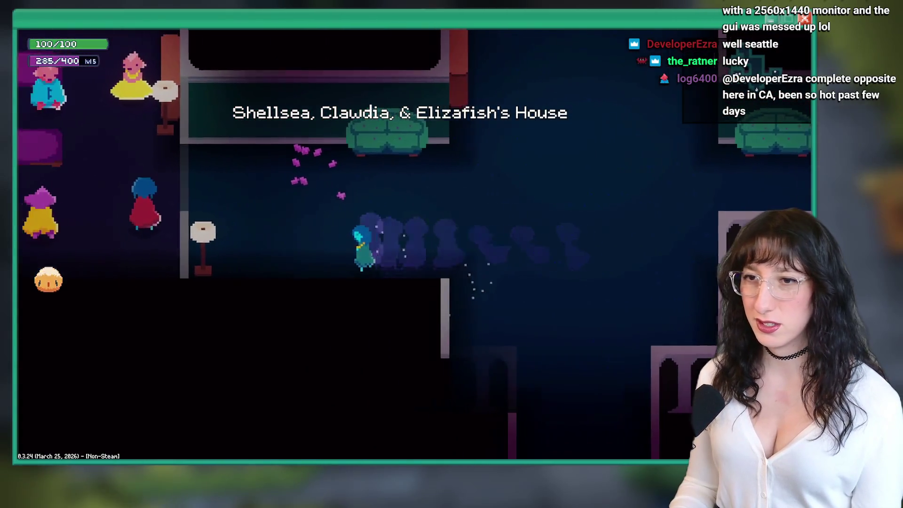
{"action": "key", "text": "a"}
{"action": "key", "text": "w"}
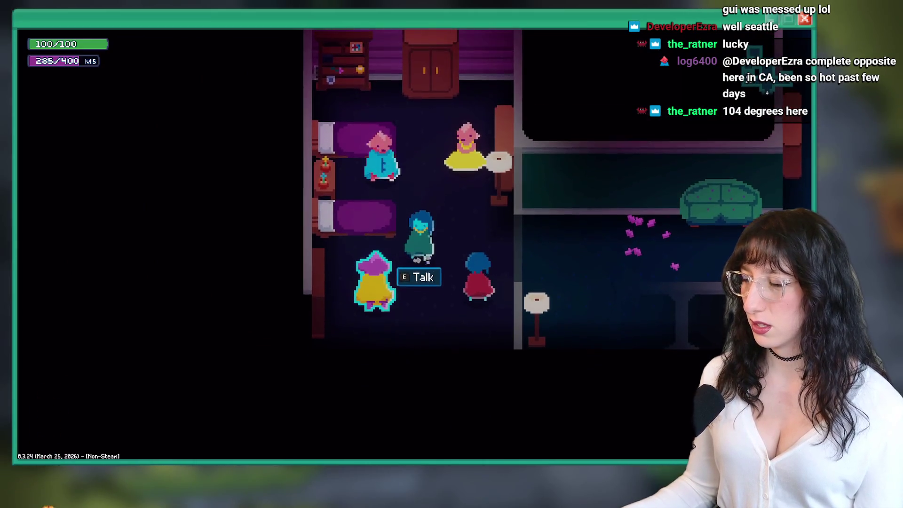
{"action": "key", "text": "e"}
{"action": "key", "text": "e"}
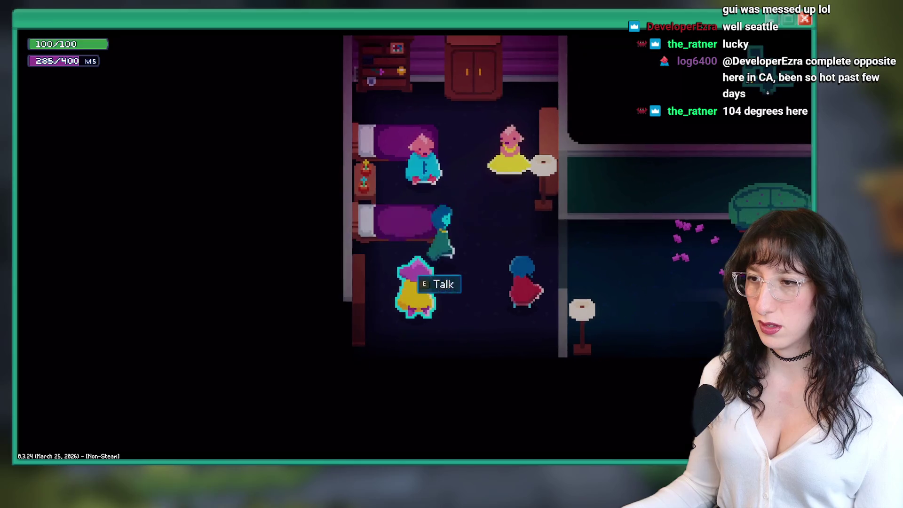
{"action": "key", "text": "w"}
{"action": "key", "text": "d"}
{"action": "key", "text": "w"}
{"action": "key", "text": "e"}
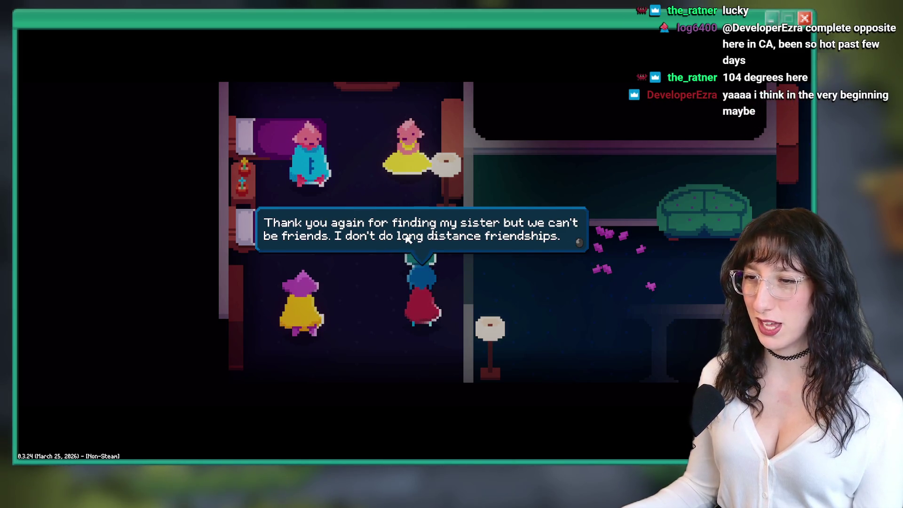
{"action": "key", "text": "Return"}
{"action": "key", "text": "alt+Tab"}
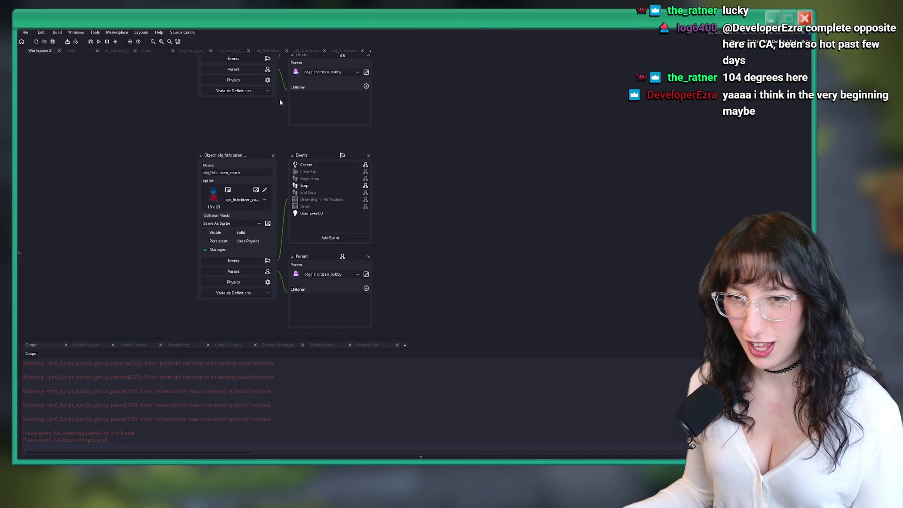
{"action": "key", "text": "alt+Tab"}
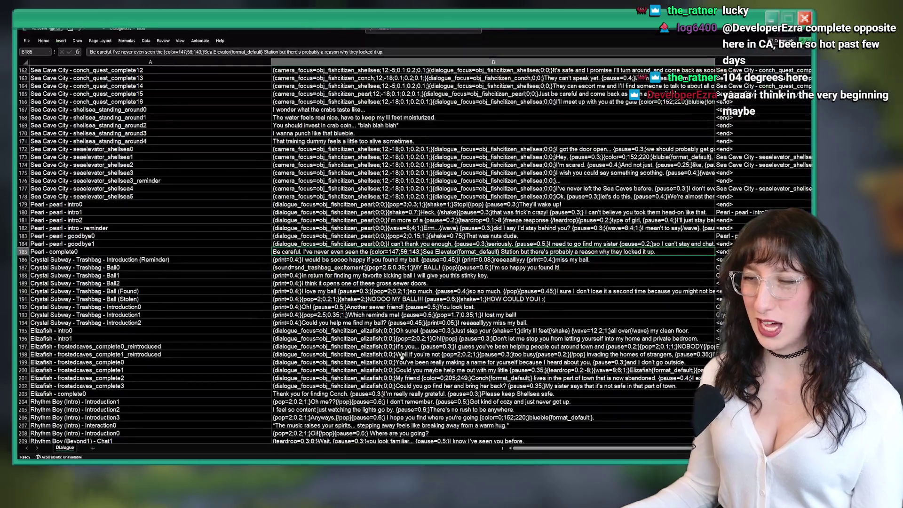
{"action": "left_click", "coordinate": [108, 172]}
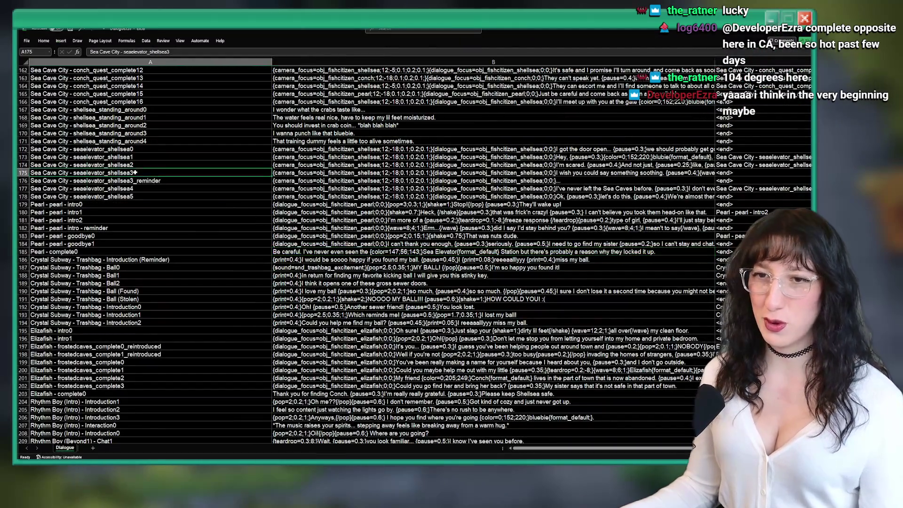
{"action": "left_click", "coordinate": [105, 205]}
{"action": "scroll", "coordinate": [128, 238], "scroll_direction": "down", "scroll_amount": 20}
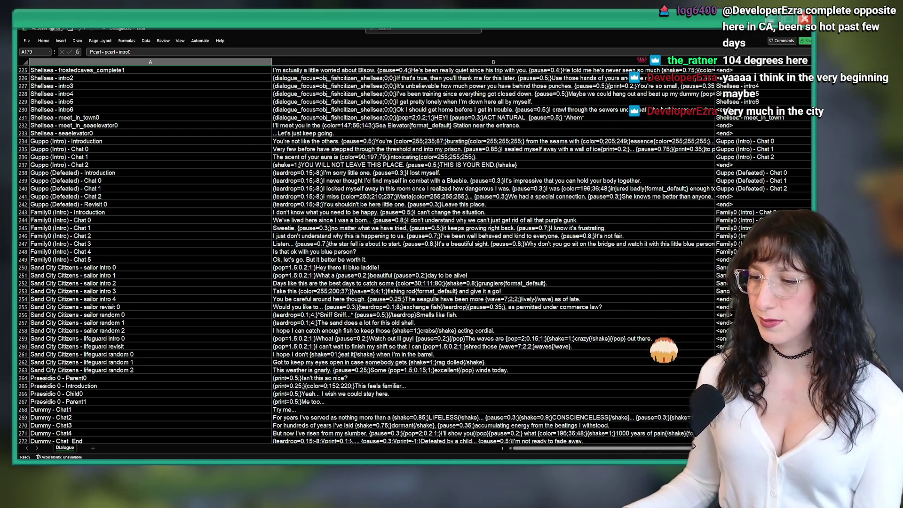
{"action": "key", "text": "alt+Tab"}
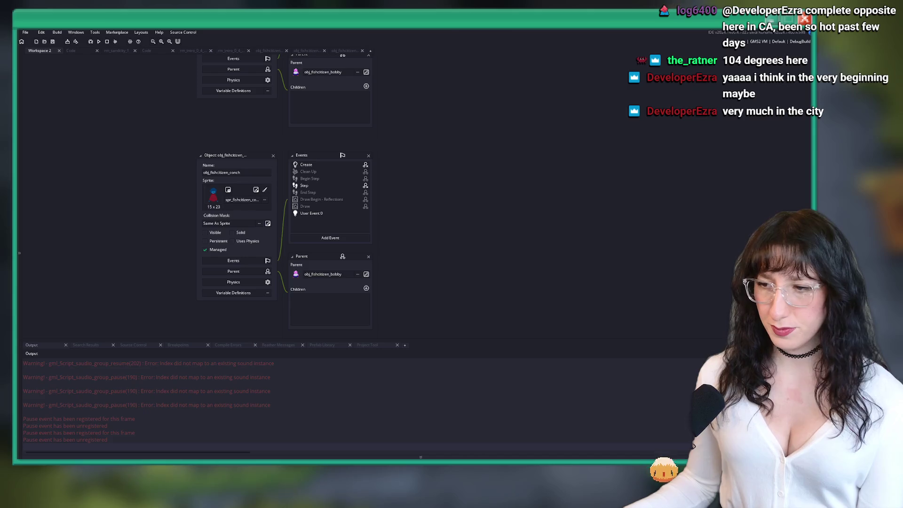
Check the running game, then return to GameMaker's Workspace 2.
{"action": "key", "text": "alt+Tab"}
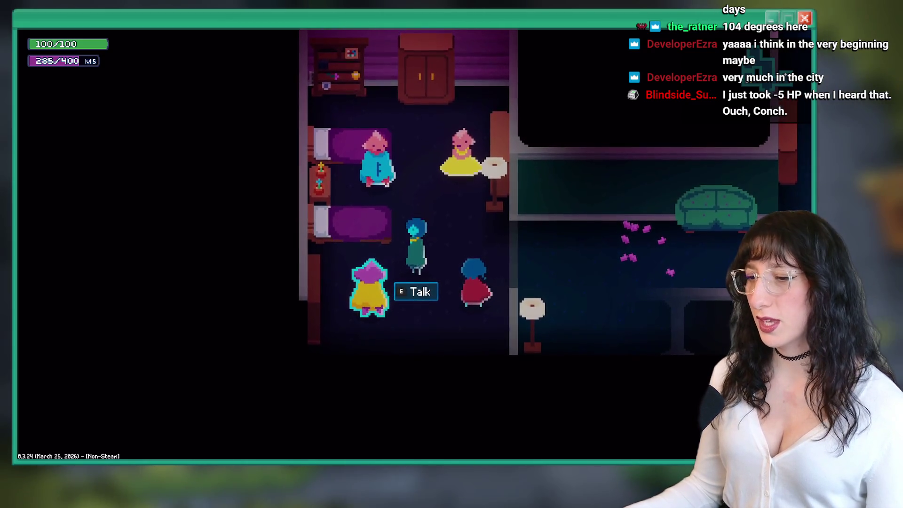
{"action": "key", "text": "alt+Tab"}
{"action": "left_click_drag", "start_coordinate": [428, 211], "coordinate": [420, 245]}
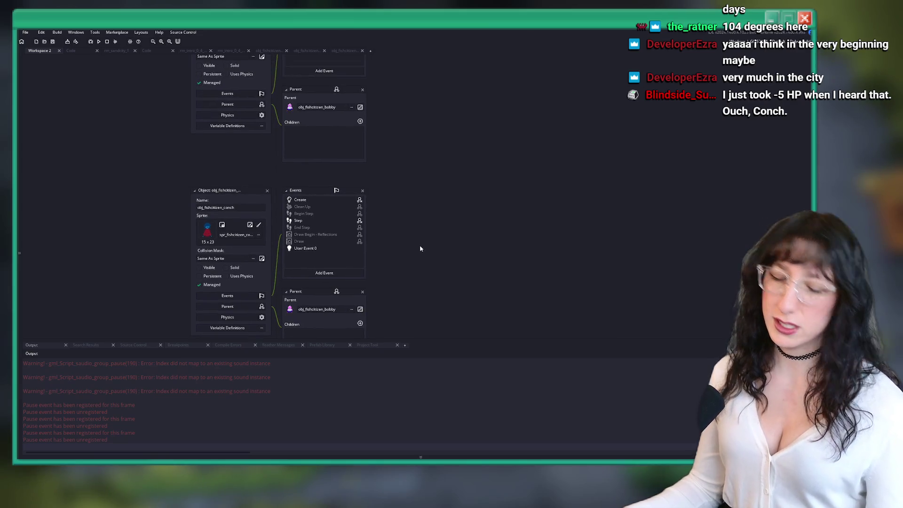
Search project assets for 'obj_u', close the search, and open the Windows app search.
{"action": "key", "text": "ctrl+t"}
{"action": "type", "text": "obj"}
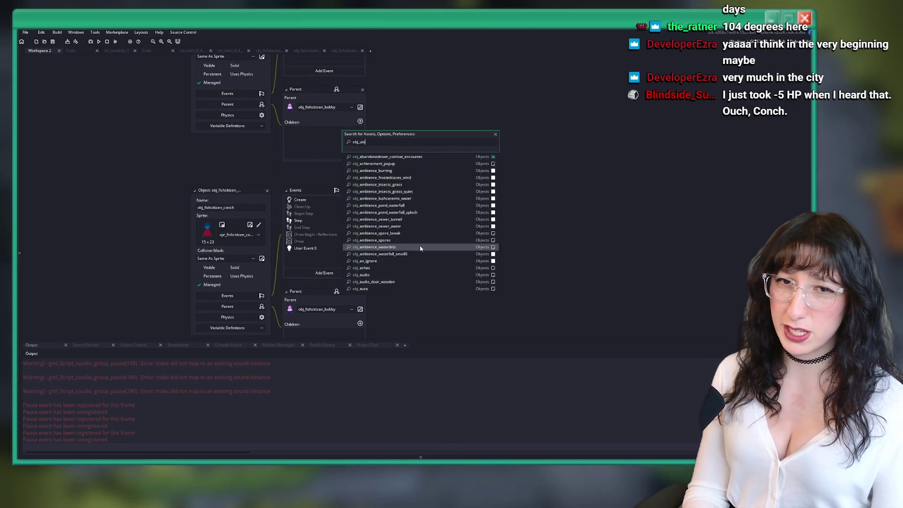
{"action": "type", "text": "_u"}
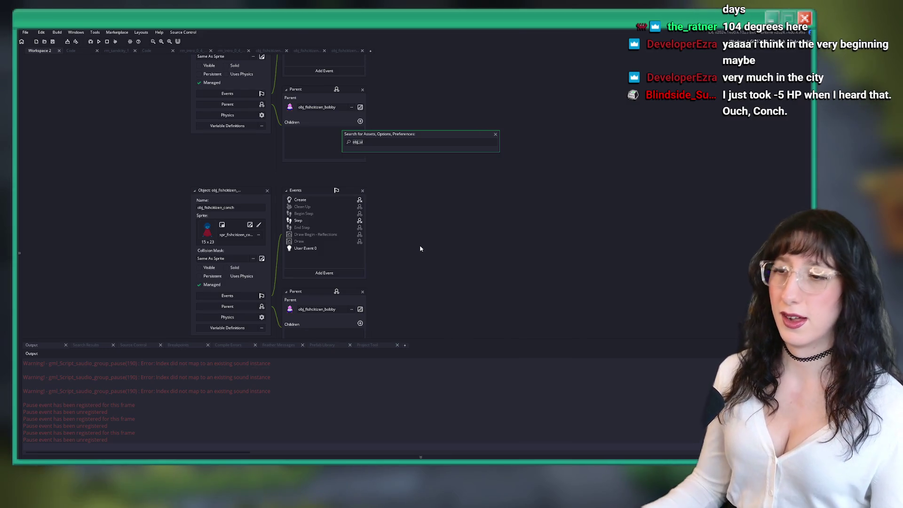
{"action": "key", "text": "Escape"}
{"action": "key", "text": "super"}
Launch Aseprite and create a new 1280×720 sprite.
{"action": "type", "text": "aseprite"}
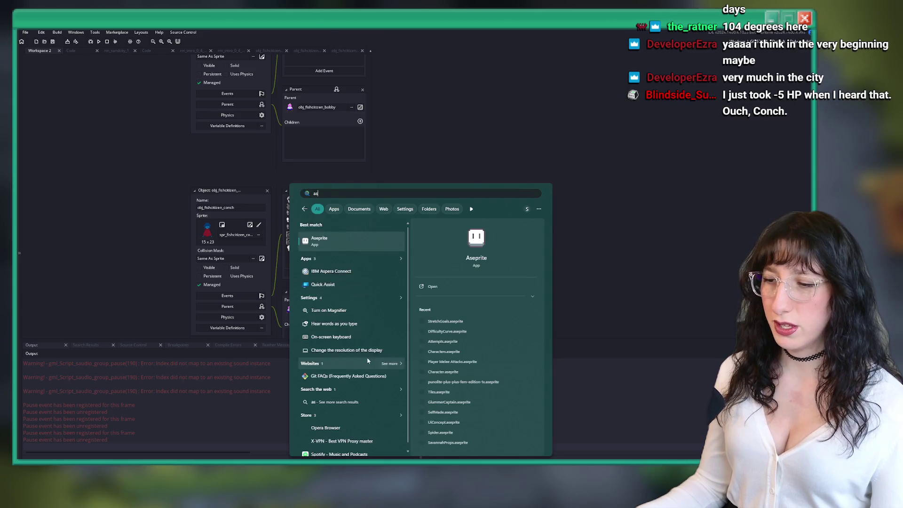
{"action": "key", "text": "Return"}
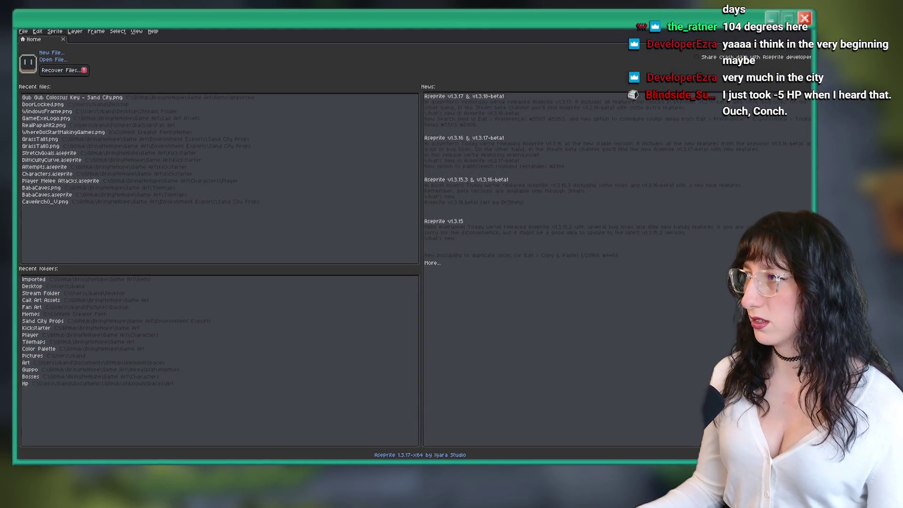
{"action": "left_click", "coordinate": [64, 53]}
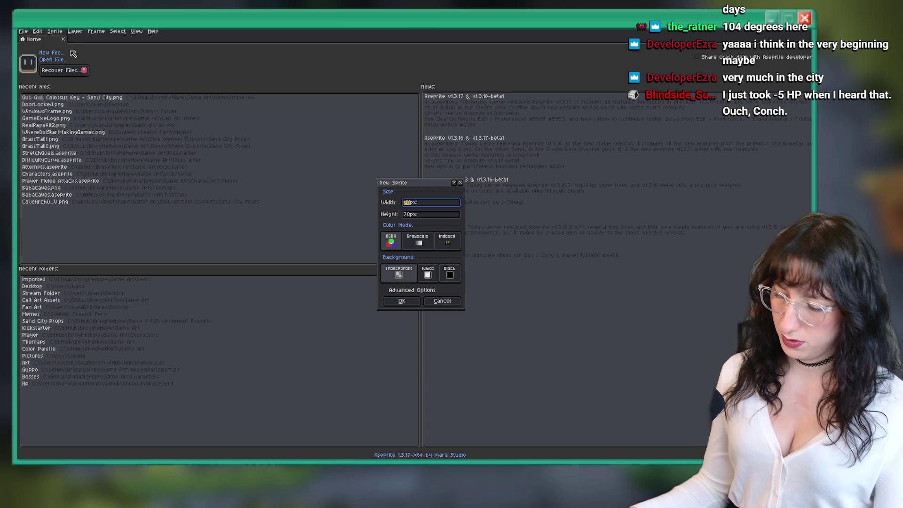
{"action": "key", "text": "Return"}
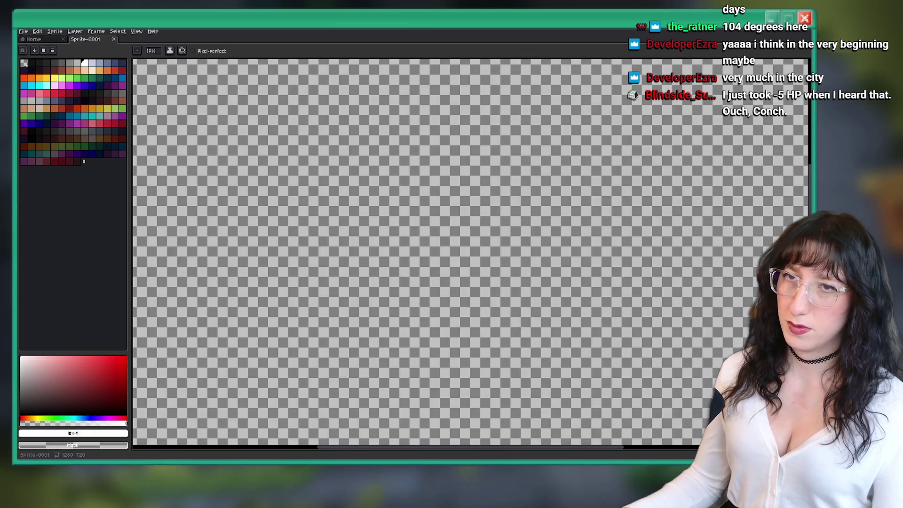
Create a second 640×360 sprite and pick a dark palette colour.
{"action": "left_click", "coordinate": [23, 31]}
{"action": "left_click", "coordinate": [23, 32]}
{"action": "left_click", "coordinate": [23, 31]}
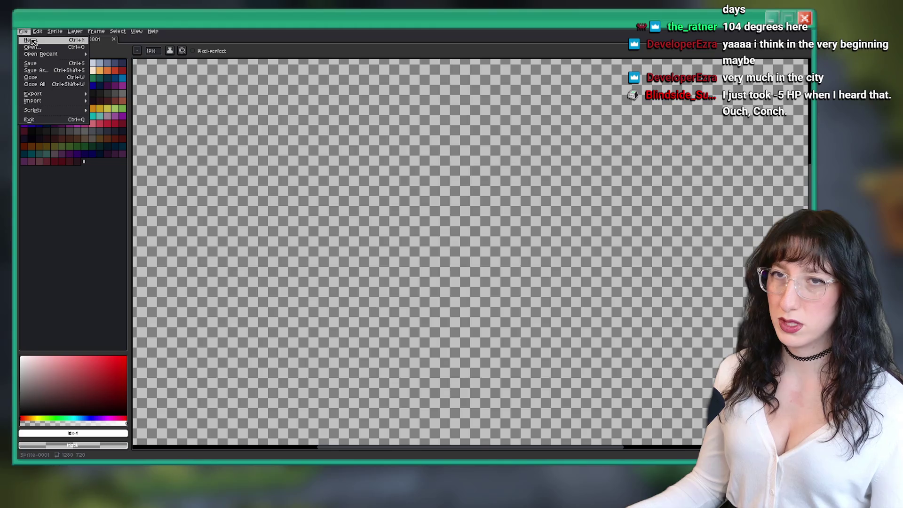
{"action": "left_click", "coordinate": [33, 43]}
{"action": "type", "text": "640"}
{"action": "key", "text": "Tab"}
{"action": "key", "text": "Return"}
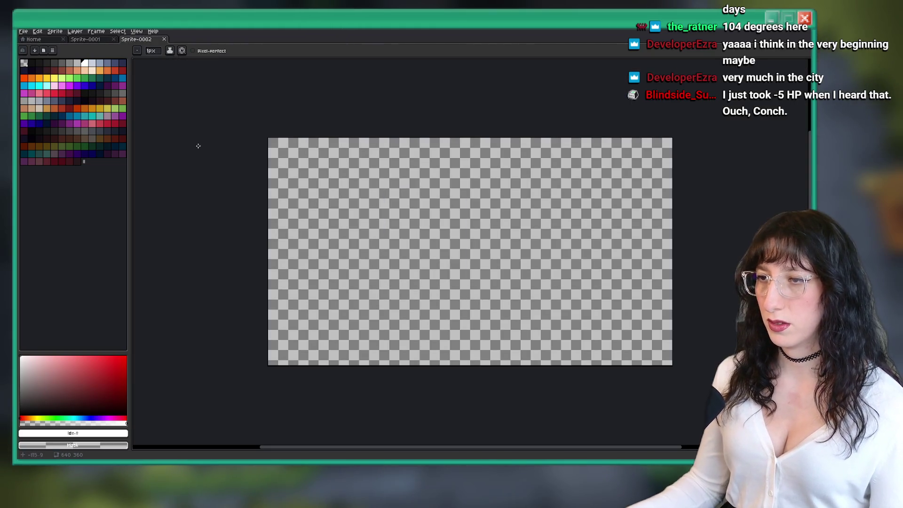
{"action": "left_click", "coordinate": [32, 63]}
Fill the whole 640×360 canvas with the dark colour.
{"action": "key", "text": "g"}
{"action": "left_click", "coordinate": [367, 202]}
{"action": "scroll", "coordinate": [367, 202], "scroll_direction": "up", "scroll_amount": 1}
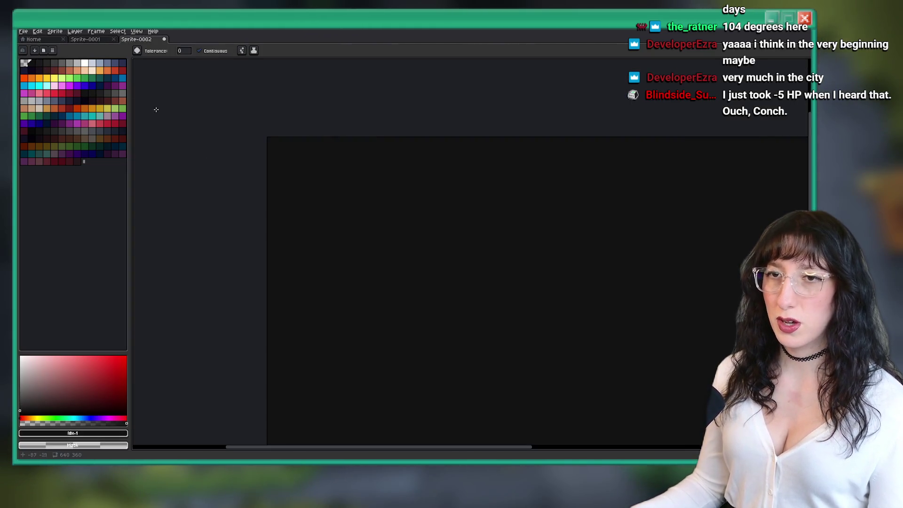
{"action": "left_click", "coordinate": [93, 65]}
Draw a light grey 5px line across the top of the canvas.
{"action": "left_click", "coordinate": [85, 63]}
{"action": "key", "text": "b"}
{"action": "scroll", "coordinate": [240, 123], "scroll_direction": "up", "scroll_amount": 2}
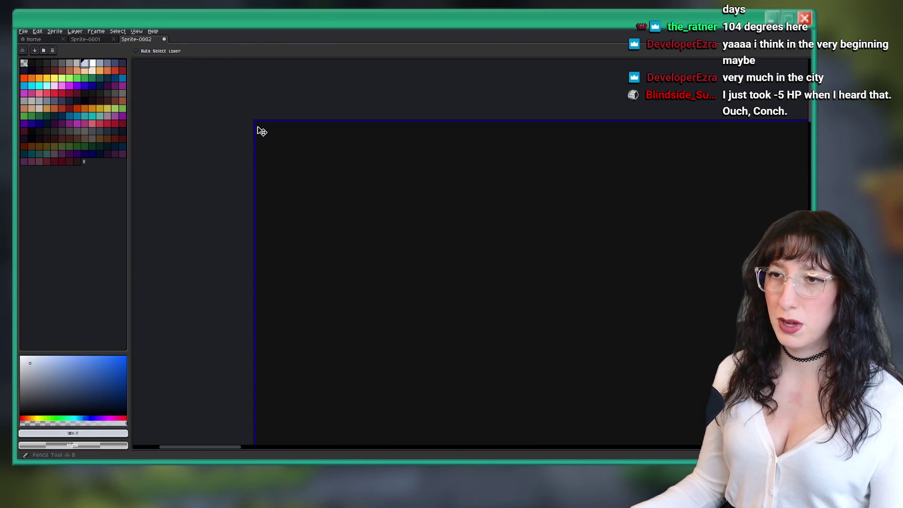
{"action": "left_click", "coordinate": [262, 132]}
{"action": "key", "text": "plus"}
{"action": "left_click", "coordinate": [273, 140]}
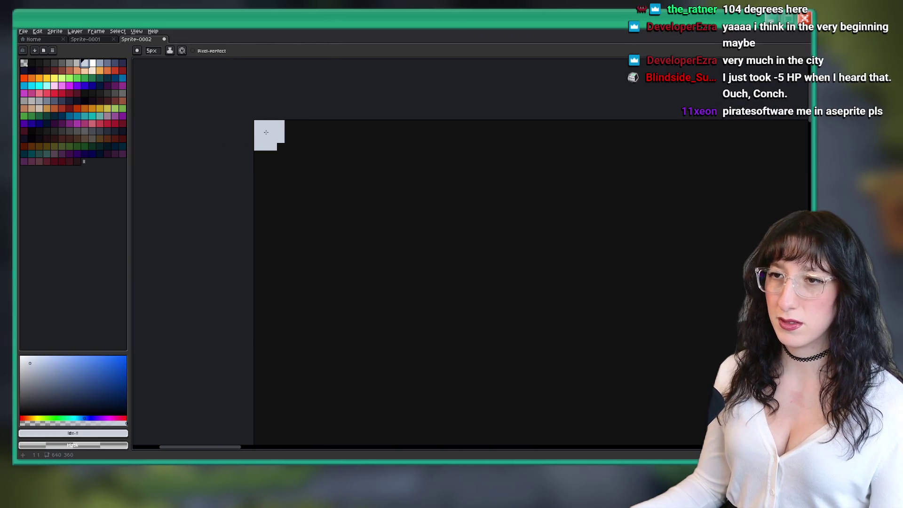
{"action": "scroll", "coordinate": [266, 132], "scroll_direction": "down", "scroll_amount": 6}
{"action": "scroll", "coordinate": [359, 162], "scroll_direction": "up", "scroll_amount": 3}
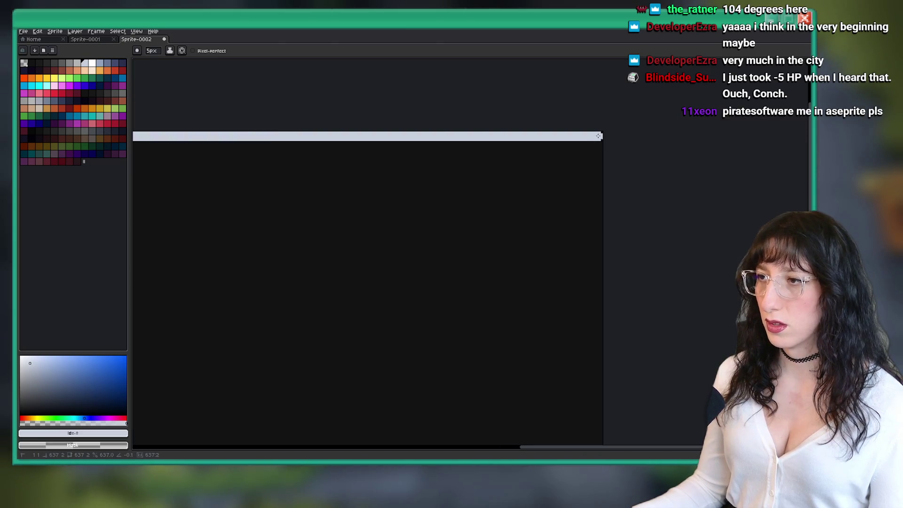
{"action": "left_click", "coordinate": [600, 136]}
{"action": "scroll", "coordinate": [566, 133], "scroll_direction": "down", "scroll_amount": 1}
Paste a copy of the line and move it to the bottom edge.
{"action": "key", "text": "ctrl+c"}
{"action": "key", "text": "ctrl+v"}
{"action": "mouse_move", "coordinate": [570, 136]}
{"action": "left_mouse_down"}
{"action": "mouse_move", "coordinate": [546, 256]}
{"action": "mouse_move", "coordinate": [568, 356]}
{"action": "left_mouse_up"}
{"action": "scroll", "coordinate": [568, 356], "scroll_direction": "up", "scroll_amount": 5}
{"action": "left_click_drag", "start_coordinate": [530, 283], "coordinate": [561, 390]}
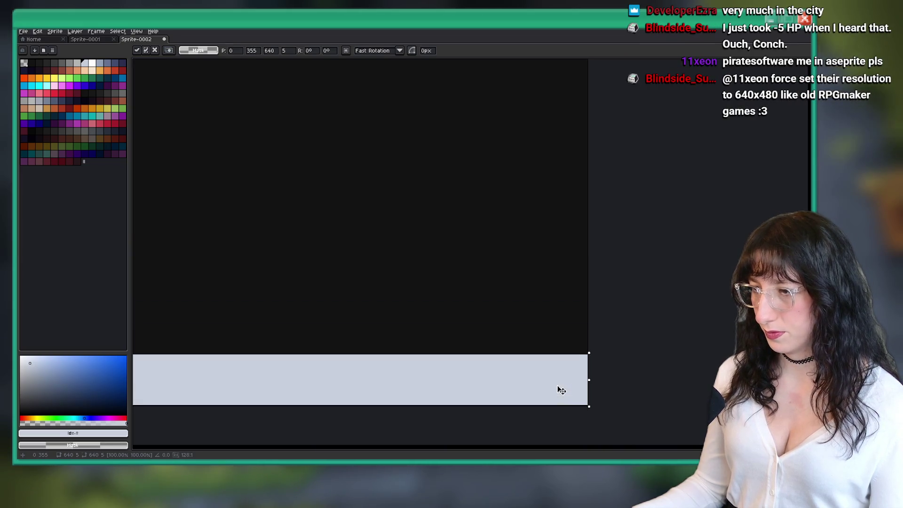
{"action": "scroll", "coordinate": [565, 391], "scroll_direction": "down", "scroll_amount": 4}
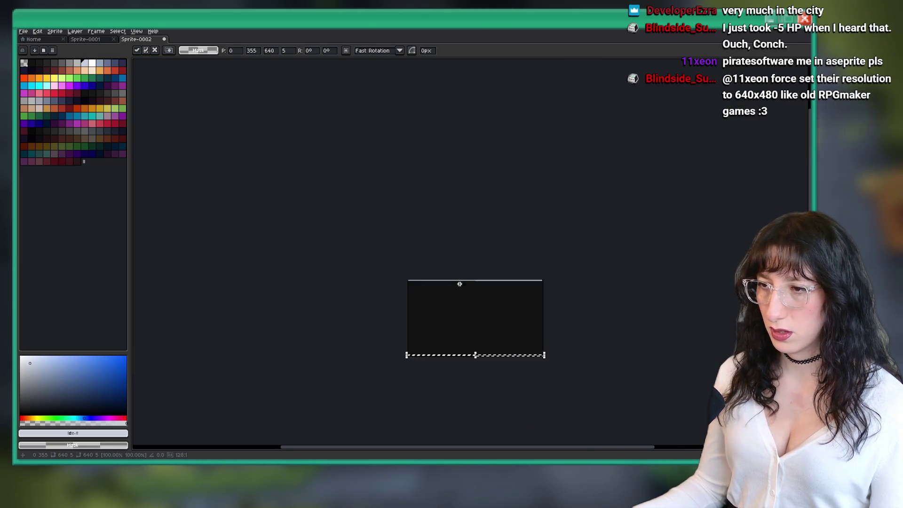
{"action": "scroll", "coordinate": [460, 282], "scroll_direction": "up", "scroll_amount": 1}
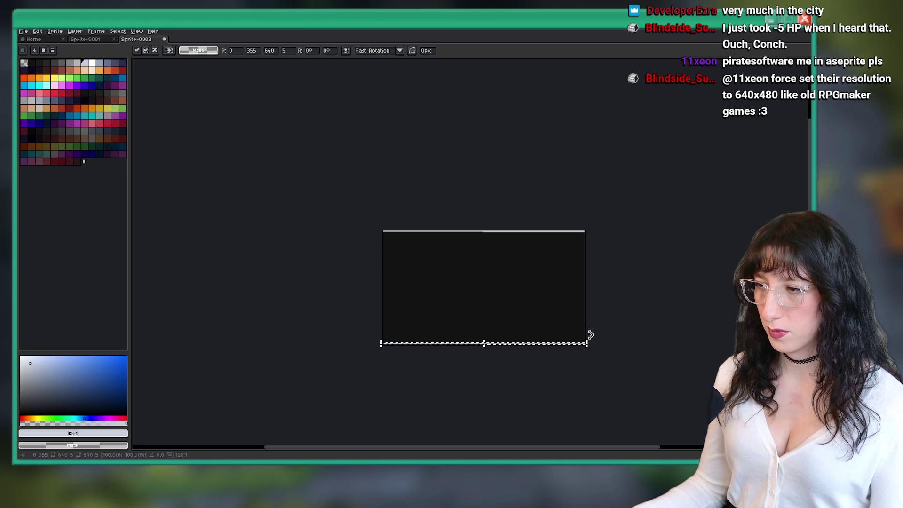
{"action": "scroll", "coordinate": [554, 348], "scroll_direction": "up", "scroll_amount": 3}
{"action": "scroll", "coordinate": [540, 333], "scroll_direction": "down", "scroll_amount": 4}
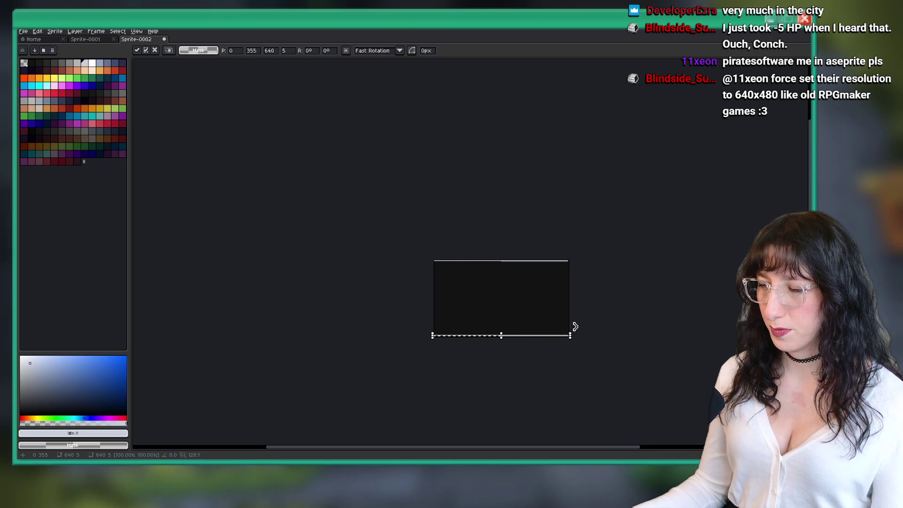
Rotate the pasted line -90° to vertical and commit it along the image's edge.
{"action": "left_click_drag", "start_coordinate": [549, 378], "coordinate": [502, 400]}
{"action": "scroll", "coordinate": [504, 278], "scroll_direction": "up", "scroll_amount": 3}
{"action": "scroll", "coordinate": [520, 282], "scroll_direction": "down", "scroll_amount": 1}
{"action": "left_click_drag", "start_coordinate": [519, 282], "coordinate": [321, 242]}
{"action": "scroll", "coordinate": [322, 241], "scroll_direction": "down", "scroll_amount": 2}
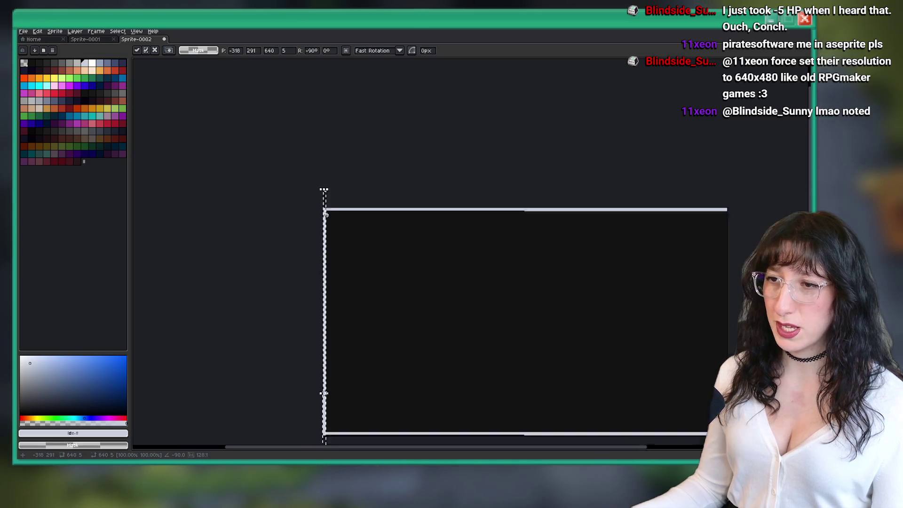
{"action": "scroll", "coordinate": [332, 187], "scroll_direction": "up", "scroll_amount": 2}
{"action": "mouse_move", "coordinate": [211, 184]}
{"action": "left_mouse_down"}
{"action": "mouse_move", "coordinate": [534, 201]}
{"action": "mouse_move", "coordinate": [341, 197]}
{"action": "mouse_move", "coordinate": [524, 182]}
{"action": "left_mouse_up"}
{"action": "scroll", "coordinate": [534, 202], "scroll_direction": "down", "scroll_amount": 1}
{"action": "scroll", "coordinate": [341, 197], "scroll_direction": "down", "scroll_amount": 1}
{"action": "key", "text": "Return"}
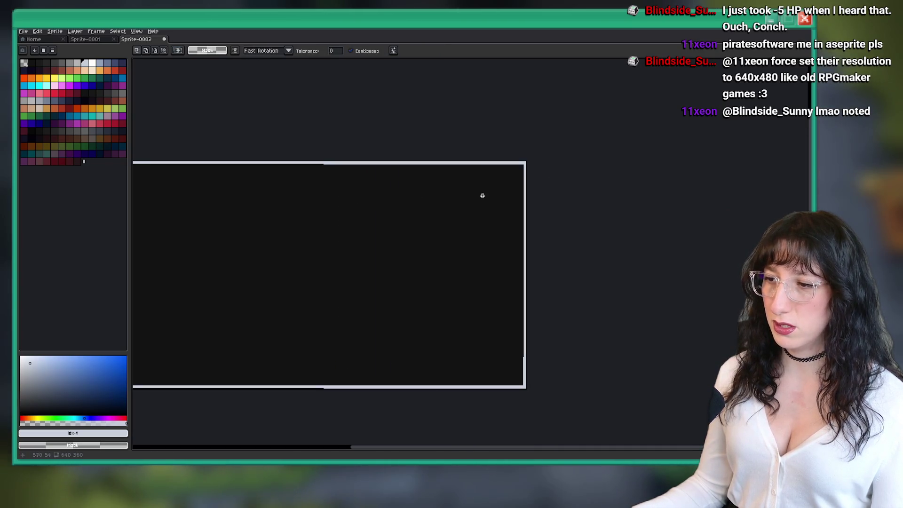
{"action": "scroll", "coordinate": [555, 189], "scroll_direction": "down", "scroll_amount": 1}
Copy the whole dark image and paste it centred into the 1280×720 Sprite-0001.
{"action": "left_click", "coordinate": [91, 39]}
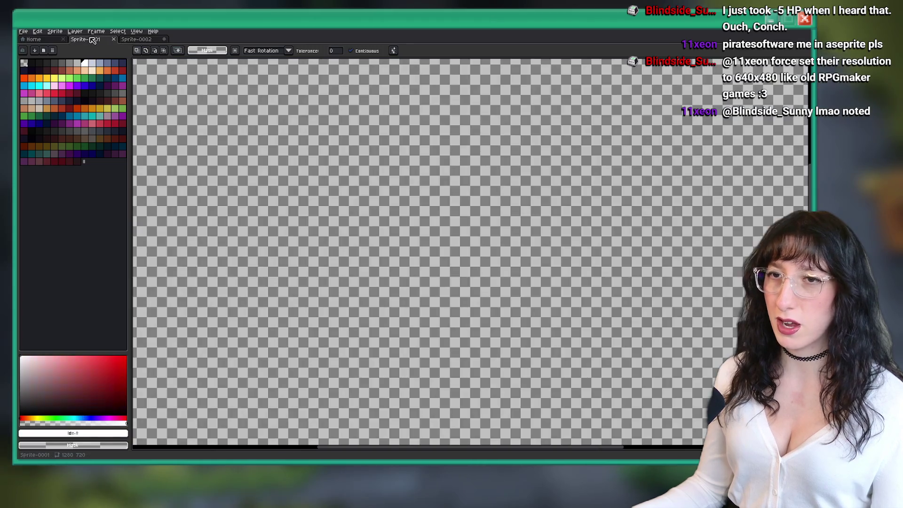
{"action": "left_click", "coordinate": [135, 39]}
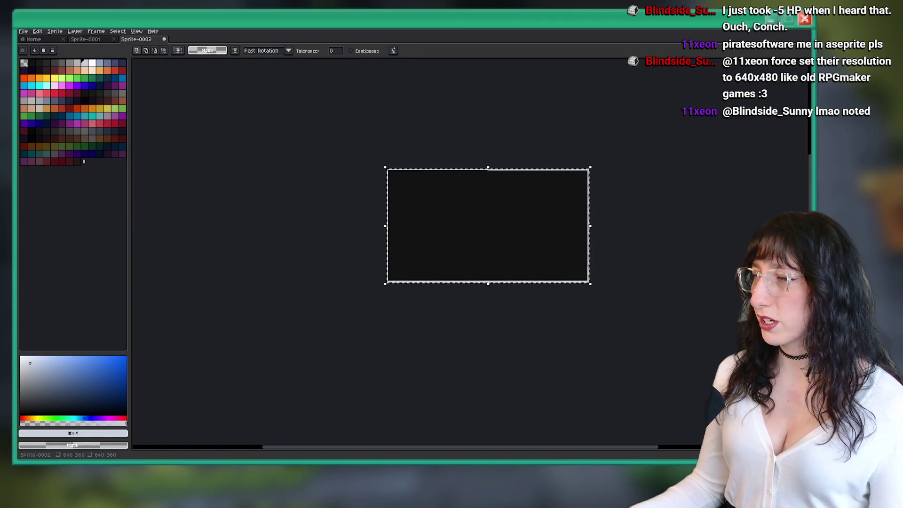
{"action": "scroll", "coordinate": [614, 205], "scroll_direction": "up", "scroll_amount": 1}
{"action": "key", "text": "ctrl+d"}
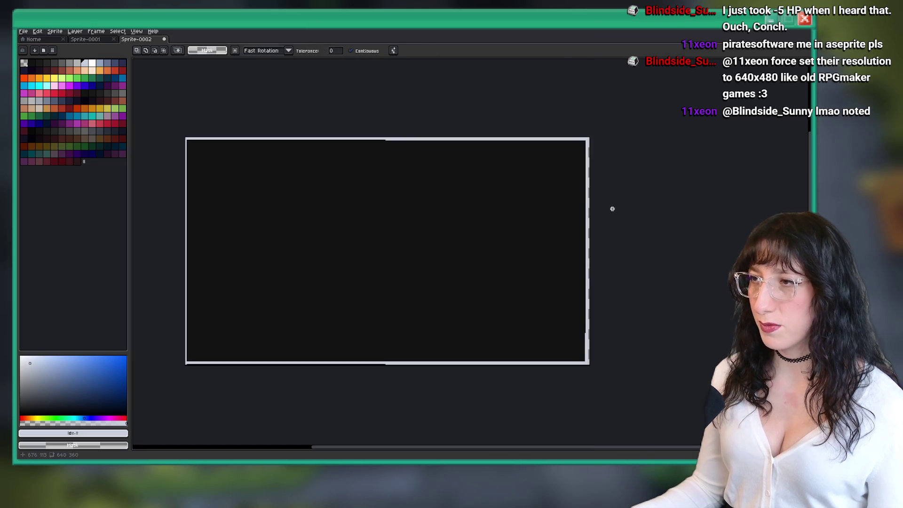
{"action": "key", "text": "ctrl+Tab"}
{"action": "key", "text": "ctrl+v"}
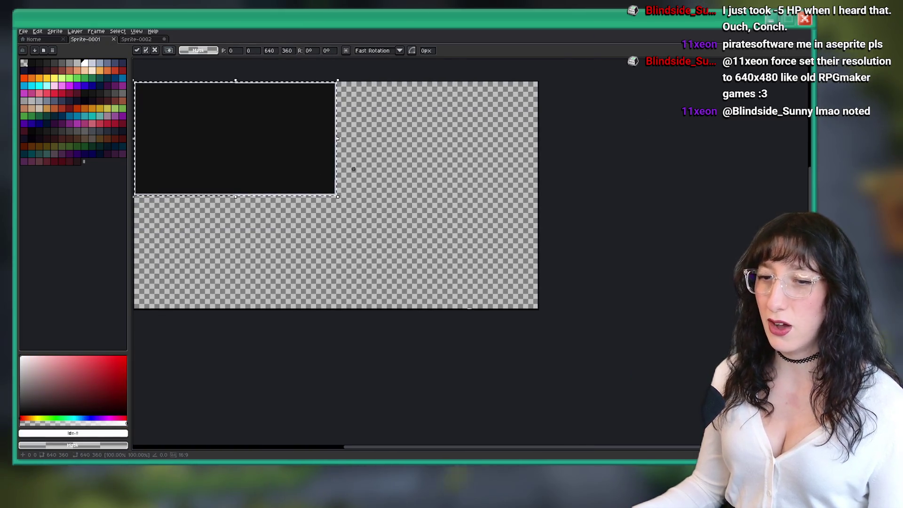
{"action": "scroll", "coordinate": [254, 282], "scroll_direction": "up", "scroll_amount": 1}
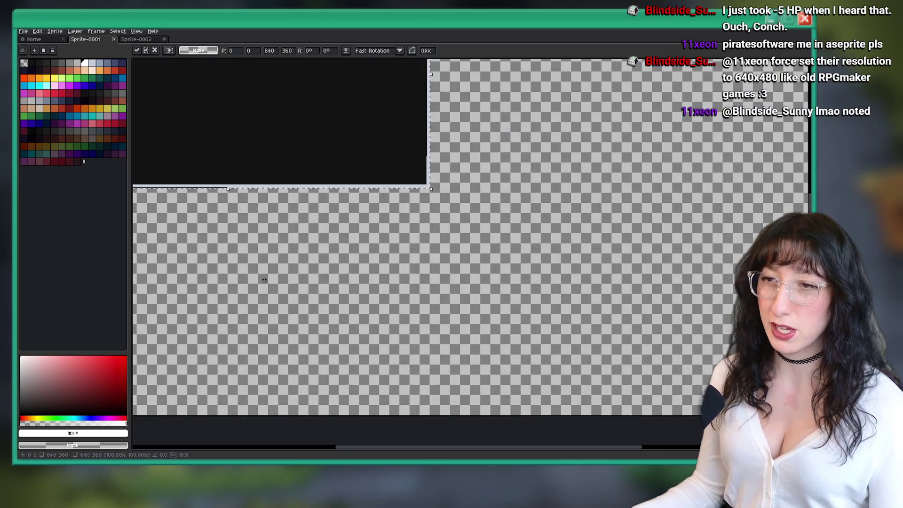
{"action": "scroll", "coordinate": [202, 198], "scroll_direction": "down", "scroll_amount": 1}
{"action": "mouse_move", "coordinate": [212, 177]}
{"action": "left_mouse_down"}
{"action": "mouse_move", "coordinate": [302, 221]}
{"action": "mouse_move", "coordinate": [336, 223]}
{"action": "left_mouse_up"}
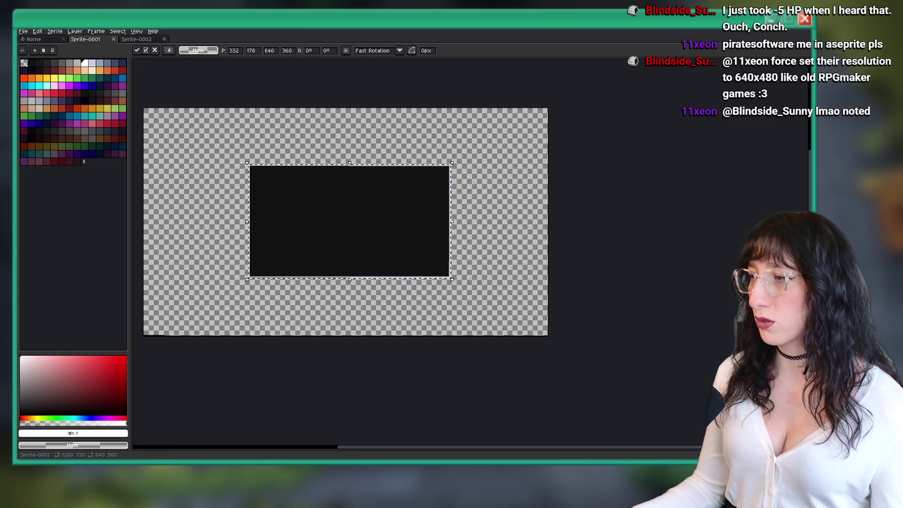
Switch to the Magic Wand selection tool.
{"action": "scroll", "coordinate": [316, 151], "scroll_direction": "up", "scroll_amount": 3}
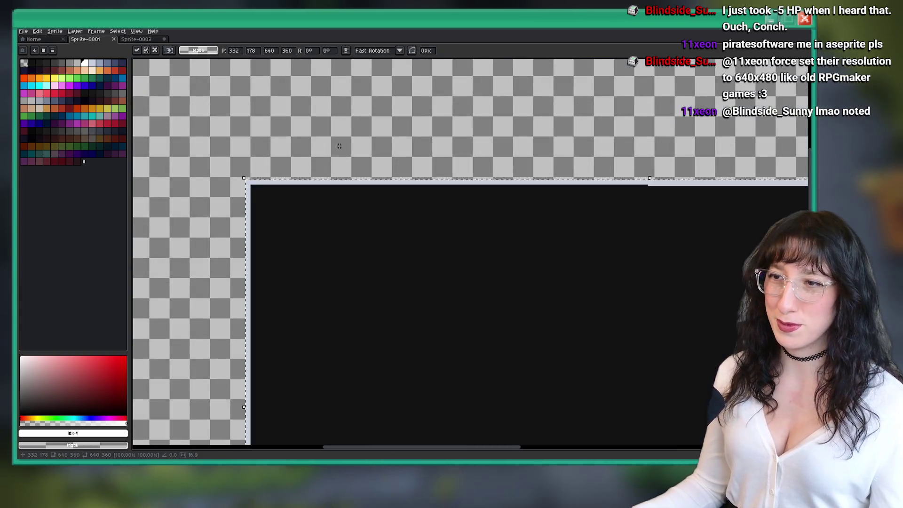
{"action": "scroll", "coordinate": [316, 150], "scroll_direction": "down", "scroll_amount": 2}
{"action": "key", "text": "w"}
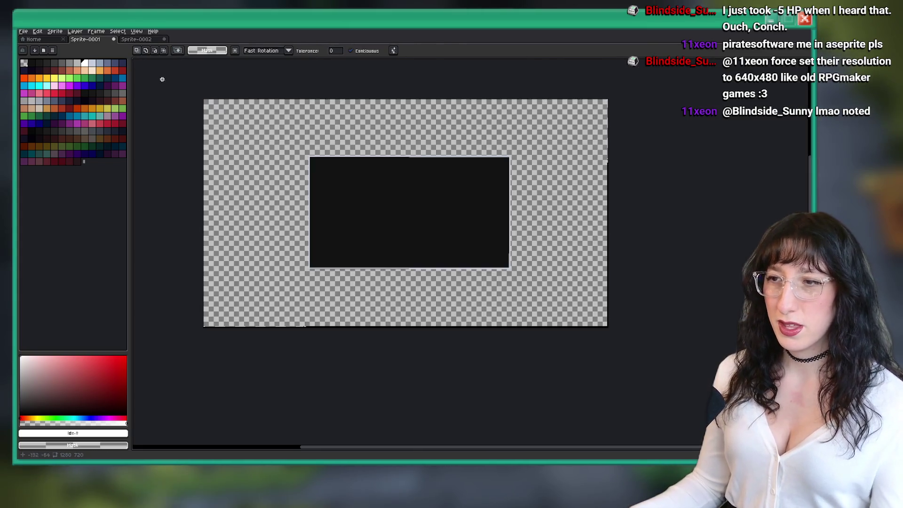
{"action": "scroll", "coordinate": [311, 164], "scroll_direction": "up", "scroll_amount": 1}
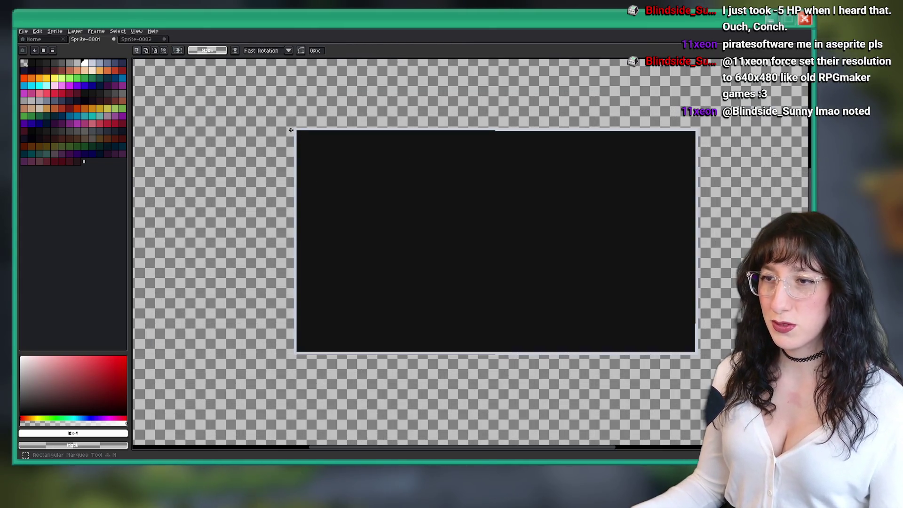
{"action": "scroll", "coordinate": [568, 282], "scroll_direction": "down", "scroll_amount": 1}
{"action": "scroll", "coordinate": [403, 211], "scroll_direction": "up", "scroll_amount": 1}
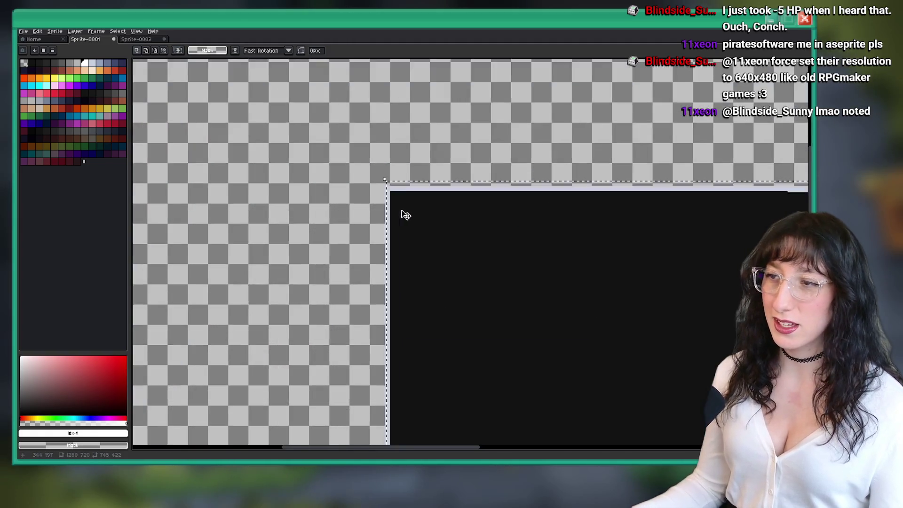
{"action": "scroll", "coordinate": [359, 180], "scroll_direction": "down", "scroll_amount": 1}
{"action": "scroll", "coordinate": [358, 179], "scroll_direction": "up", "scroll_amount": 1}
{"action": "scroll", "coordinate": [372, 189], "scroll_direction": "down", "scroll_amount": 2}
Select a rectangle over the panel, scale it to about 224%, then cancel the enlargement.
{"action": "left_click_drag", "start_coordinate": [292, 140], "coordinate": [666, 350]}
{"action": "scroll", "coordinate": [425, 206], "scroll_direction": "up", "scroll_amount": 3}
{"action": "mouse_move", "coordinate": [330, 147]}
{"action": "left_mouse_down"}
{"action": "mouse_move", "coordinate": [313, 173]}
{"action": "mouse_move", "coordinate": [361, 189]}
{"action": "mouse_move", "coordinate": [353, 183]}
{"action": "left_mouse_up"}
{"action": "scroll", "coordinate": [353, 184], "scroll_direction": "down", "scroll_amount": 3}
{"action": "scroll", "coordinate": [423, 216], "scroll_direction": "down", "scroll_amount": 1}
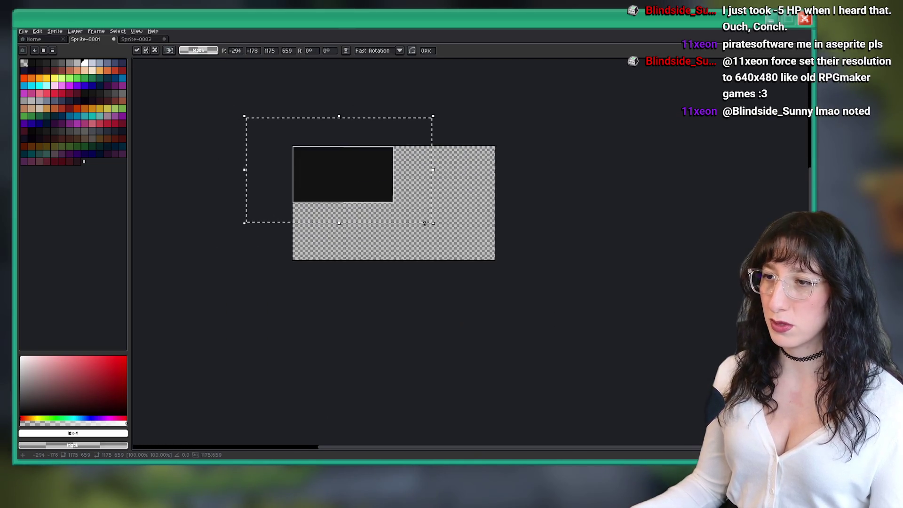
{"action": "scroll", "coordinate": [428, 220], "scroll_direction": "up", "scroll_amount": 1}
{"action": "mouse_move", "coordinate": [437, 222]}
{"action": "left_mouse_down"}
{"action": "mouse_move", "coordinate": [737, 392]}
{"action": "mouse_move", "coordinate": [397, 192]}
{"action": "mouse_move", "coordinate": [610, 179]}
{"action": "left_mouse_up"}
{"action": "key", "text": "Escape"}
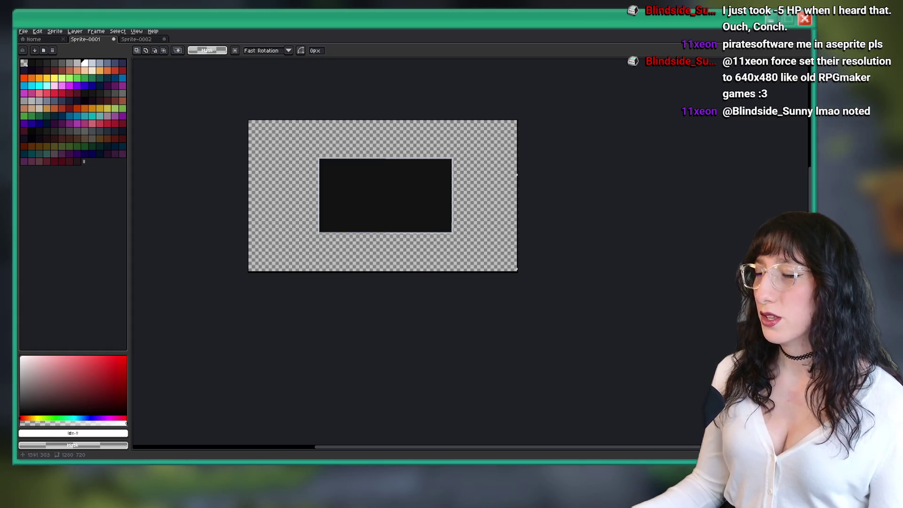
Open Aseprite's File menu.
{"action": "scroll", "coordinate": [400, 217], "scroll_direction": "up", "scroll_amount": 3}
{"action": "scroll", "coordinate": [384, 252], "scroll_direction": "down", "scroll_amount": 3}
{"action": "scroll", "coordinate": [188, 169], "scroll_direction": "up", "scroll_amount": 1}
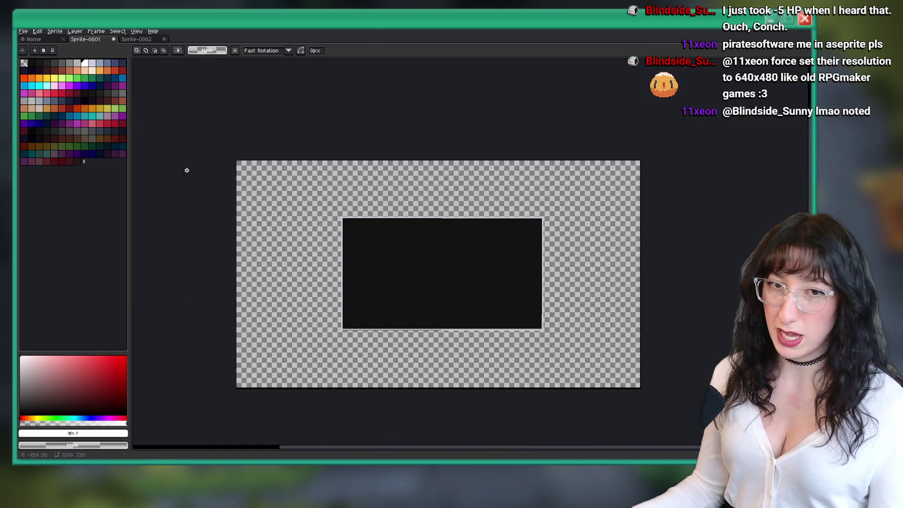
{"action": "left_click", "coordinate": [23, 31]}
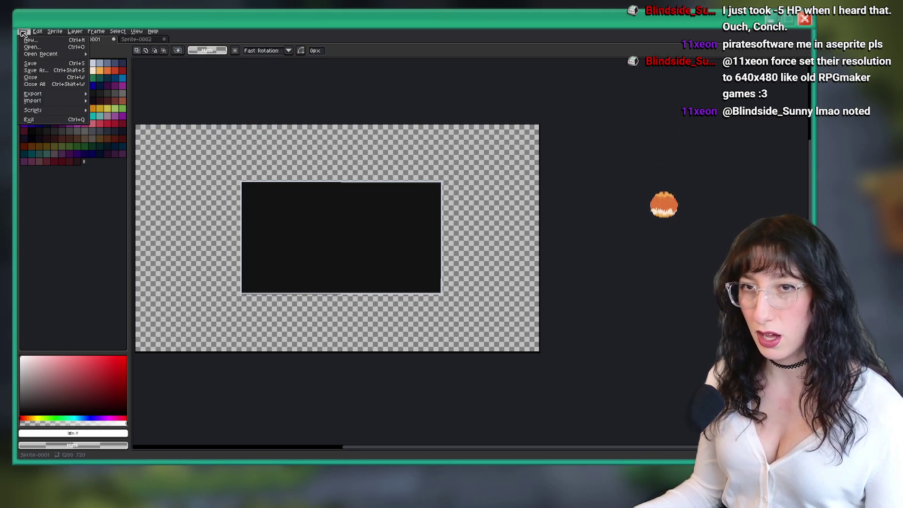
Create a new 1280x1024 sprite.
{"action": "left_click", "coordinate": [36, 42]}
{"action": "key", "text": "Tab"}
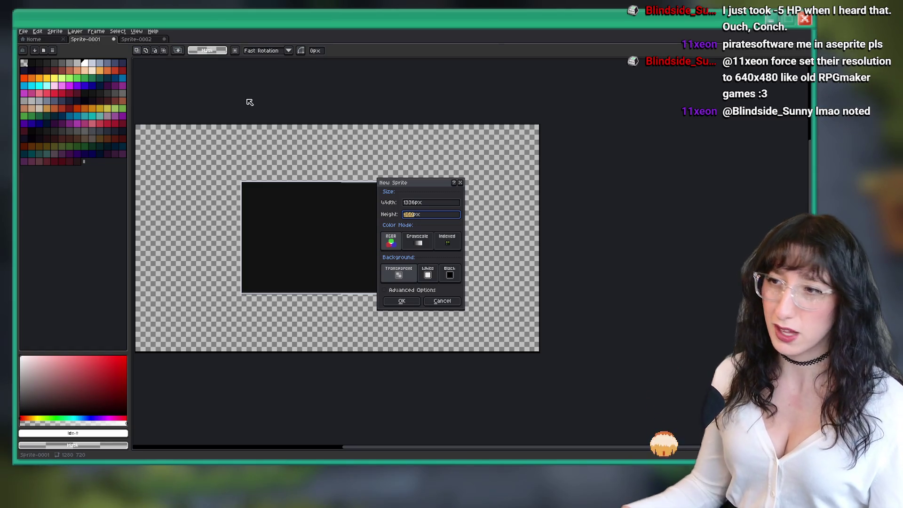
{"action": "key", "text": "shift+Tab"}
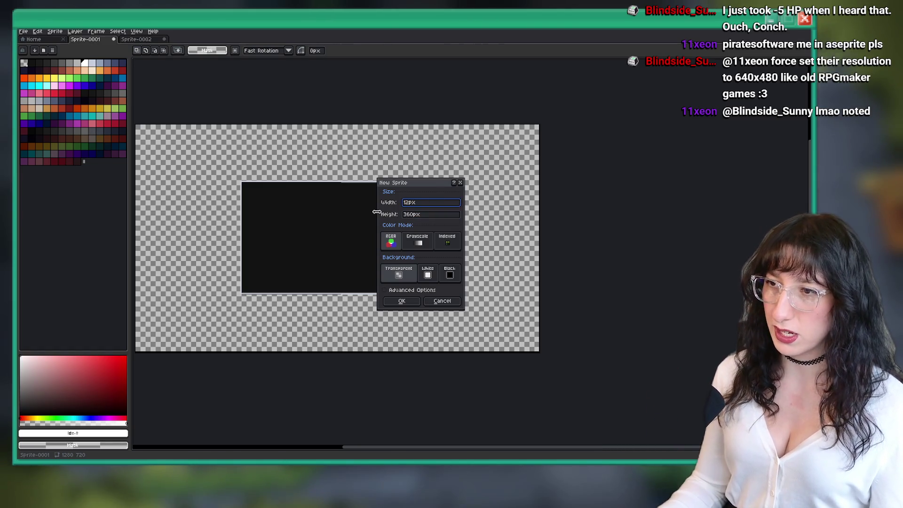
{"action": "type", "text": "4"}
{"action": "key", "text": "Return"}
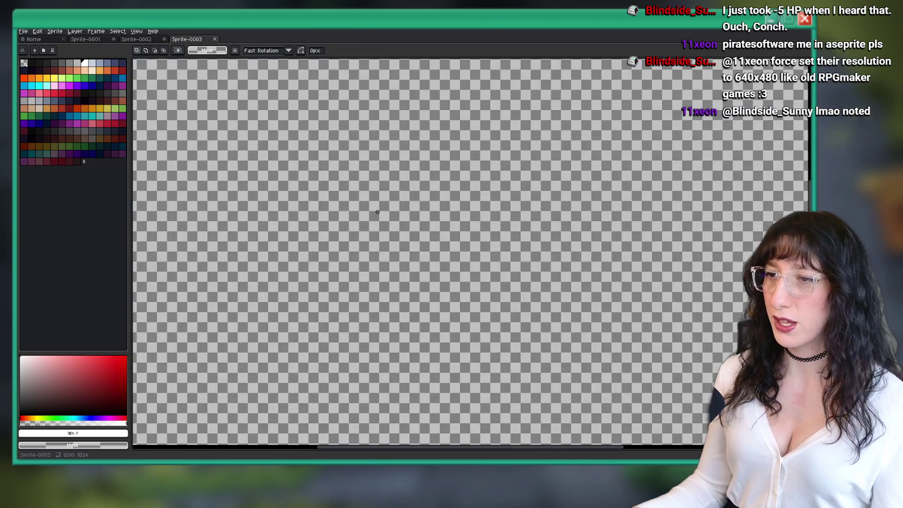
Paste the black image and try centring it and enlarging it to 1280x720, then undo.
{"action": "scroll", "coordinate": [384, 209], "scroll_direction": "up", "scroll_amount": 1}
{"action": "key", "text": "ctrl+v"}
{"action": "left_click_drag", "start_coordinate": [349, 120], "coordinate": [447, 240]}
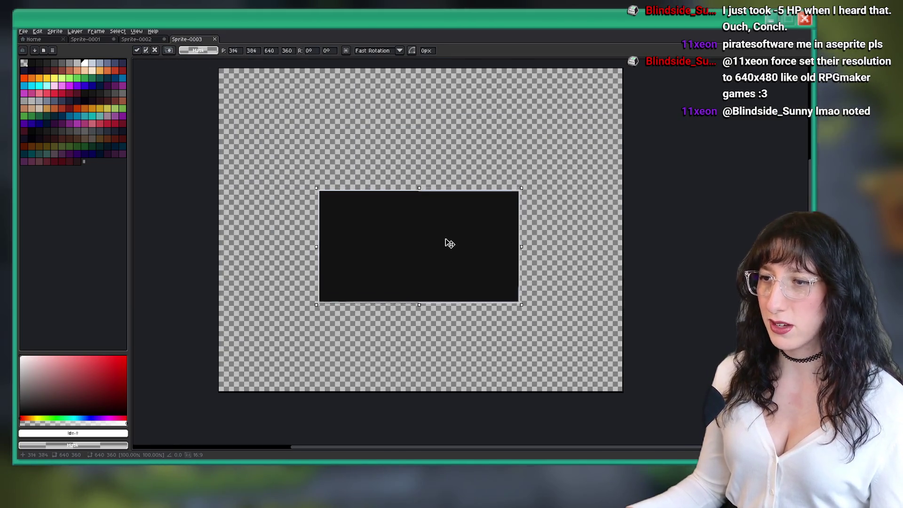
{"action": "key", "text": "Escape"}
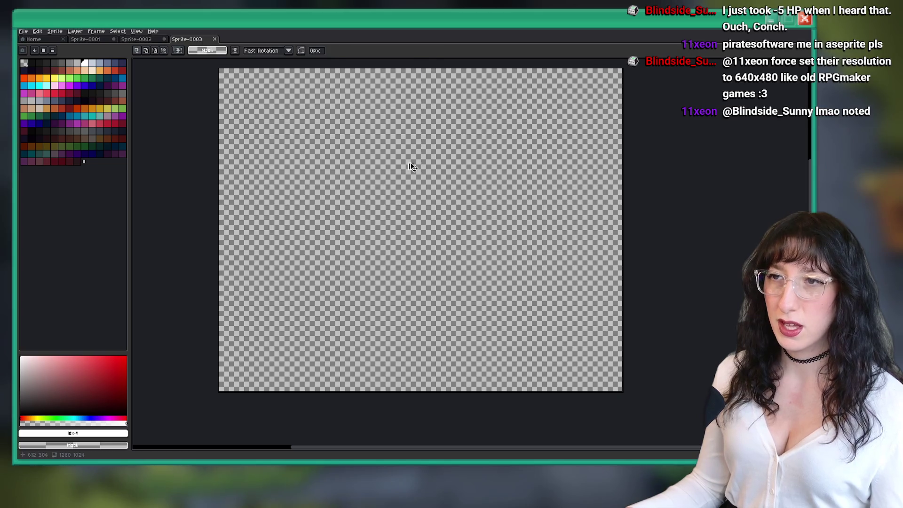
{"action": "key", "text": "ctrl+v"}
{"action": "left_click_drag", "start_coordinate": [424, 184], "coordinate": [603, 346]}
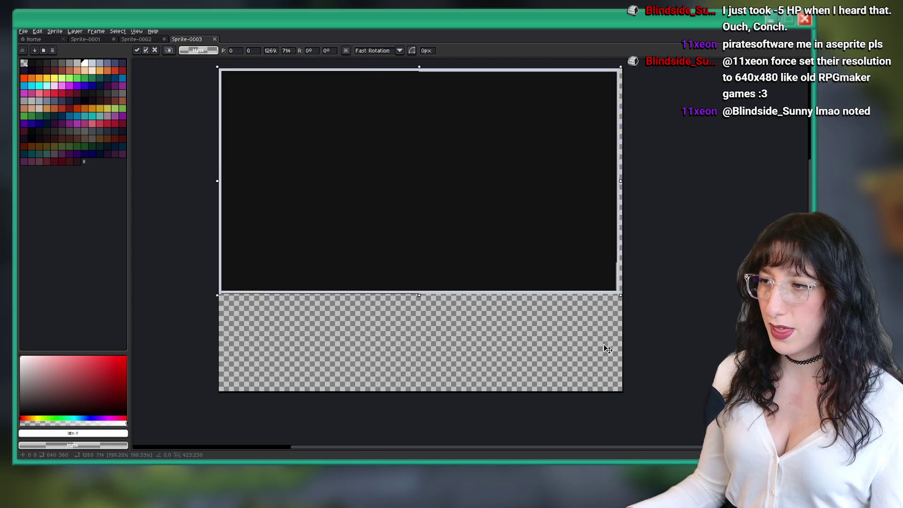
{"action": "mouse_move", "coordinate": [532, 252]}
{"action": "left_mouse_down"}
{"action": "mouse_move", "coordinate": [534, 296]}
{"action": "mouse_move", "coordinate": [508, 216]}
{"action": "left_mouse_up"}
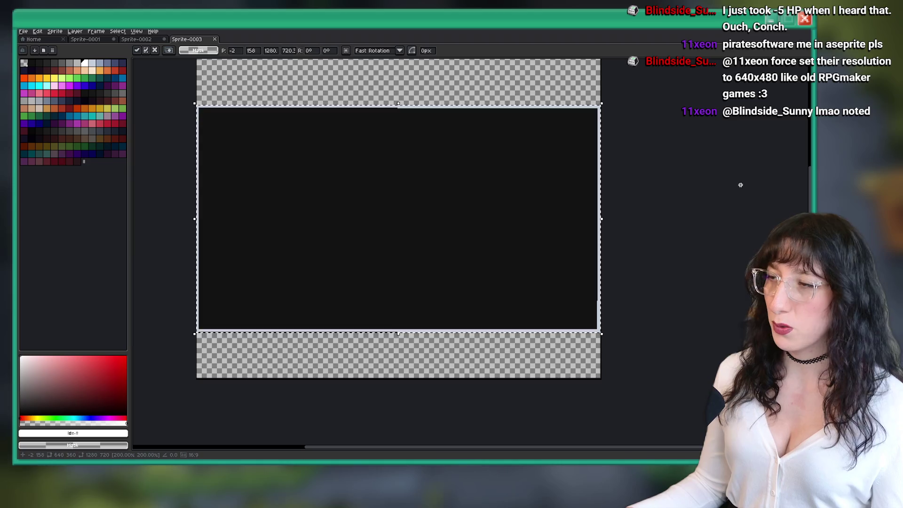
{"action": "left_click", "coordinate": [732, 170]}
{"action": "scroll", "coordinate": [732, 171], "scroll_direction": "down", "scroll_amount": 1}
{"action": "key", "text": "ctrl+z"}
Paste the 640x360 black image unscaled at the top-left corner (0,0) and commit it.
{"action": "key", "text": "ctrl+v"}
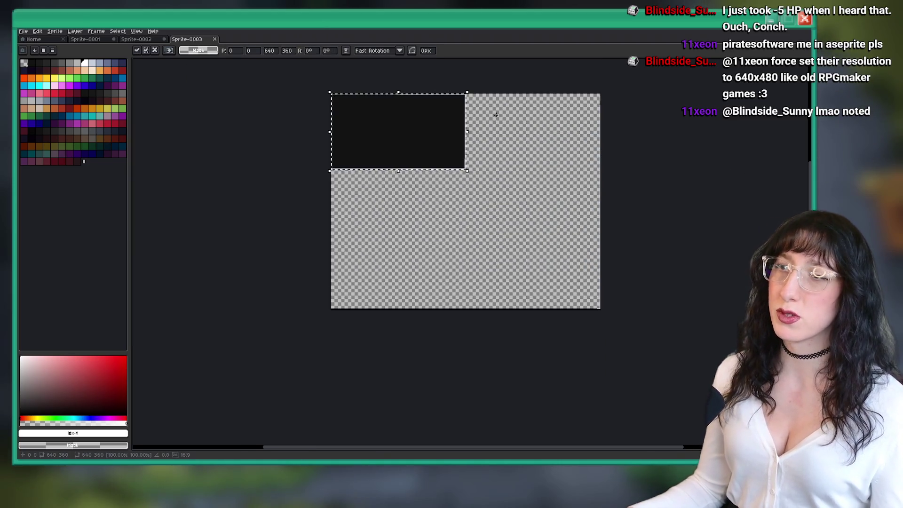
{"action": "scroll", "coordinate": [500, 117], "scroll_direction": "up", "scroll_amount": 1}
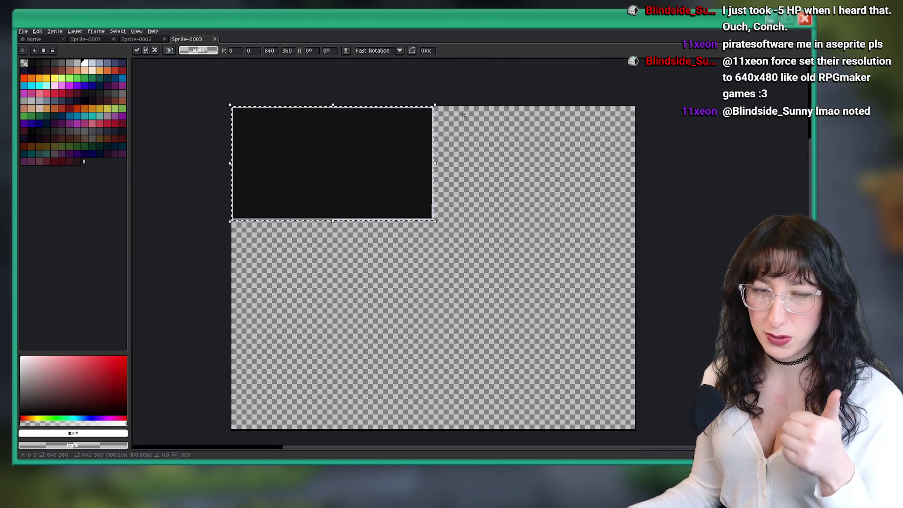
{"action": "key", "text": "b"}
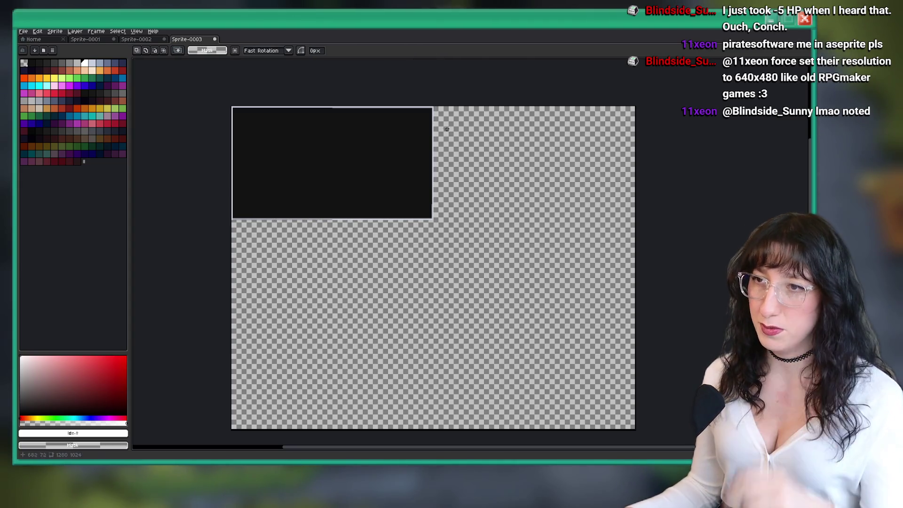
{"action": "scroll", "coordinate": [397, 121], "scroll_direction": "up", "scroll_amount": 1}
{"action": "scroll", "coordinate": [428, 204], "scroll_direction": "down", "scroll_amount": 1}
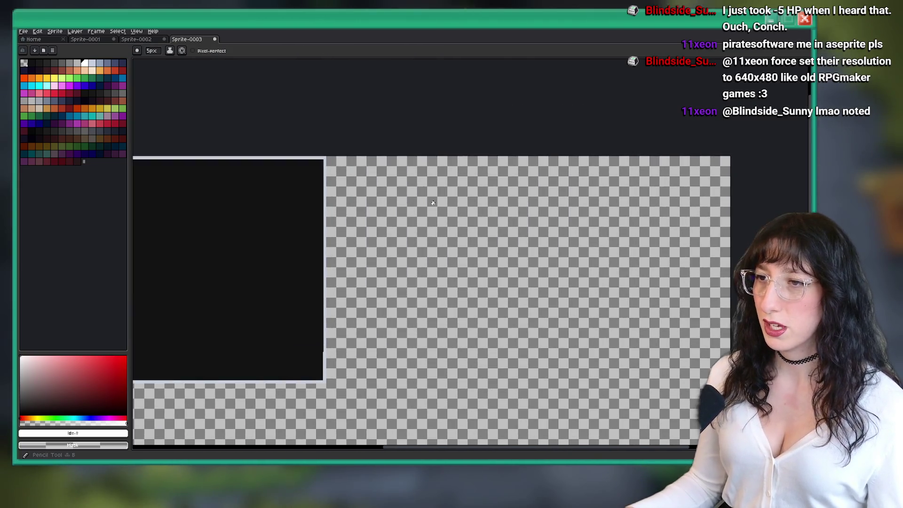
Draw a few white strokes on the sprite: a curve, a circle and a loop.
{"action": "scroll", "coordinate": [679, 182], "scroll_direction": "up", "scroll_amount": 1}
{"action": "left_click_drag", "start_coordinate": [605, 128], "coordinate": [695, 292]}
{"action": "scroll", "coordinate": [582, 162], "scroll_direction": "down", "scroll_amount": 1}
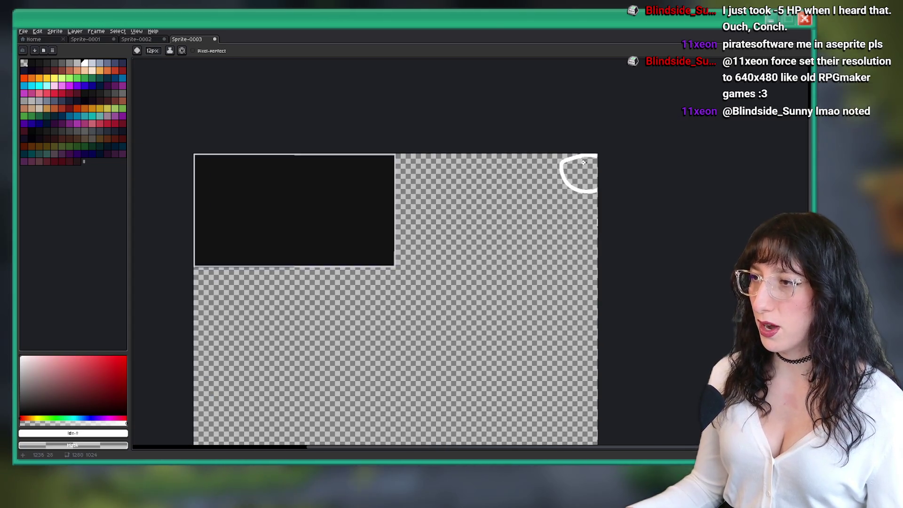
{"action": "scroll", "coordinate": [593, 186], "scroll_direction": "down", "scroll_amount": 2}
{"action": "left_click_drag", "start_coordinate": [574, 329], "coordinate": [558, 350]}
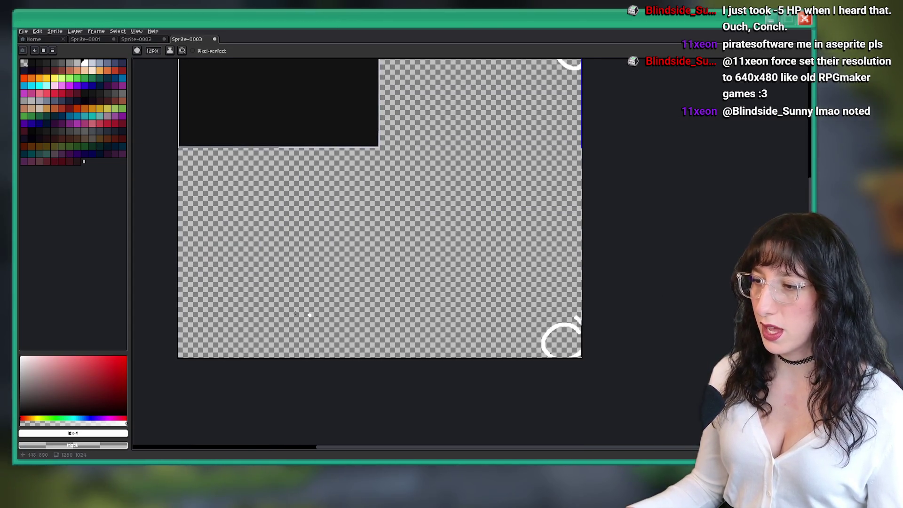
{"action": "scroll", "coordinate": [331, 359], "scroll_direction": "left", "scroll_amount": 2}
{"action": "scroll", "coordinate": [327, 182], "scroll_direction": "up", "scroll_amount": 2}
{"action": "scroll", "coordinate": [327, 182], "scroll_direction": "left", "scroll_amount": 1}
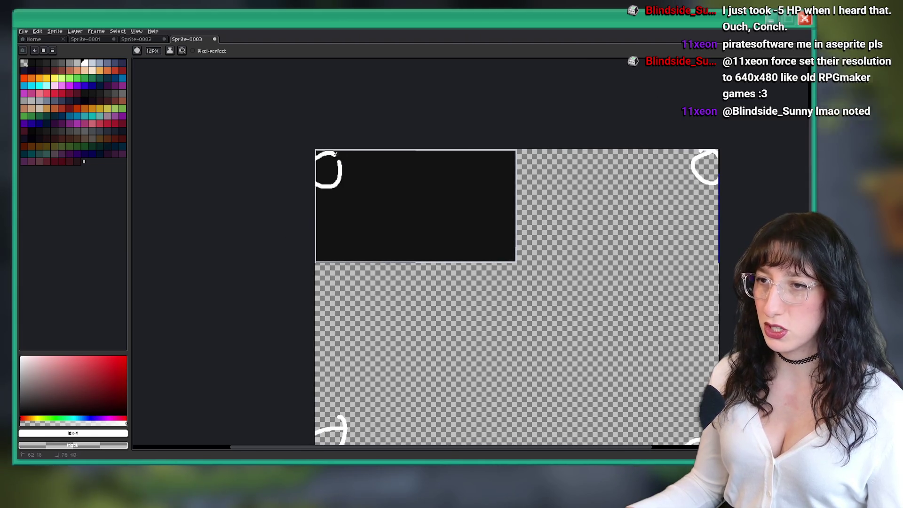
{"action": "scroll", "coordinate": [346, 197], "scroll_direction": "right", "scroll_amount": 3}
{"action": "scroll", "coordinate": [346, 197], "scroll_direction": "down", "scroll_amount": 1}
{"action": "scroll", "coordinate": [573, 122], "scroll_direction": "up", "scroll_amount": 3}
{"action": "left_click_drag", "start_coordinate": [515, 184], "coordinate": [567, 120]}
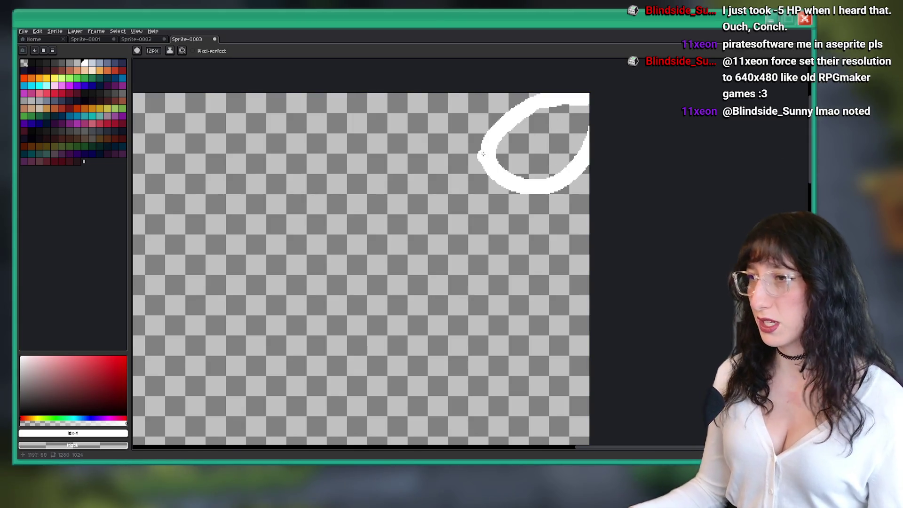
{"action": "scroll", "coordinate": [497, 161], "scroll_direction": "down", "scroll_amount": 3}
{"action": "scroll", "coordinate": [354, 149], "scroll_direction": "right", "scroll_amount": 3}
Add a text label reading '128 * _scale' on the canvas.
{"action": "key", "text": "t"}
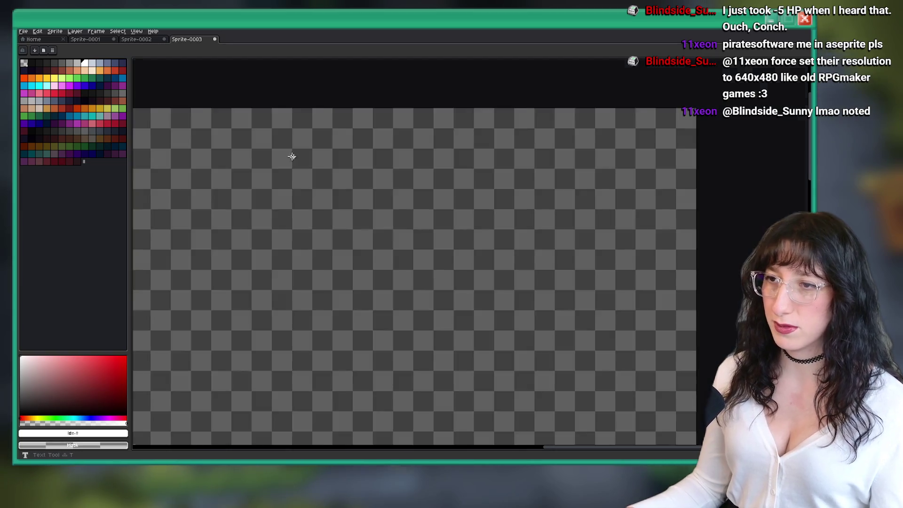
{"action": "left_click", "coordinate": [292, 157]}
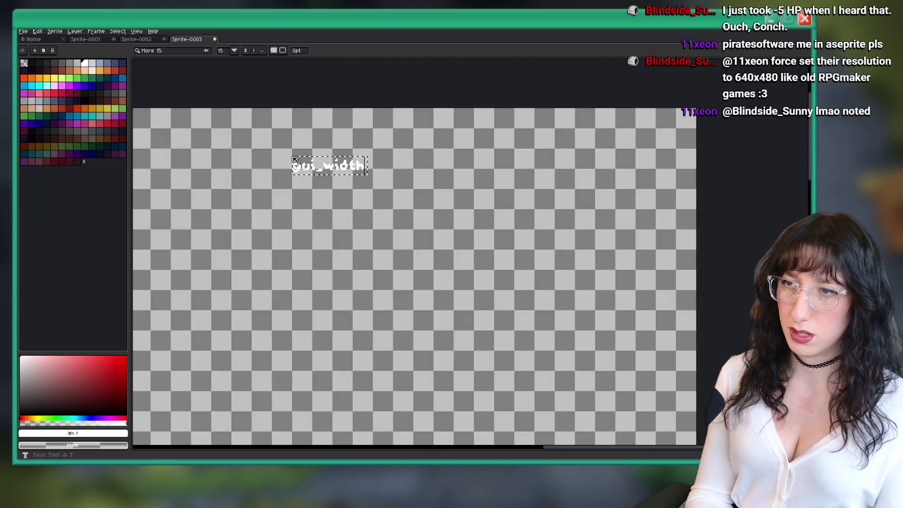
{"action": "key", "text": "BackSpace"}
{"action": "key", "text": "BackSpace"}
{"action": "key", "text": "BackSpace"}
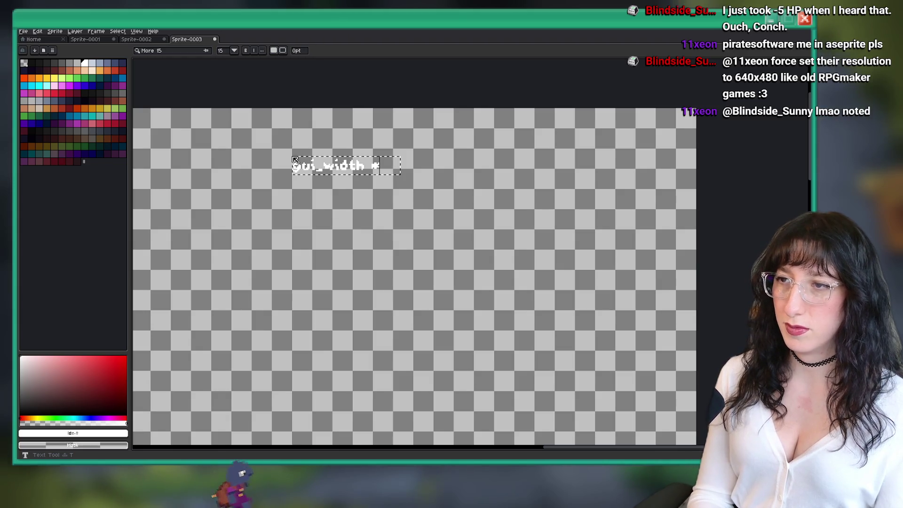
{"action": "key", "text": "BackSpace"}
{"action": "key", "text": "BackSpace"}
{"action": "key", "text": "BackSpace"}
{"action": "type", "text": "128 * _scale"}
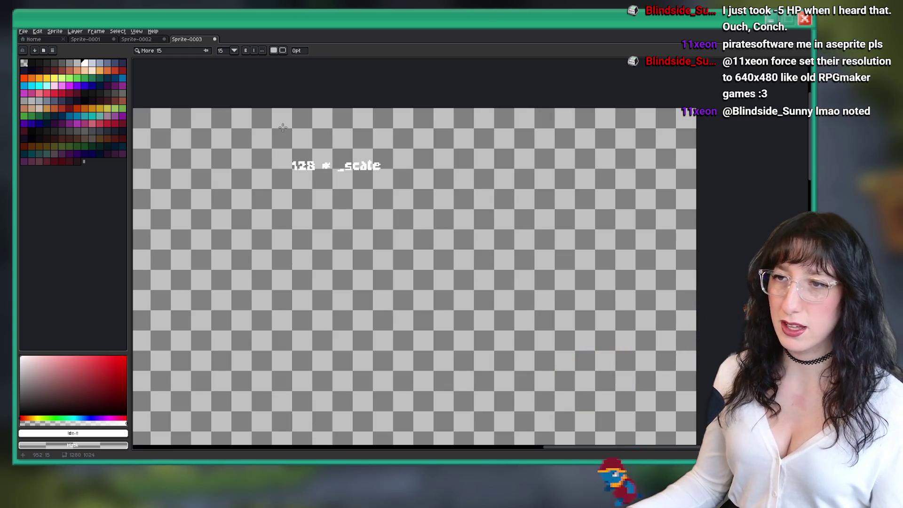
{"action": "key", "text": "Return"}
Move the '128 * _scale' text near the canvas's top-left corner and commit it.
{"action": "scroll", "coordinate": [458, 273], "scroll_direction": "down", "scroll_amount": 3}
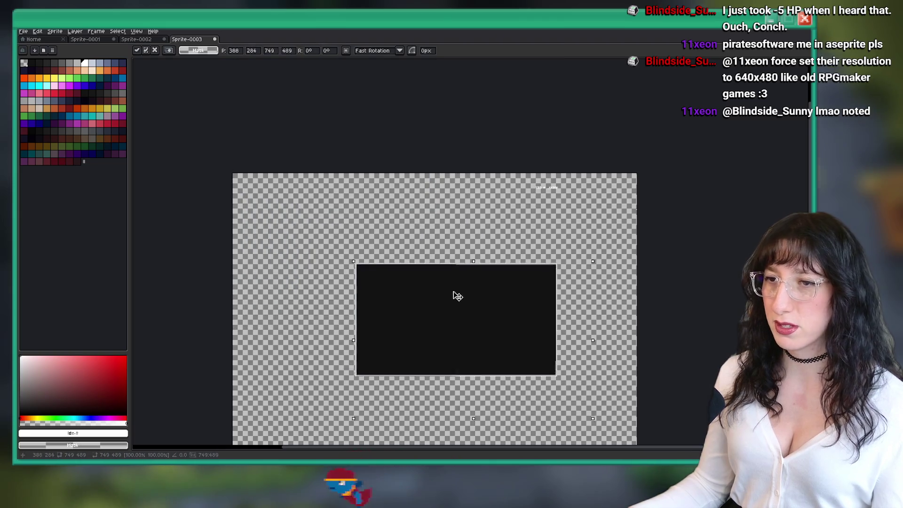
{"action": "left_click_drag", "start_coordinate": [449, 206], "coordinate": [266, 202]}
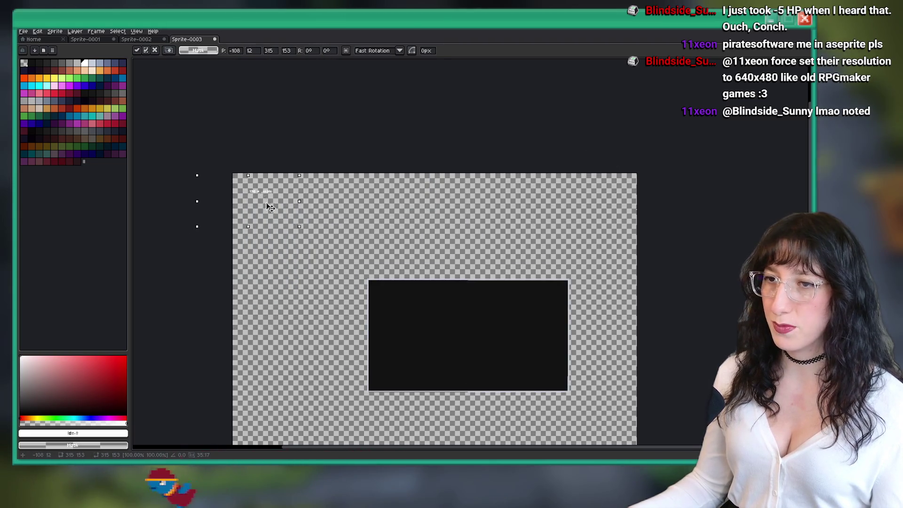
{"action": "scroll", "coordinate": [265, 188], "scroll_direction": "up", "scroll_amount": 5}
{"action": "left_click_drag", "start_coordinate": [344, 196], "coordinate": [338, 164]}
{"action": "scroll", "coordinate": [377, 180], "scroll_direction": "down", "scroll_amount": 4}
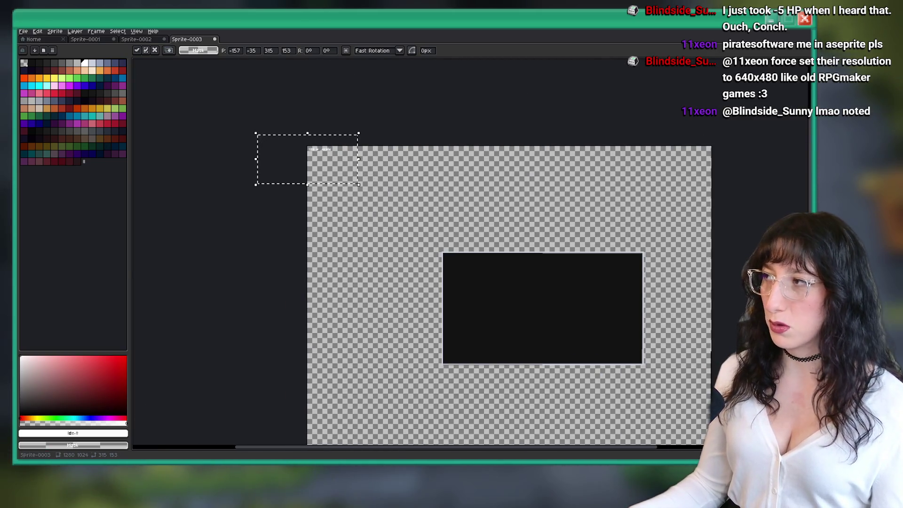
{"action": "scroll", "coordinate": [236, 129], "scroll_direction": "up", "scroll_amount": 1}
{"action": "left_click_drag", "start_coordinate": [252, 130], "coordinate": [258, 152]}
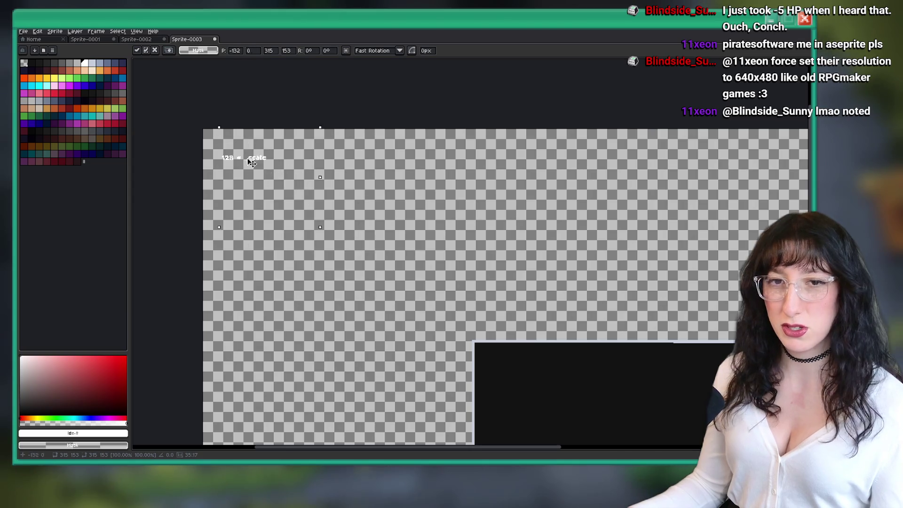
{"action": "scroll", "coordinate": [377, 192], "scroll_direction": "up", "scroll_amount": 1}
{"action": "left_click", "coordinate": [377, 191]}
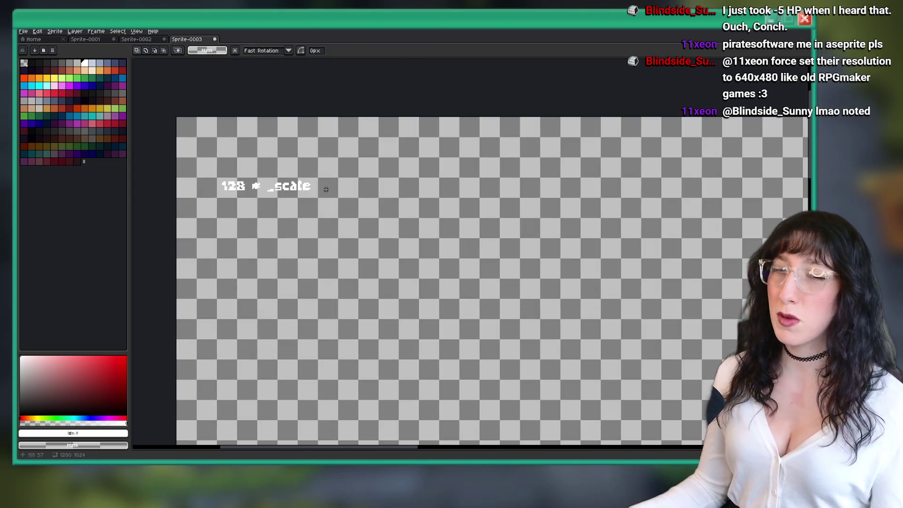
{"action": "scroll", "coordinate": [392, 193], "scroll_direction": "up", "scroll_amount": 1}
With a 4px pencil, hand-write 1.0, 2.0 and 1.05 beside the text note.
{"action": "left_click_drag", "start_coordinate": [610, 141], "coordinate": [426, 181]}
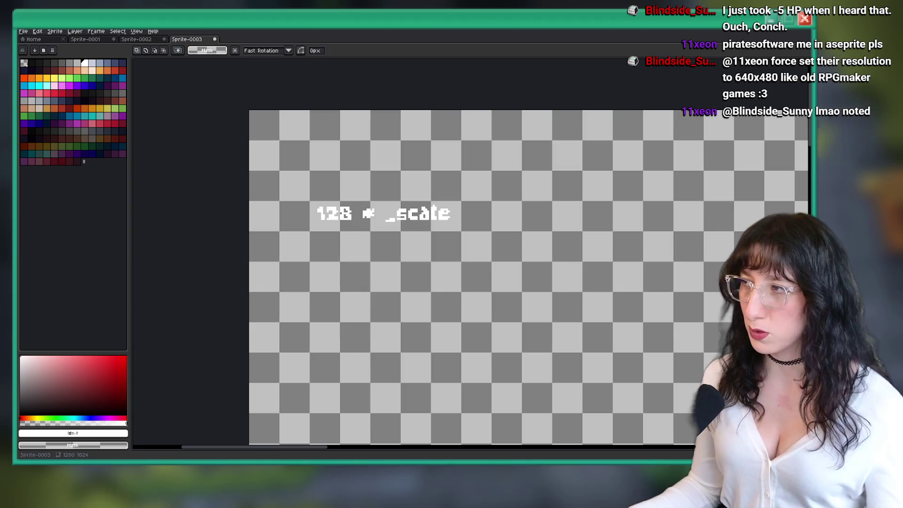
{"action": "scroll", "coordinate": [427, 159], "scroll_direction": "up", "scroll_amount": 2}
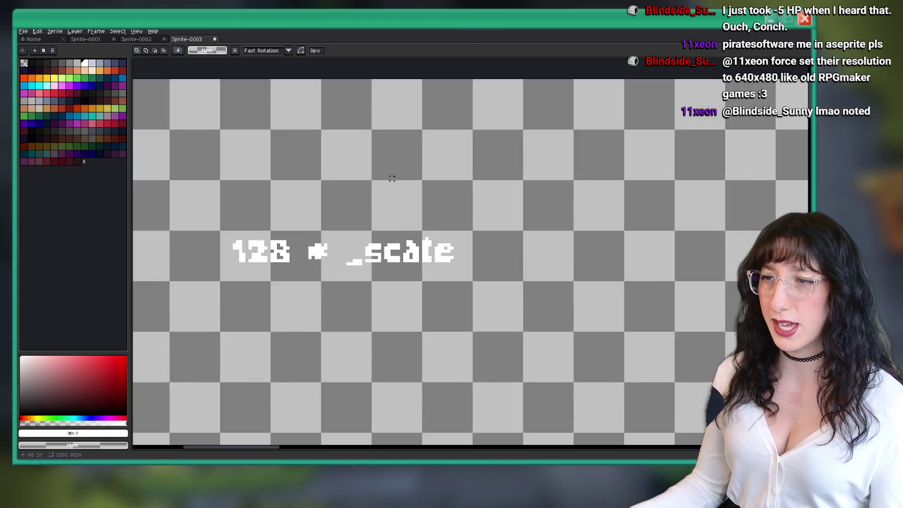
{"action": "key", "text": "b"}
{"action": "key", "text": "minus"}
{"action": "key", "text": "minus"}
{"action": "key", "text": "minus"}
{"action": "left_click_drag", "start_coordinate": [441, 143], "coordinate": [435, 182]}
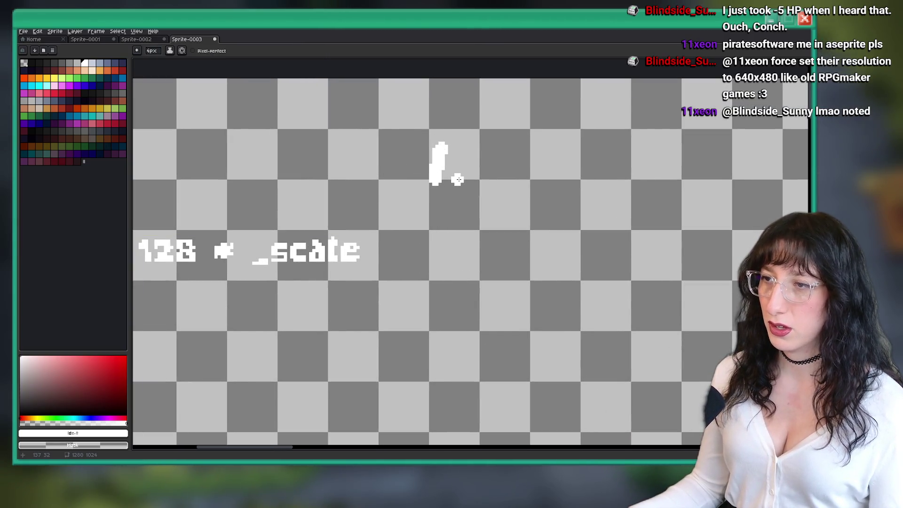
{"action": "left_click_drag", "start_coordinate": [624, 160], "coordinate": [657, 191]}
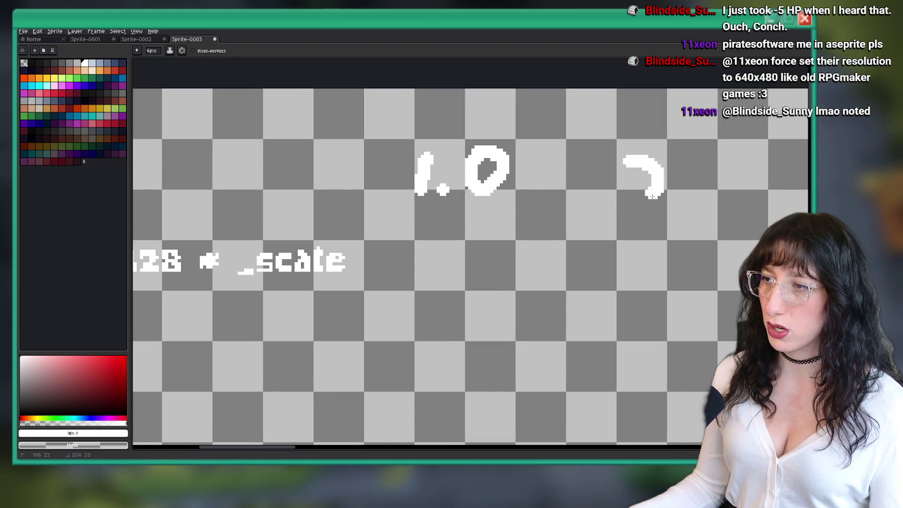
{"action": "scroll", "coordinate": [499, 237], "scroll_direction": "right", "scroll_amount": 2}
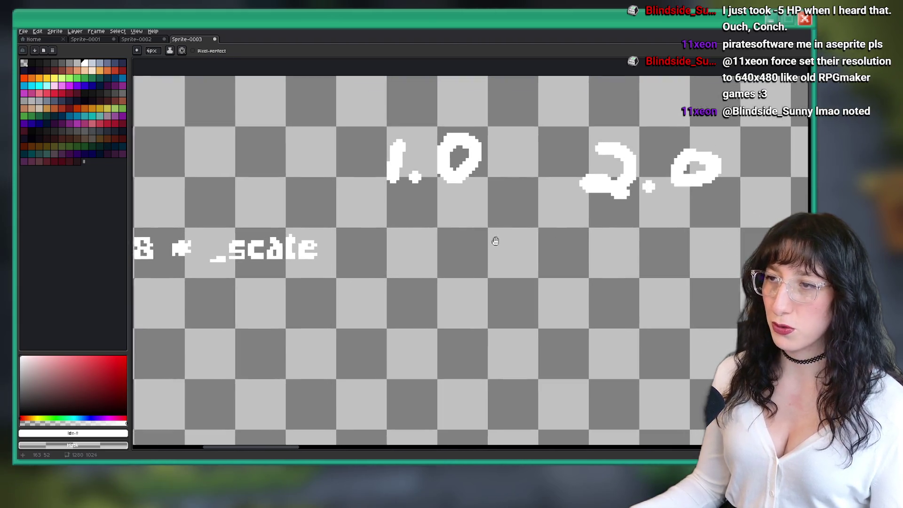
{"action": "left_click_drag", "start_coordinate": [433, 234], "coordinate": [425, 259]}
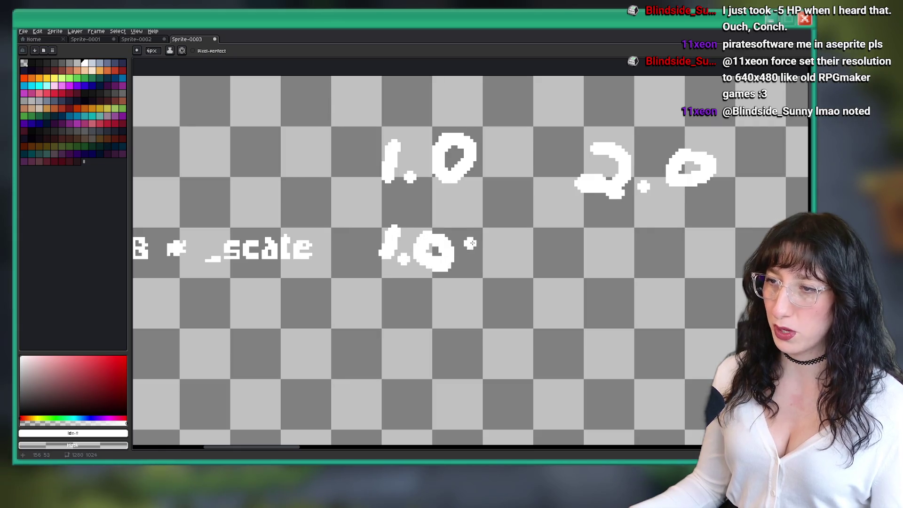
{"action": "scroll", "coordinate": [473, 271], "scroll_direction": "down", "scroll_amount": 3}
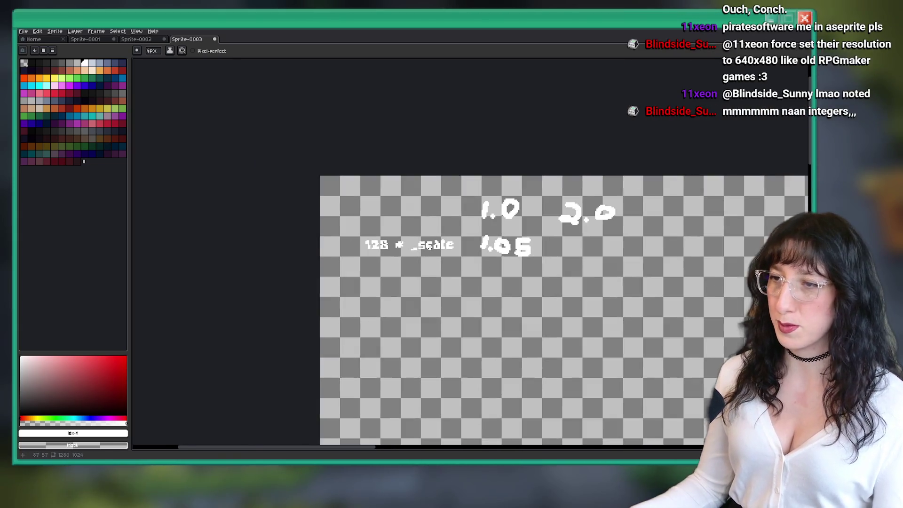
Select the '128 * _scale' text with the rectangular marquee and undo a stray enlarged selection.
{"action": "key", "text": "m"}
{"action": "scroll", "coordinate": [320, 226], "scroll_direction": "up", "scroll_amount": 2}
{"action": "left_click_drag", "start_coordinate": [448, 276], "coordinate": [490, 281]}
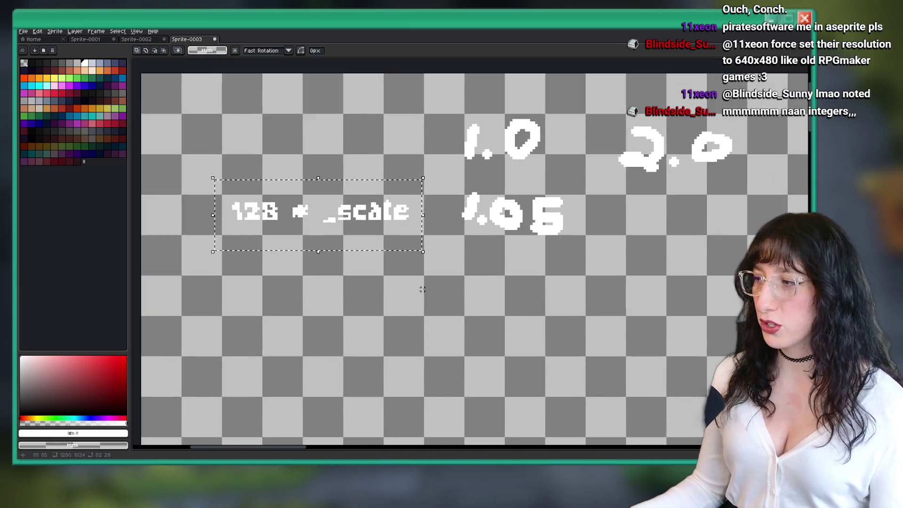
{"action": "scroll", "coordinate": [382, 255], "scroll_direction": "down", "scroll_amount": 2}
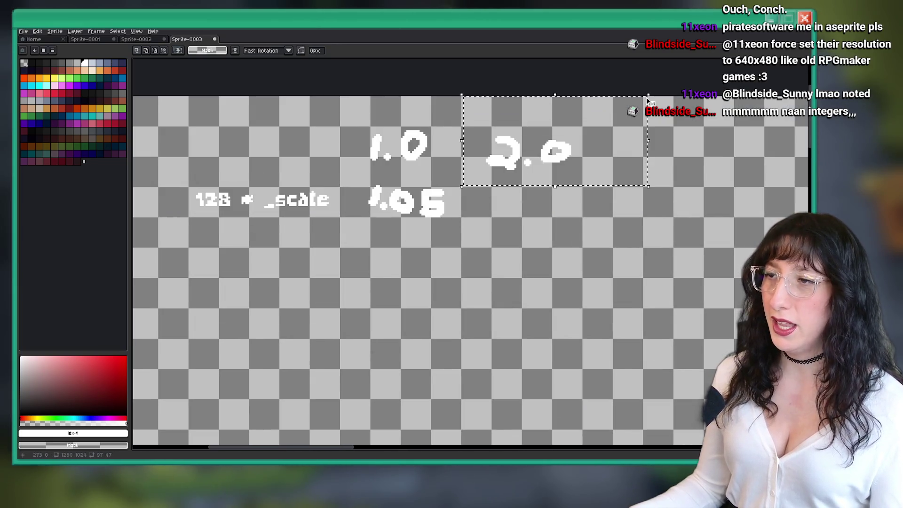
{"action": "left_click_drag", "start_coordinate": [697, 232], "coordinate": [460, 96]}
{"action": "key", "text": "ctrl+z"}
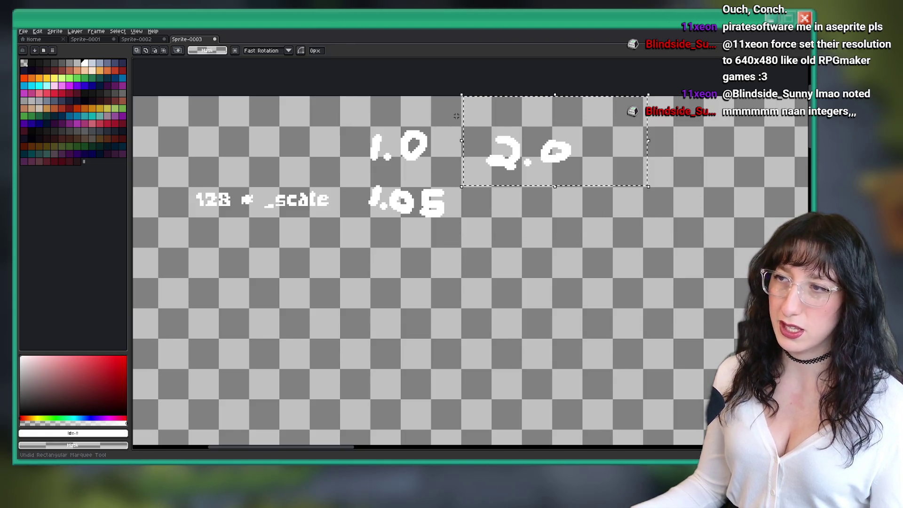
Undo the handwritten numbers and text note, and zoom out to show the whole sprite.
{"action": "key", "text": "ctrl+z"}
{"action": "key", "text": "ctrl+z"}
{"action": "key", "text": "ctrl+z"}
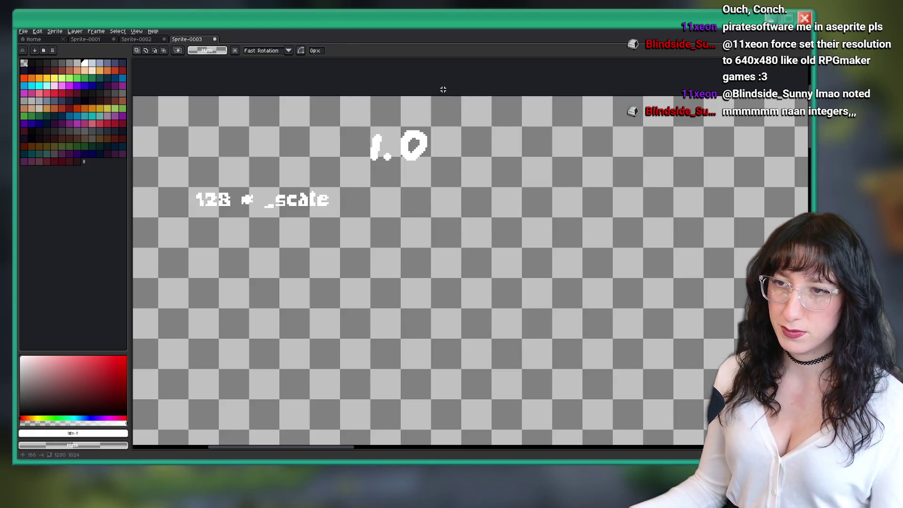
{"action": "scroll", "coordinate": [420, 198], "scroll_direction": "down", "scroll_amount": 3}
{"action": "scroll", "coordinate": [420, 197], "scroll_direction": "down", "scroll_amount": 2}
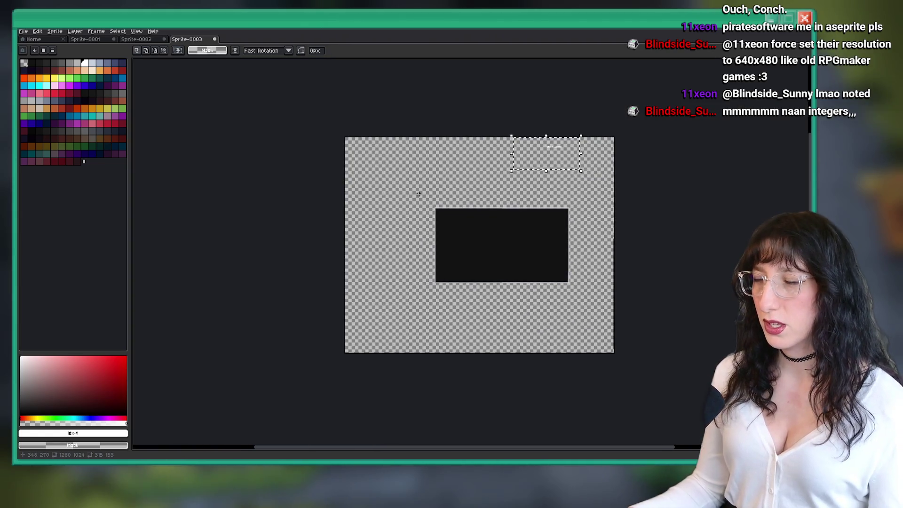
{"action": "scroll", "coordinate": [420, 193], "scroll_direction": "up", "scroll_amount": 1}
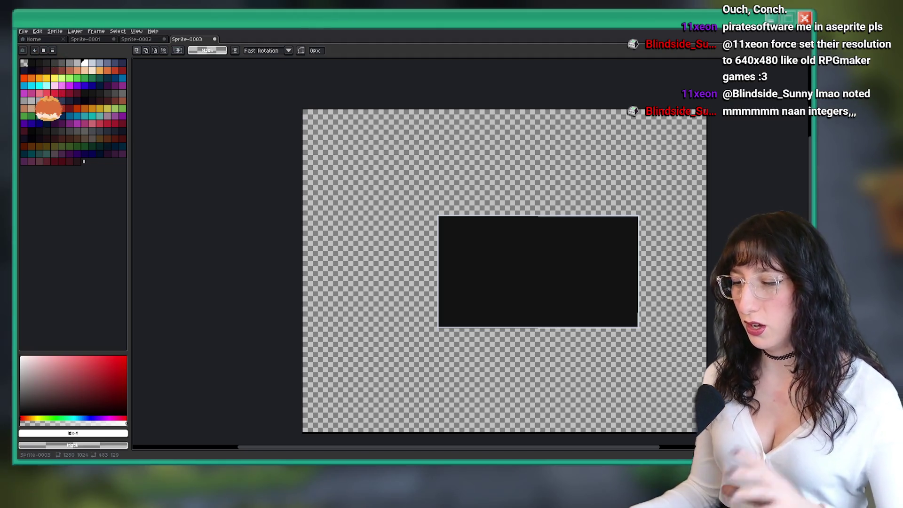
{"action": "scroll", "coordinate": [558, 185], "scroll_direction": "up", "scroll_amount": 1}
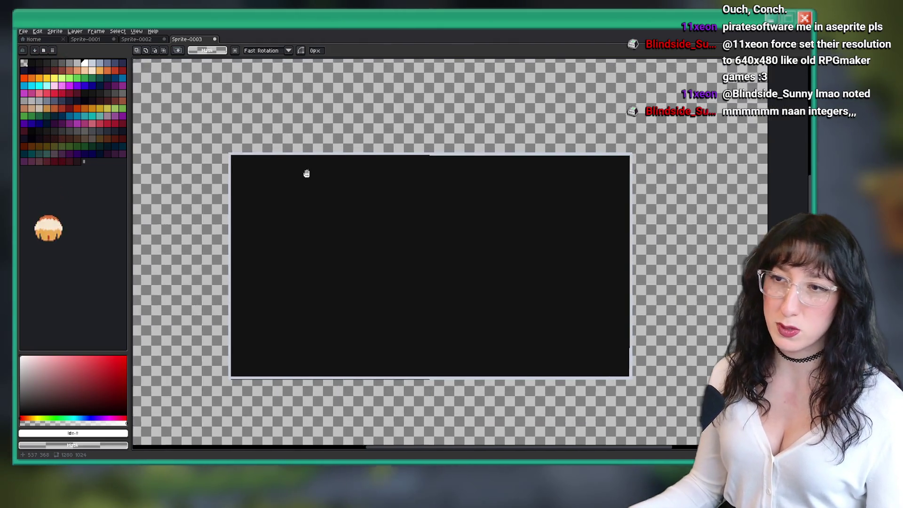
{"action": "scroll", "coordinate": [551, 172], "scroll_direction": "down", "scroll_amount": 1}
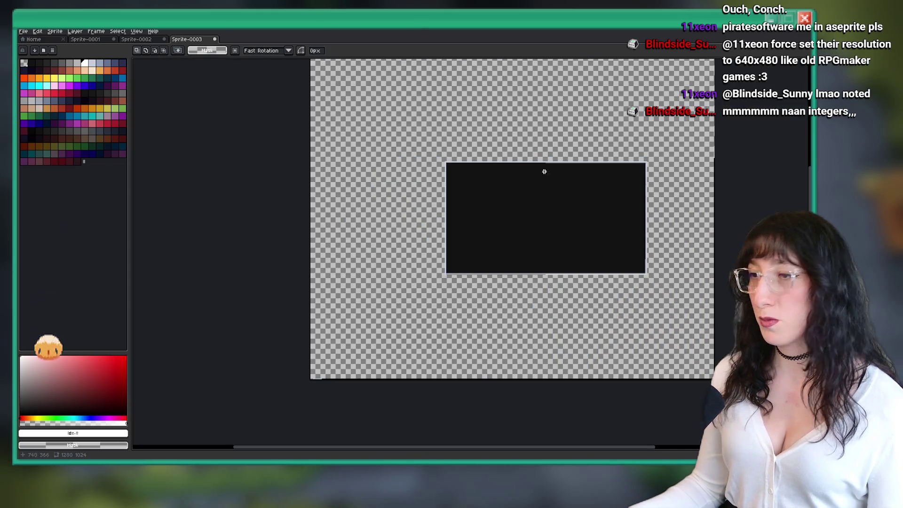
{"action": "scroll", "coordinate": [443, 163], "scroll_direction": "up", "scroll_amount": 1}
Select a large area around the black rectangle and frame the full 1280×1024 canvas.
{"action": "left_click_drag", "start_coordinate": [354, 199], "coordinate": [771, 403]}
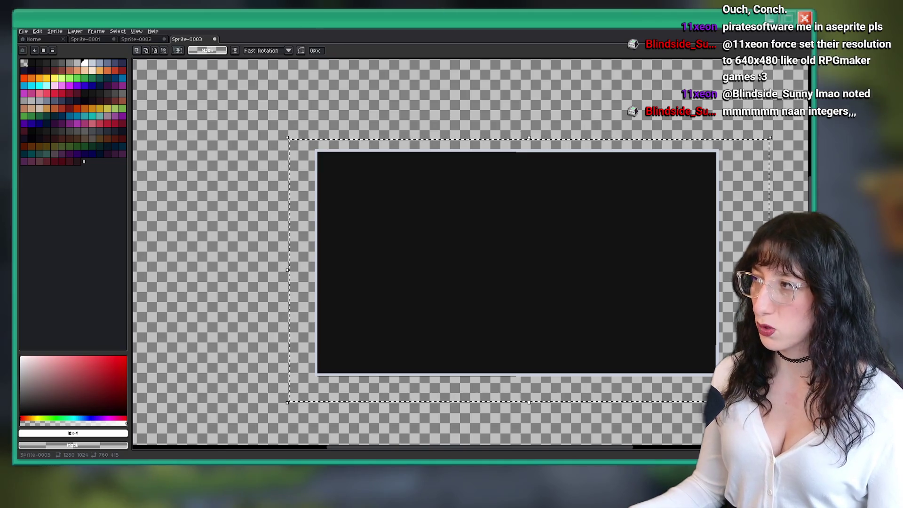
{"action": "scroll", "coordinate": [548, 165], "scroll_direction": "down", "scroll_amount": 1}
{"action": "scroll", "coordinate": [543, 126], "scroll_direction": "down", "scroll_amount": 1}
{"action": "scroll", "coordinate": [574, 128], "scroll_direction": "up", "scroll_amount": 1}
{"action": "scroll", "coordinate": [499, 169], "scroll_direction": "down", "scroll_amount": 1}
{"action": "scroll", "coordinate": [447, 147], "scroll_direction": "up", "scroll_amount": 1}
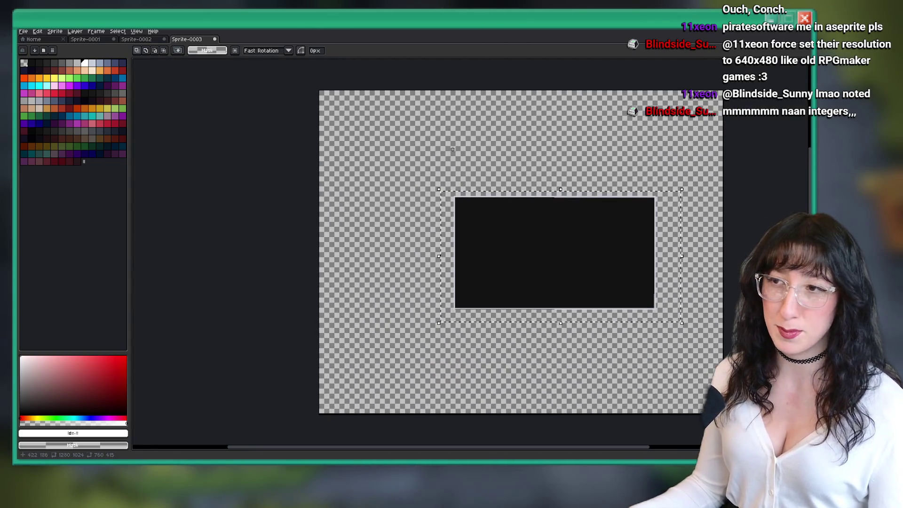
{"action": "scroll", "coordinate": [513, 148], "scroll_direction": "right", "scroll_amount": 2}
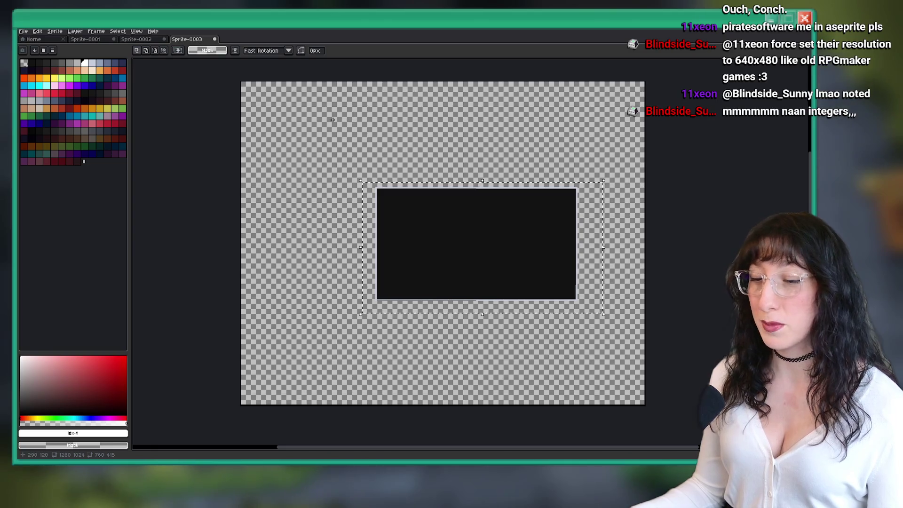
Move the black rectangle to the canvas's top-left corner and commit it.
{"action": "mouse_move", "coordinate": [459, 234]}
{"action": "left_mouse_down"}
{"action": "mouse_move", "coordinate": [329, 177]}
{"action": "mouse_move", "coordinate": [325, 162]}
{"action": "left_mouse_up"}
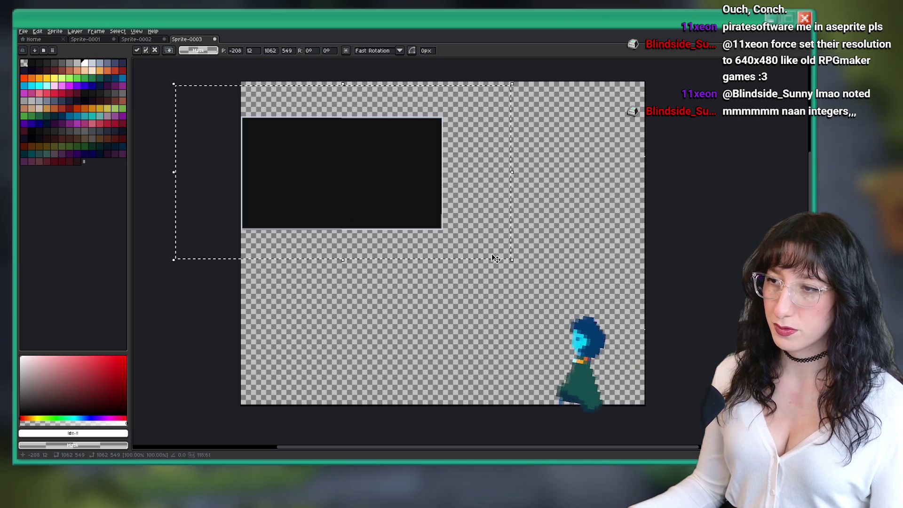
{"action": "key", "text": "Return"}
{"action": "scroll", "coordinate": [239, 155], "scroll_direction": "up", "scroll_amount": 5}
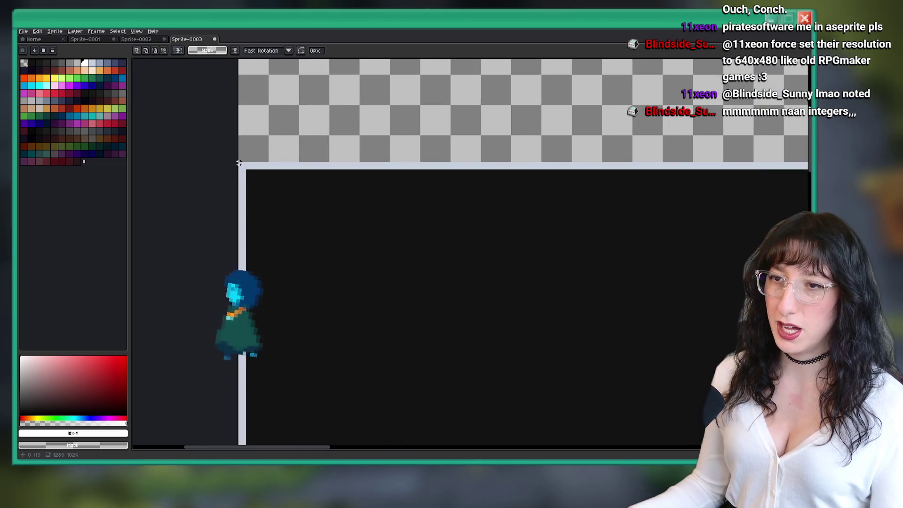
{"action": "scroll", "coordinate": [239, 155], "scroll_direction": "down", "scroll_amount": 5}
{"action": "scroll", "coordinate": [494, 246], "scroll_direction": "up", "scroll_amount": 4}
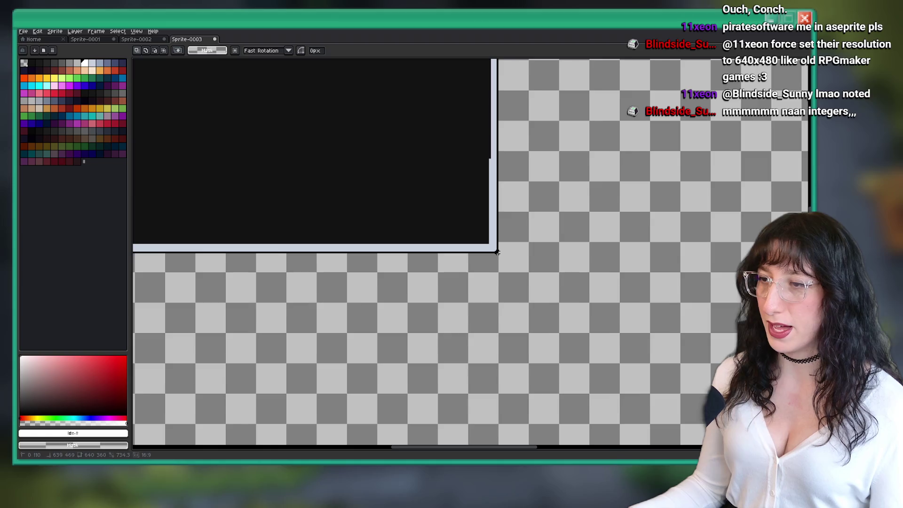
{"action": "scroll", "coordinate": [494, 246], "scroll_direction": "down", "scroll_amount": 3}
Stretch the black rectangle to about 1273×717, spanning the full canvas width.
{"action": "mouse_move", "coordinate": [504, 255]}
{"action": "left_mouse_down"}
{"action": "mouse_move", "coordinate": [724, 381]}
{"action": "mouse_move", "coordinate": [703, 370]}
{"action": "left_mouse_up"}
{"action": "key", "text": "Return"}
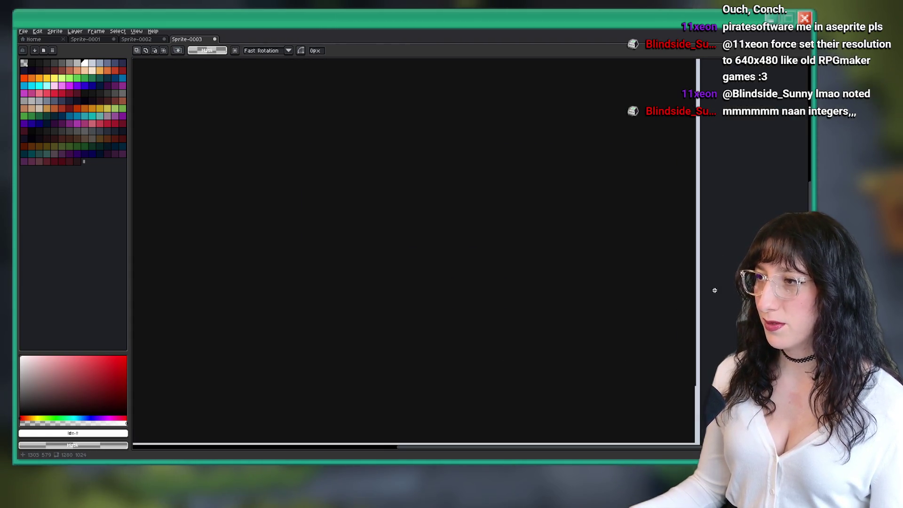
{"action": "left_click_drag", "start_coordinate": [620, 198], "coordinate": [520, 174]}
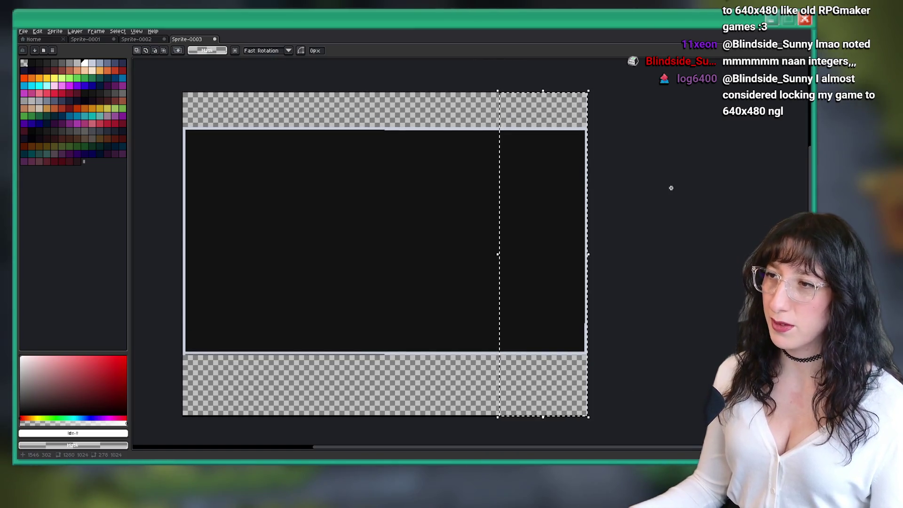
{"action": "scroll", "coordinate": [671, 187], "scroll_direction": "down", "scroll_amount": 1}
{"action": "scroll", "coordinate": [671, 187], "scroll_direction": "up", "scroll_amount": 3}
{"action": "scroll", "coordinate": [671, 187], "scroll_direction": "down", "scroll_amount": 3}
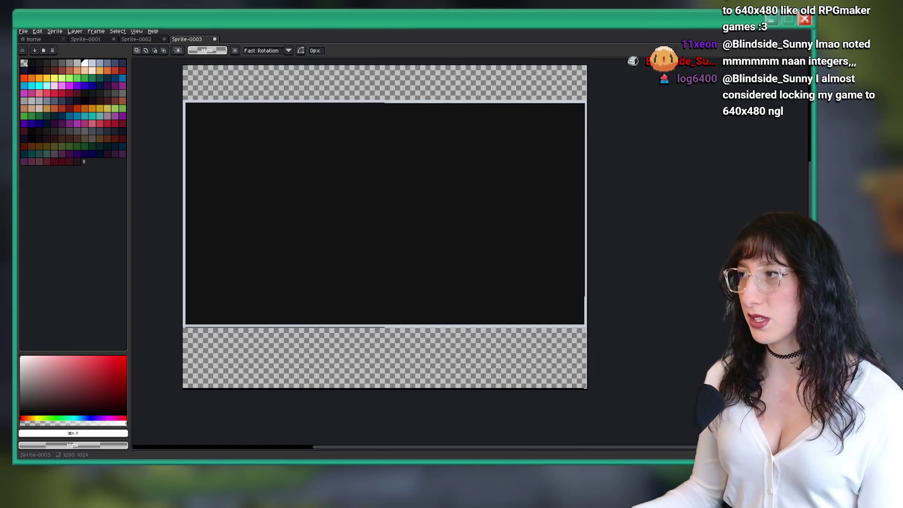
{"action": "scroll", "coordinate": [357, 96], "scroll_direction": "up", "scroll_amount": 2}
{"action": "key", "text": "b"}
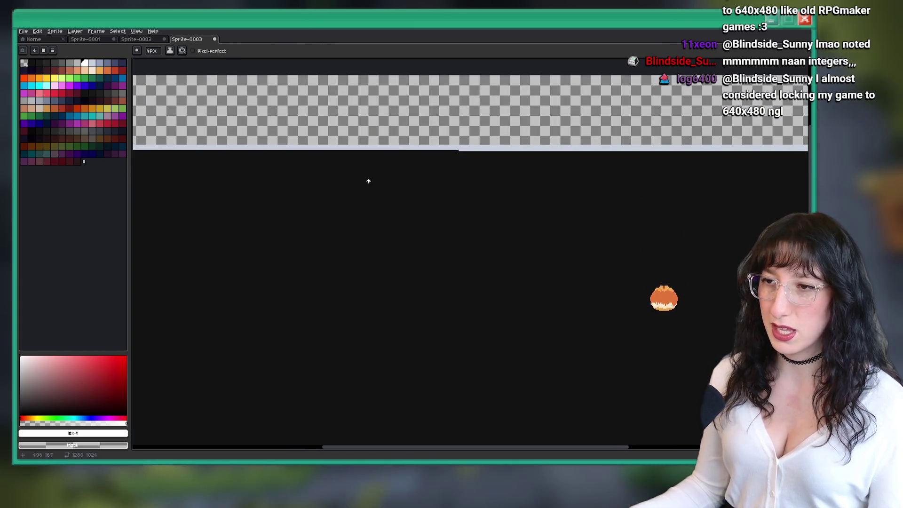
Add a second layer for sketching notes over the sprite.
{"action": "key", "text": "Tab"}
{"action": "key", "text": "v"}
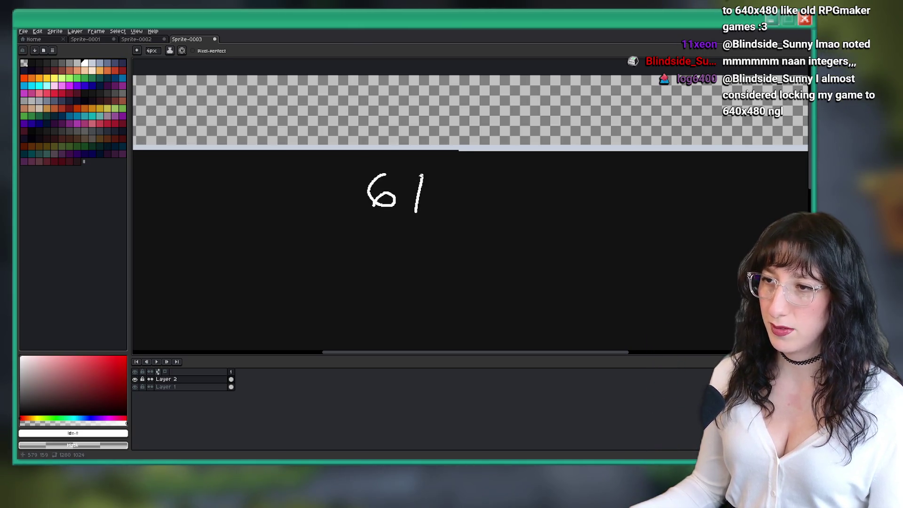
{"action": "scroll", "coordinate": [418, 190], "scroll_direction": "down", "scroll_amount": 3}
{"action": "scroll", "coordinate": [417, 191], "scroll_direction": "up", "scroll_amount": 6}
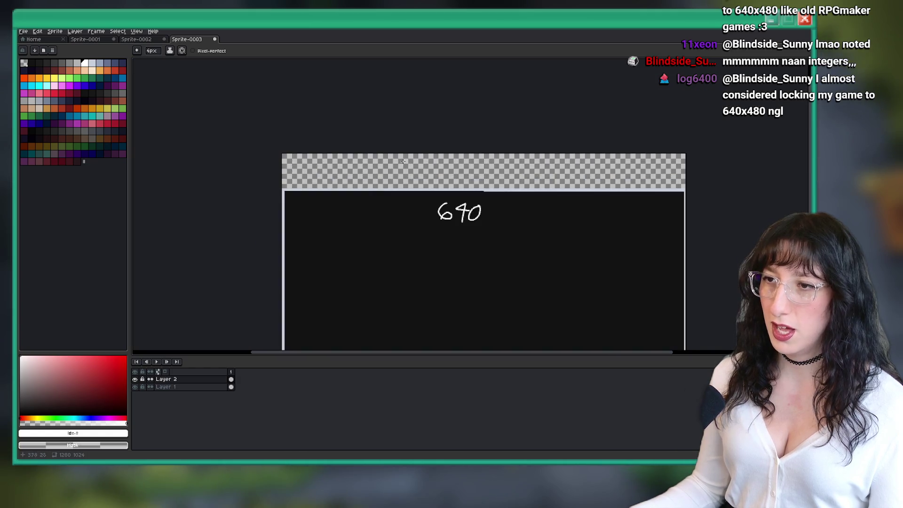
{"action": "scroll", "coordinate": [417, 191], "scroll_direction": "down", "scroll_amount": 3}
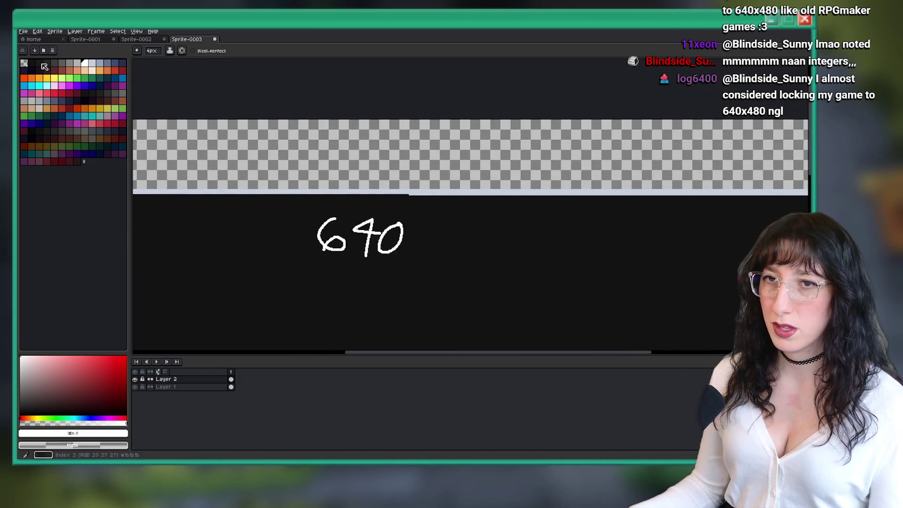
{"action": "scroll", "coordinate": [374, 132], "scroll_direction": "up", "scroll_amount": 2}
{"action": "scroll", "coordinate": [374, 132], "scroll_direction": "left", "scroll_amount": 3}
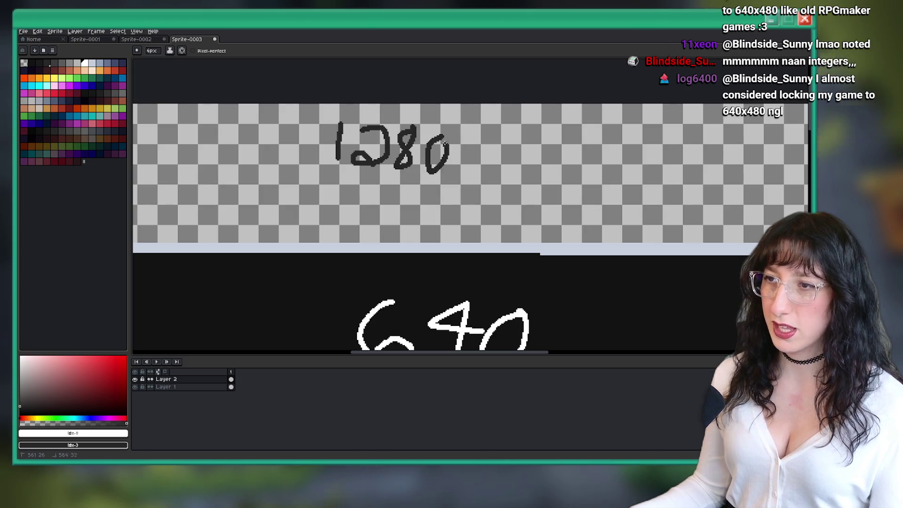
{"action": "scroll", "coordinate": [446, 145], "scroll_direction": "down", "scroll_amount": 2}
{"action": "scroll", "coordinate": [430, 182], "scroll_direction": "up", "scroll_amount": 2}
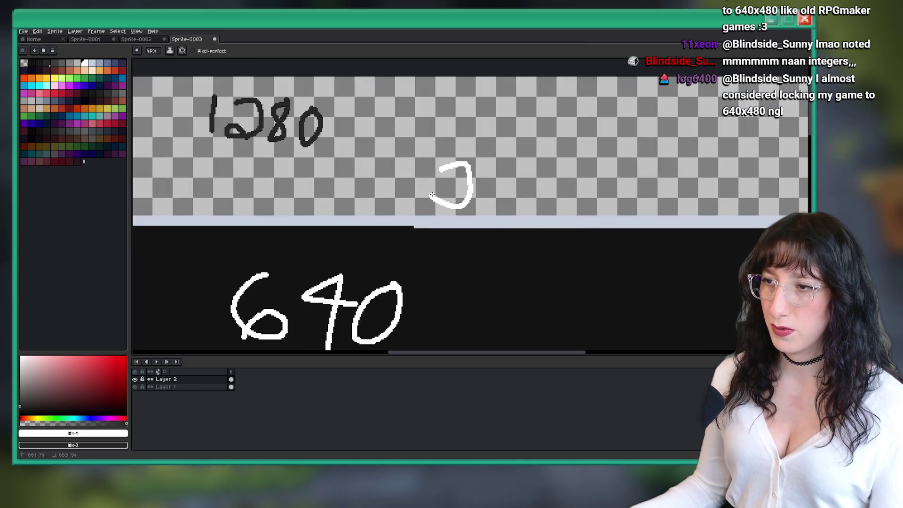
Hand-write 640 on the black area and 1280 and 2x above it, undoing a stray circle.
{"action": "scroll", "coordinate": [496, 187], "scroll_direction": "down", "scroll_amount": 3}
{"action": "scroll", "coordinate": [518, 221], "scroll_direction": "down", "scroll_amount": 5}
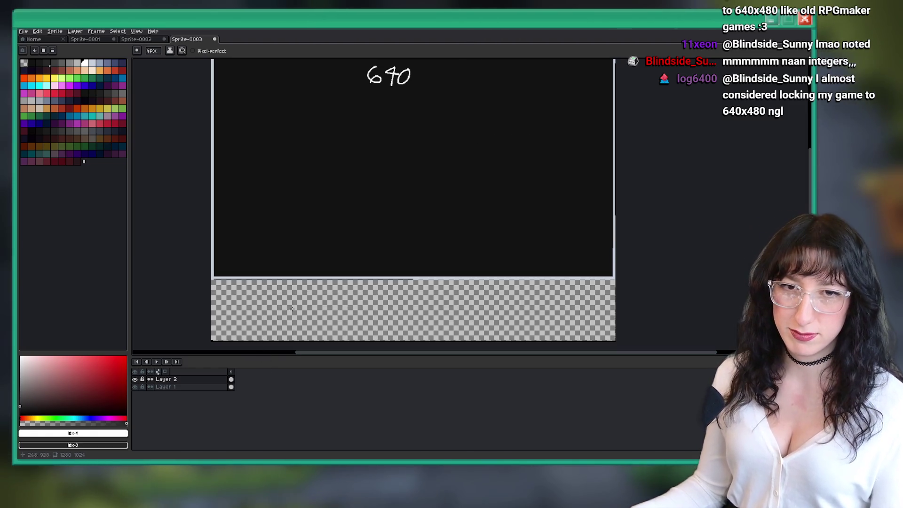
{"action": "scroll", "coordinate": [389, 226], "scroll_direction": "down", "scroll_amount": 1}
{"action": "scroll", "coordinate": [407, 141], "scroll_direction": "up", "scroll_amount": 1}
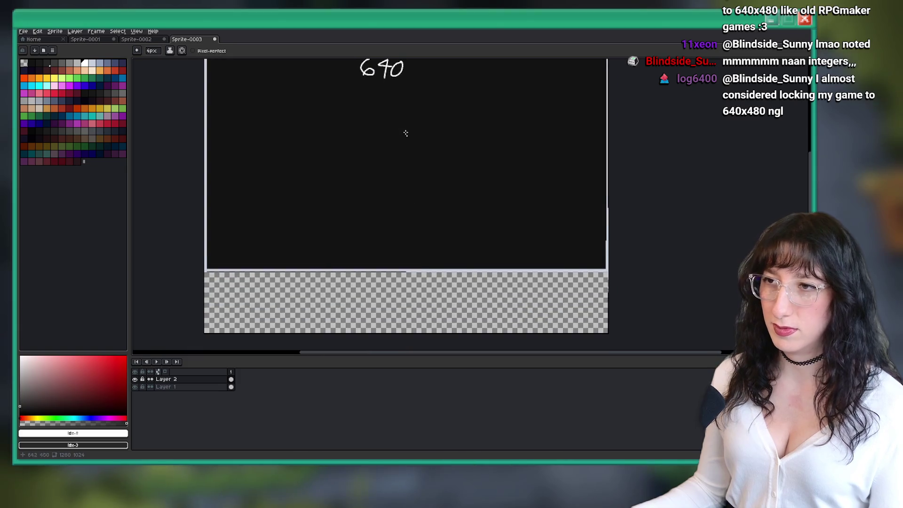
{"action": "scroll", "coordinate": [412, 174], "scroll_direction": "down", "scroll_amount": 3}
{"action": "scroll", "coordinate": [413, 174], "scroll_direction": "up", "scroll_amount": 2}
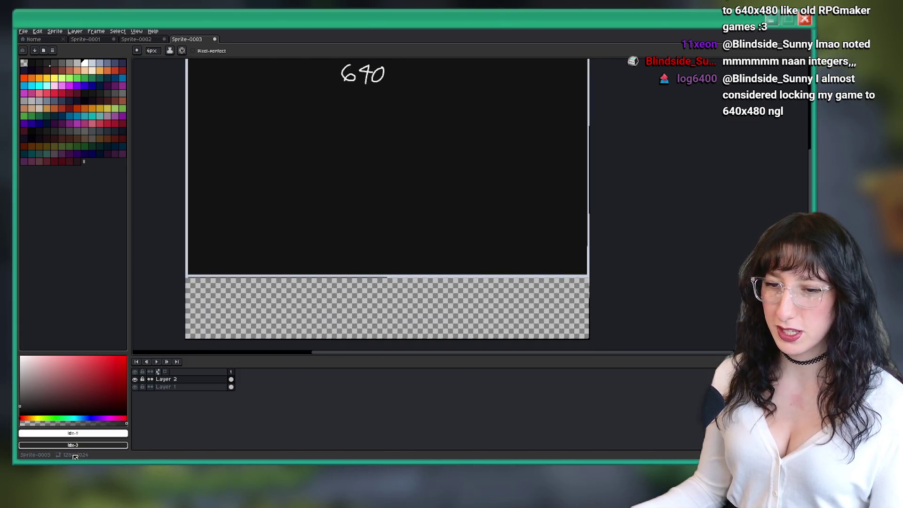
{"action": "scroll", "coordinate": [416, 232], "scroll_direction": "down", "scroll_amount": 1}
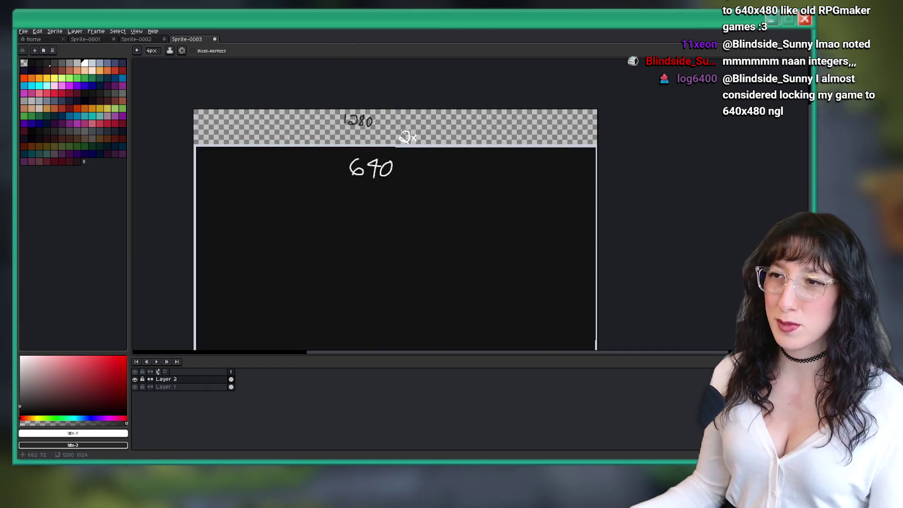
{"action": "scroll", "coordinate": [404, 88], "scroll_direction": "up", "scroll_amount": 2}
{"action": "mouse_move", "coordinate": [426, 118]}
{"action": "left_mouse_down"}
{"action": "mouse_move", "coordinate": [369, 150]}
{"action": "mouse_move", "coordinate": [431, 132]}
{"action": "left_mouse_up"}
{"action": "scroll", "coordinate": [430, 132], "scroll_direction": "down", "scroll_amount": 1}
{"action": "key", "text": "ctrl+z"}
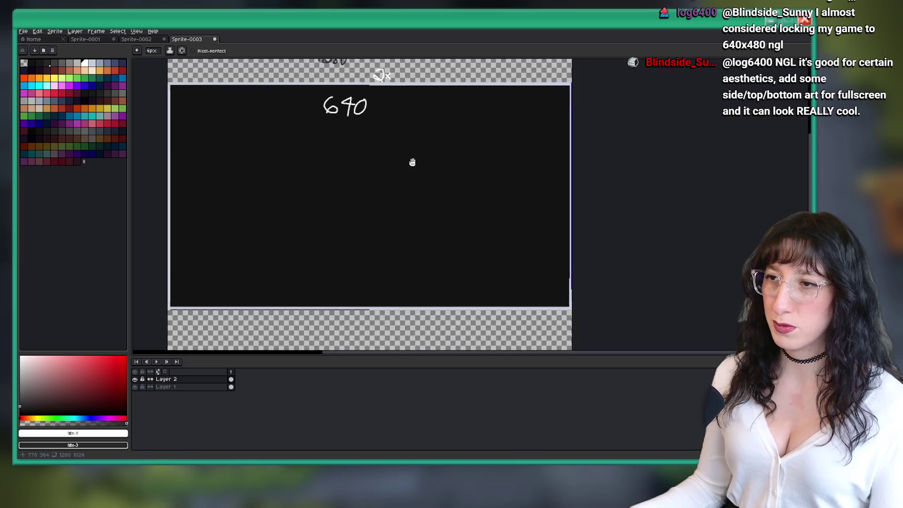
Undo the handwritten strokes of the 640 note.
{"action": "scroll", "coordinate": [393, 135], "scroll_direction": "down", "scroll_amount": 1}
{"action": "scroll", "coordinate": [399, 128], "scroll_direction": "up", "scroll_amount": 1}
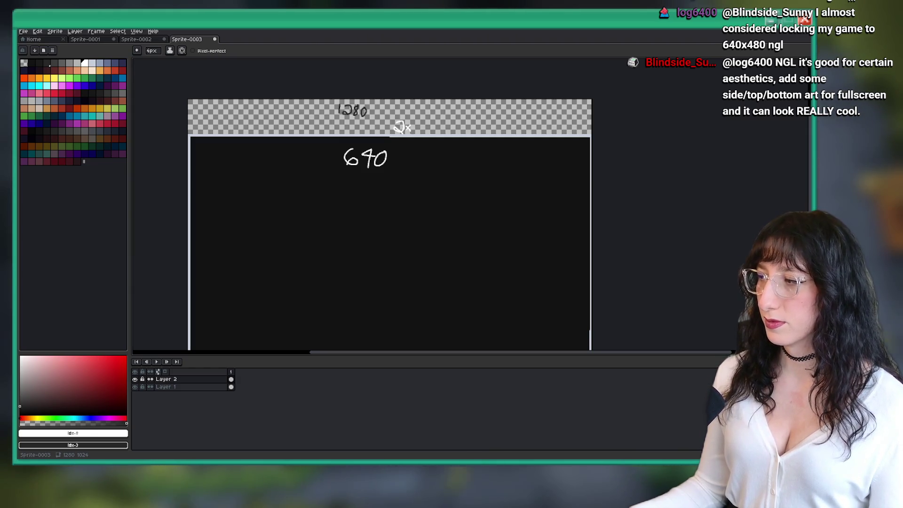
{"action": "scroll", "coordinate": [510, 256], "scroll_direction": "up", "scroll_amount": 1}
{"action": "scroll", "coordinate": [507, 236], "scroll_direction": "down", "scroll_amount": 1}
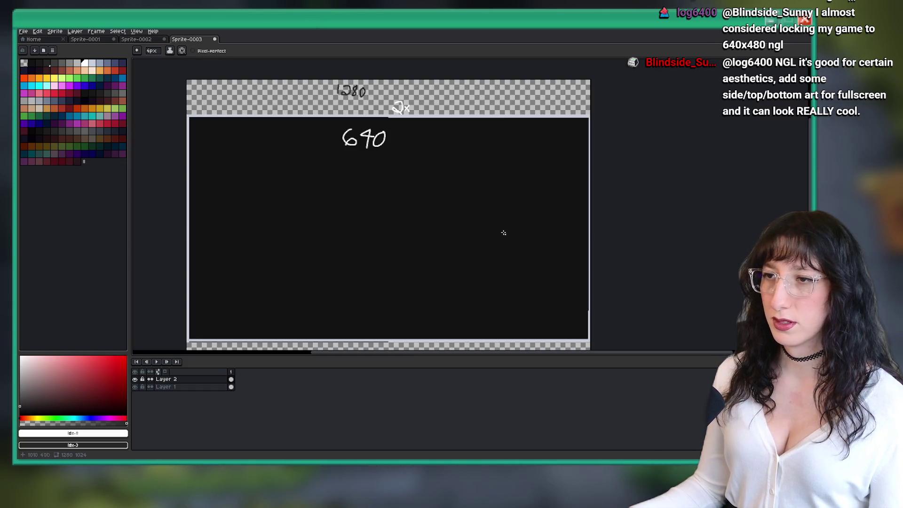
{"action": "key", "text": "ctrl+z"}
{"action": "key", "text": "v"}
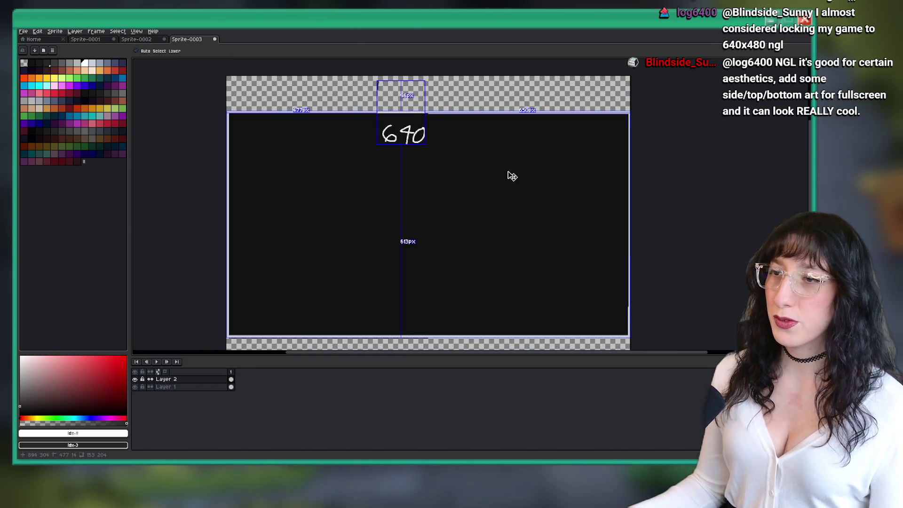
{"action": "key", "text": "ctrl+z"}
{"action": "key", "text": "b"}
Close Sprite-0003 without saving and return to the running game.
{"action": "key", "text": "ctrl+w"}
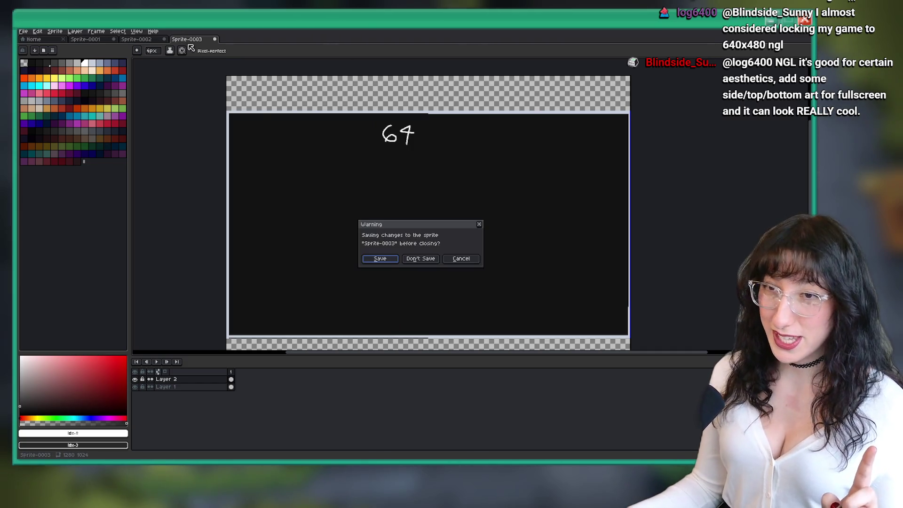
{"action": "left_click", "coordinate": [420, 259]}
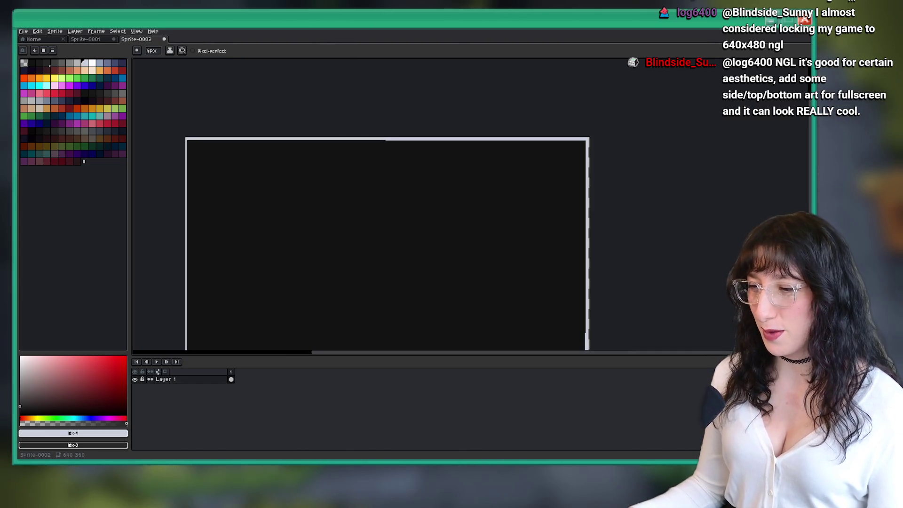
{"action": "key", "text": "alt+Tab"}
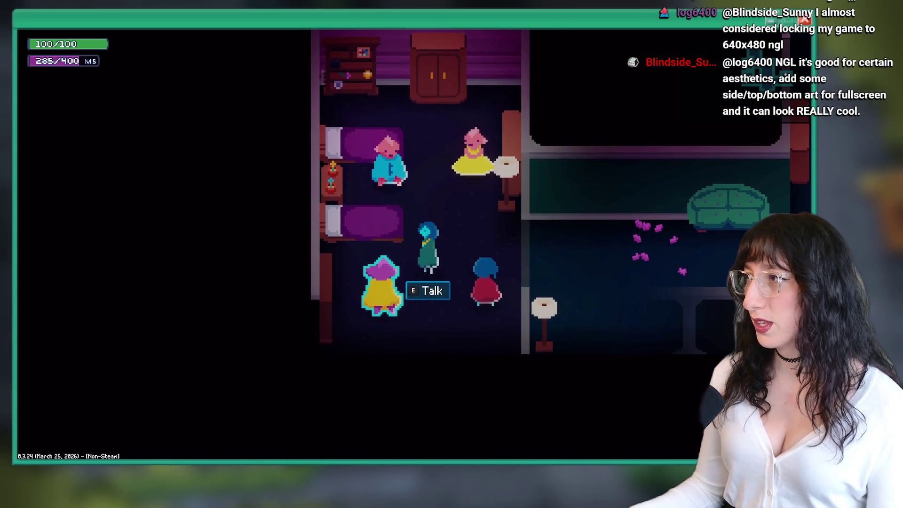
Take the game out of fullscreen and position and enlarge its window over Aseprite's canvas.
{"action": "key", "text": "F11"}
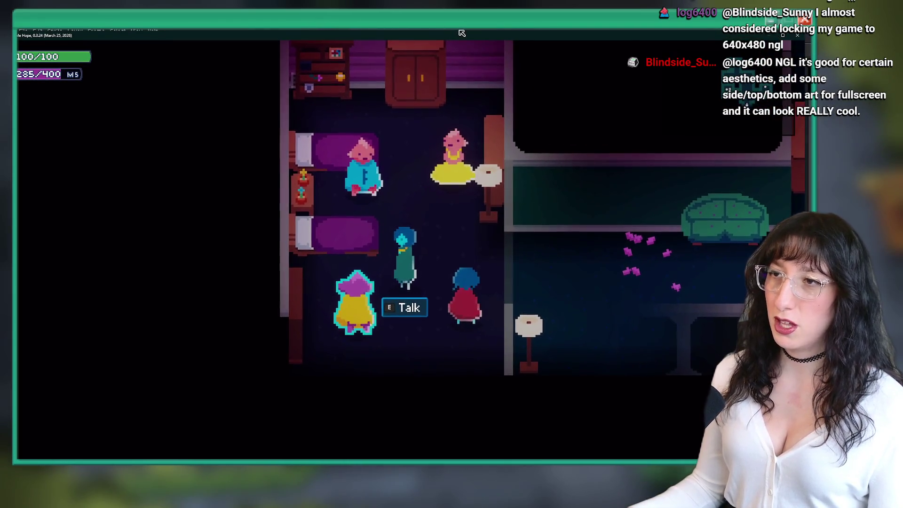
{"action": "mouse_move", "coordinate": [456, 31]}
{"action": "left_mouse_down"}
{"action": "mouse_move", "coordinate": [431, 209]}
{"action": "mouse_move", "coordinate": [447, 72]}
{"action": "mouse_move", "coordinate": [469, 74]}
{"action": "mouse_move", "coordinate": [453, 66]}
{"action": "left_mouse_up"}
{"action": "key", "text": "Tab"}
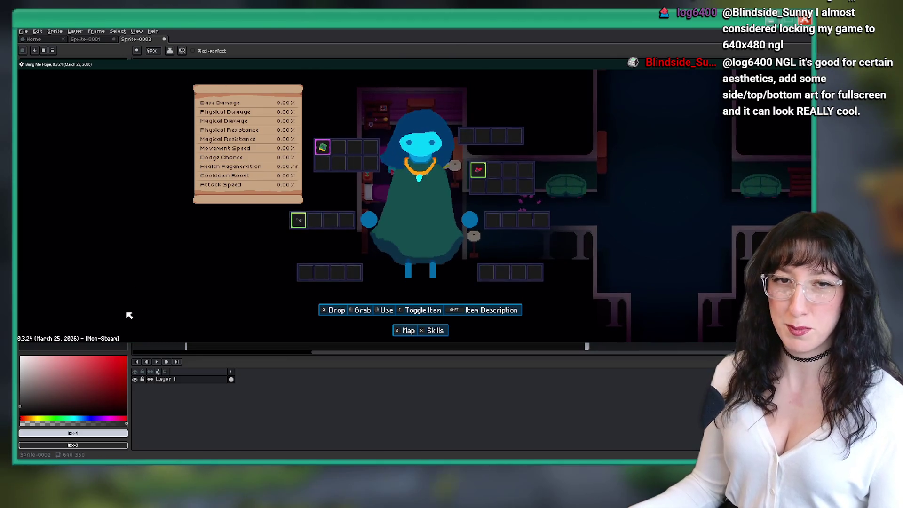
{"action": "key", "text": "alt+Tab"}
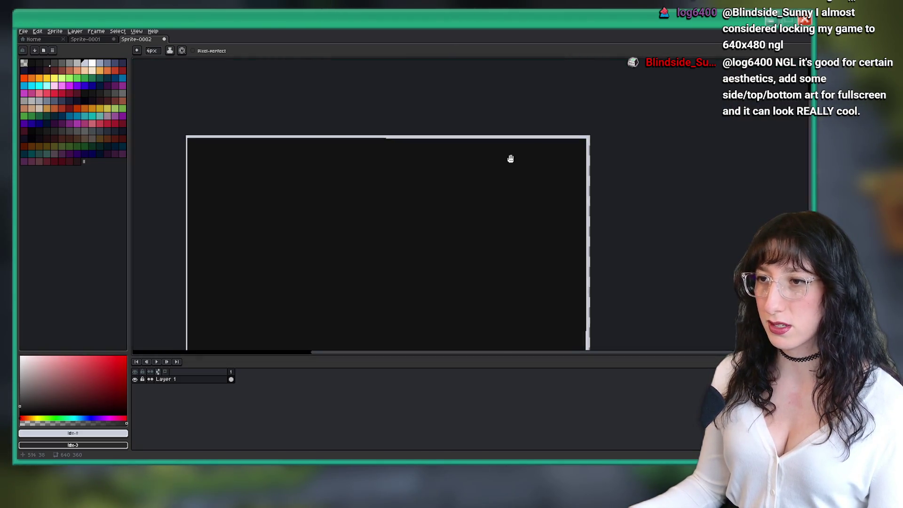
{"action": "key", "text": "alt+Tab"}
{"action": "mouse_move", "coordinate": [230, 66]}
{"action": "left_mouse_down"}
{"action": "mouse_move", "coordinate": [281, 68]}
{"action": "mouse_move", "coordinate": [280, 110]}
{"action": "left_mouse_up"}
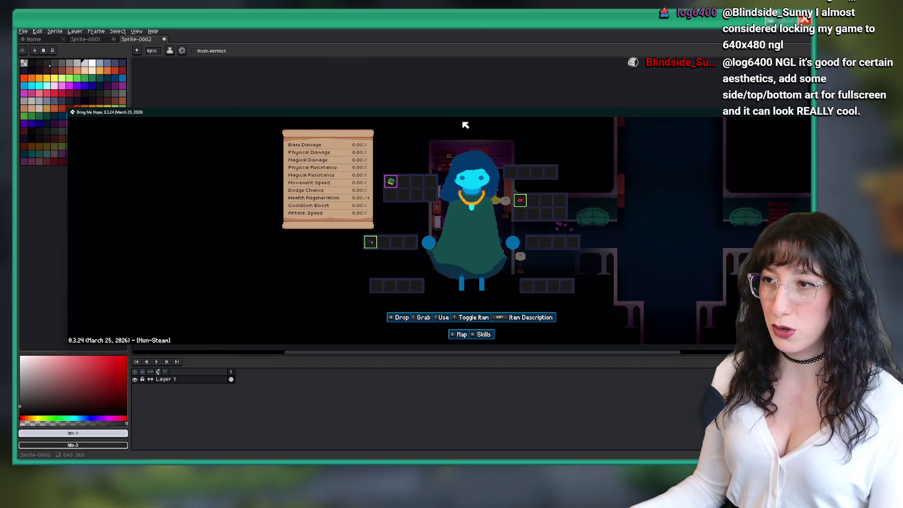
{"action": "left_click_drag", "start_coordinate": [465, 127], "coordinate": [400, 106]}
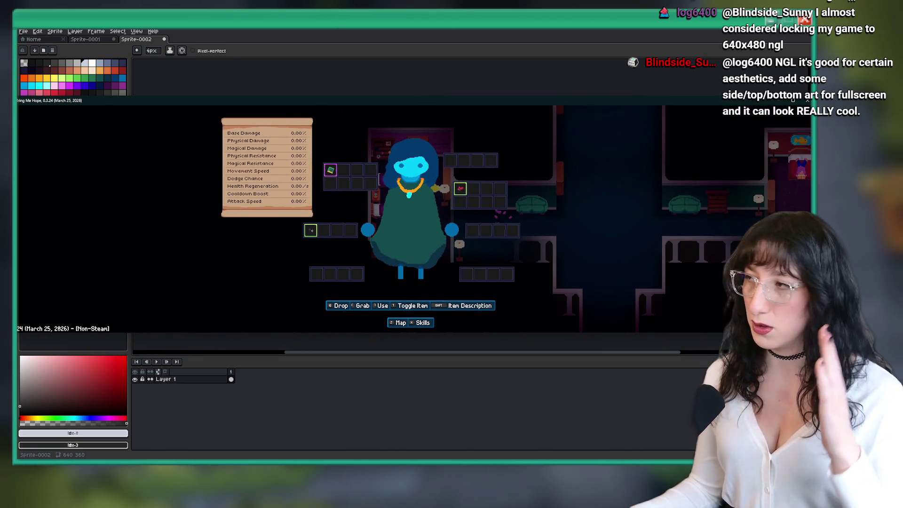
{"action": "mouse_move", "coordinate": [811, 331]}
{"action": "left_mouse_down"}
{"action": "mouse_move", "coordinate": [806, 395]}
{"action": "mouse_move", "coordinate": [719, 393]}
{"action": "mouse_move", "coordinate": [705, 352]}
{"action": "mouse_move", "coordinate": [765, 332]}
{"action": "left_mouse_up"}
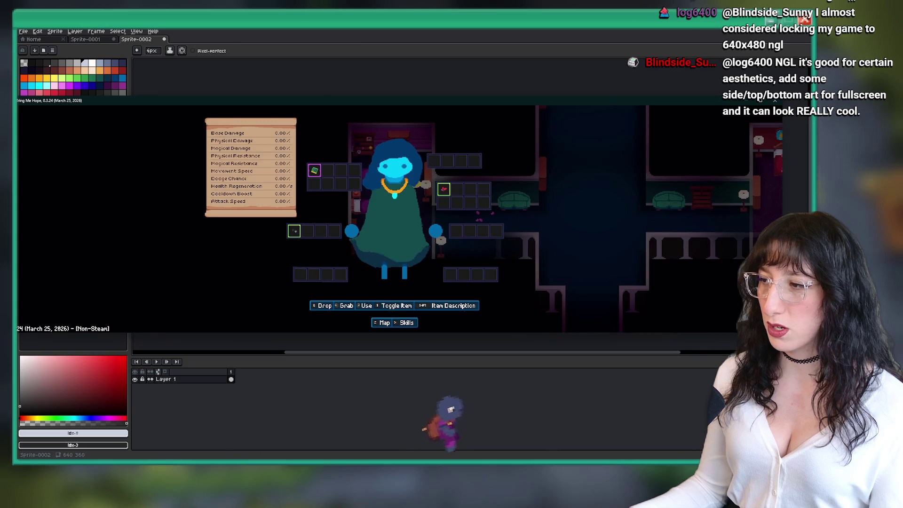
Show the learned skills page, maximize the window, close the menu and restore the window.
{"action": "key", "text": "x"}
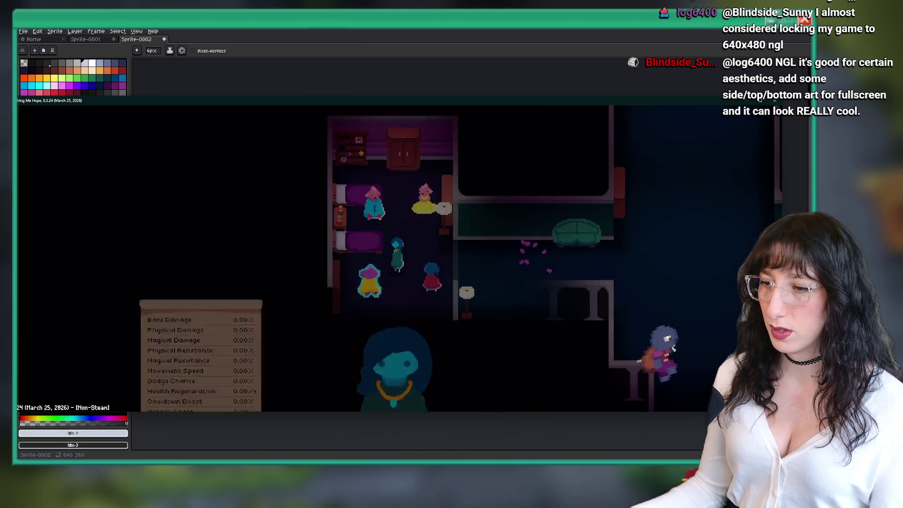
{"action": "left_click_drag", "start_coordinate": [525, 96], "coordinate": [537, 178]}
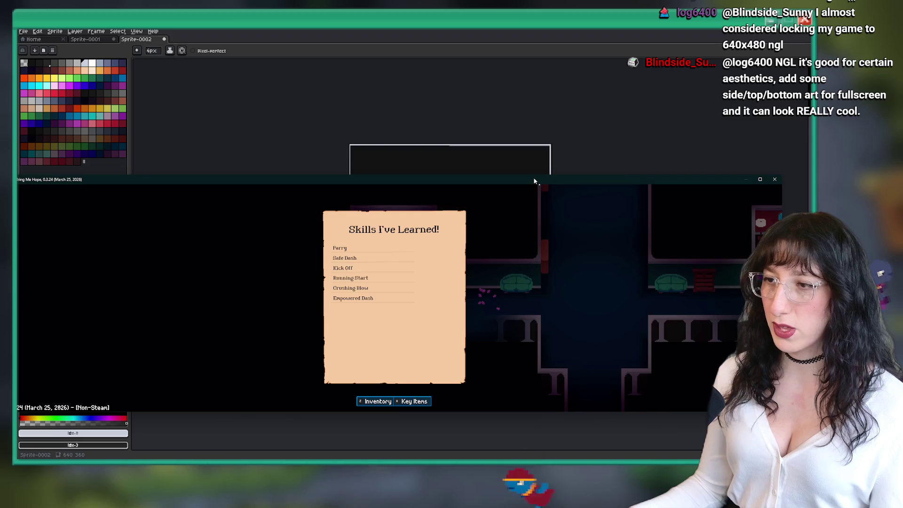
{"action": "double_click", "coordinate": [537, 181]}
{"action": "key", "text": "Escape"}
{"action": "key", "text": "super+Down"}
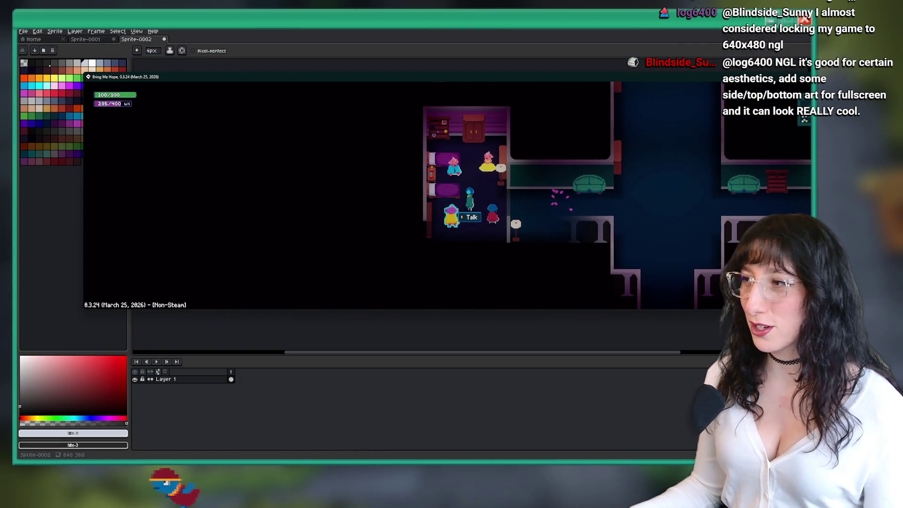
Shrink the game window to about 860x500, centre it over the editor, and cycle the menus closed.
{"action": "left_click_drag", "start_coordinate": [774, 80], "coordinate": [719, 84]}
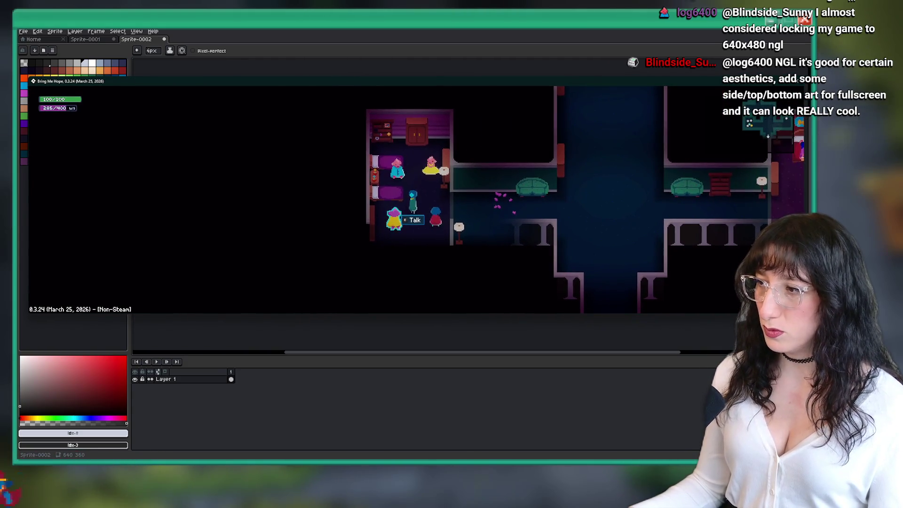
{"action": "mouse_move", "coordinate": [798, 177]}
{"action": "left_mouse_down"}
{"action": "mouse_move", "coordinate": [722, 254]}
{"action": "mouse_move", "coordinate": [432, 311]}
{"action": "left_mouse_up"}
{"action": "left_click_drag", "start_coordinate": [208, 80], "coordinate": [424, 108]}
{"action": "key", "text": "Tab"}
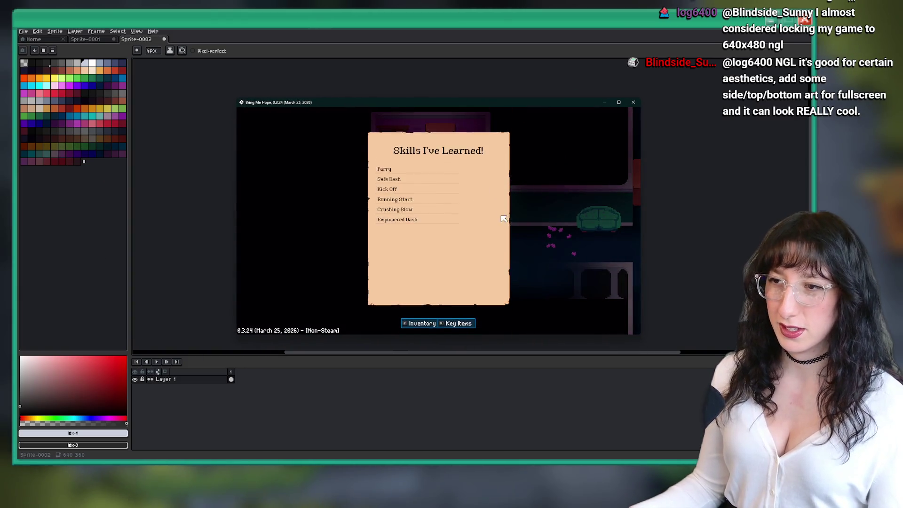
{"action": "key", "text": "x"}
{"action": "key", "text": "x"}
{"action": "key", "text": "x"}
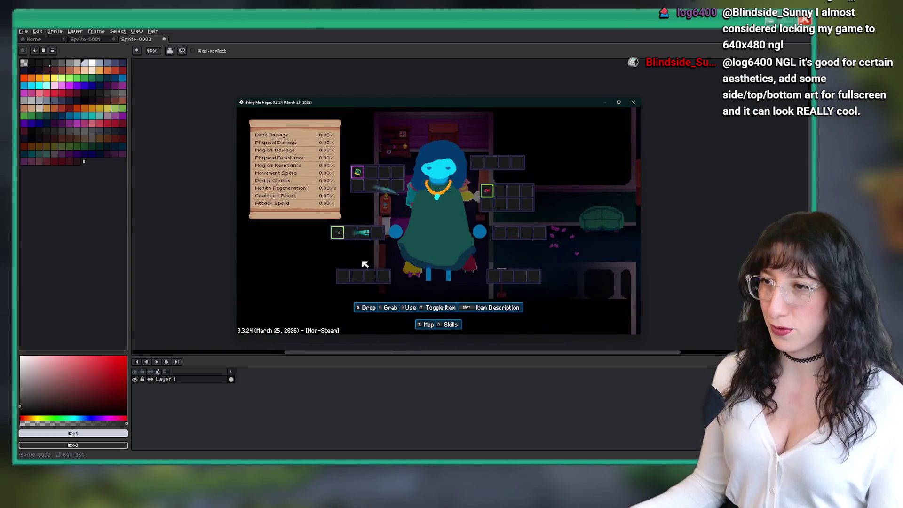
{"action": "key", "text": "Tab"}
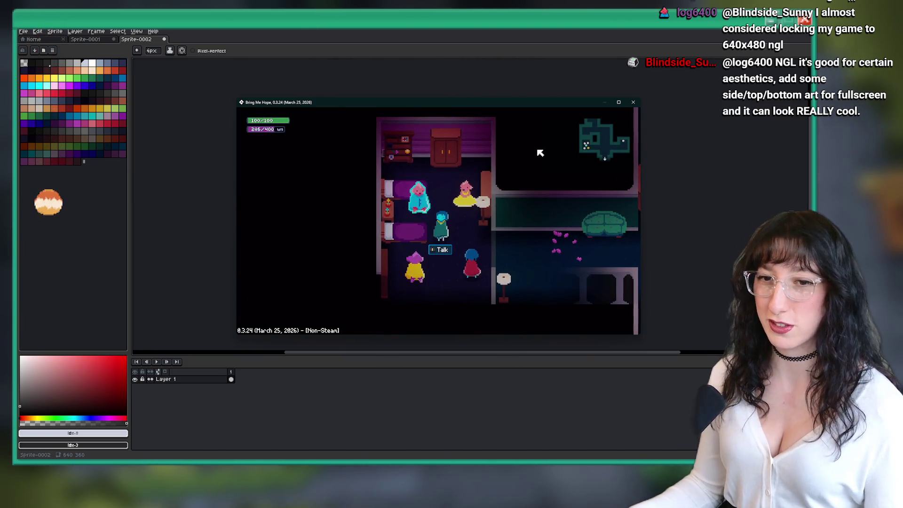
{"action": "mouse_move", "coordinate": [491, 115]}
{"action": "left_mouse_down"}
{"action": "mouse_move", "coordinate": [396, 74]}
{"action": "mouse_move", "coordinate": [515, 44]}
{"action": "mouse_move", "coordinate": [501, 47]}
{"action": "left_mouse_up"}
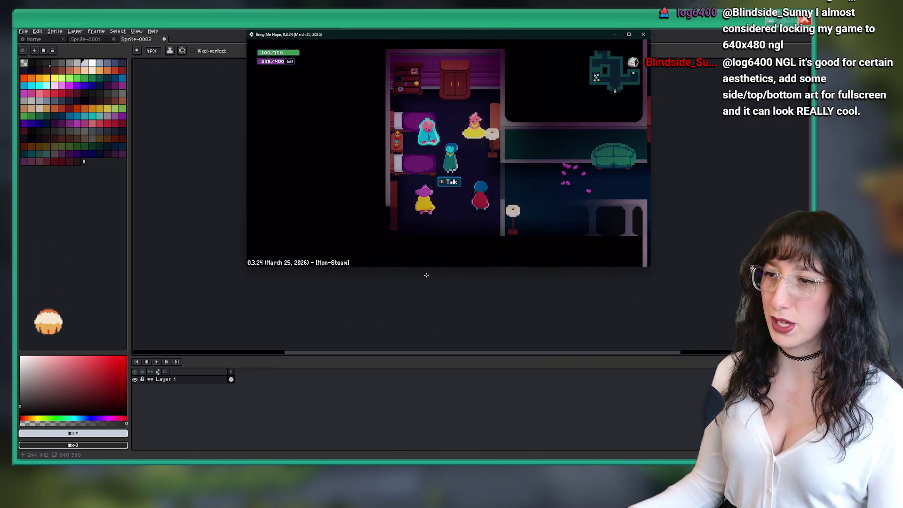
Try taller and wider sizes for the game window by dragging its edges.
{"action": "left_click_drag", "start_coordinate": [440, 267], "coordinate": [437, 450]}
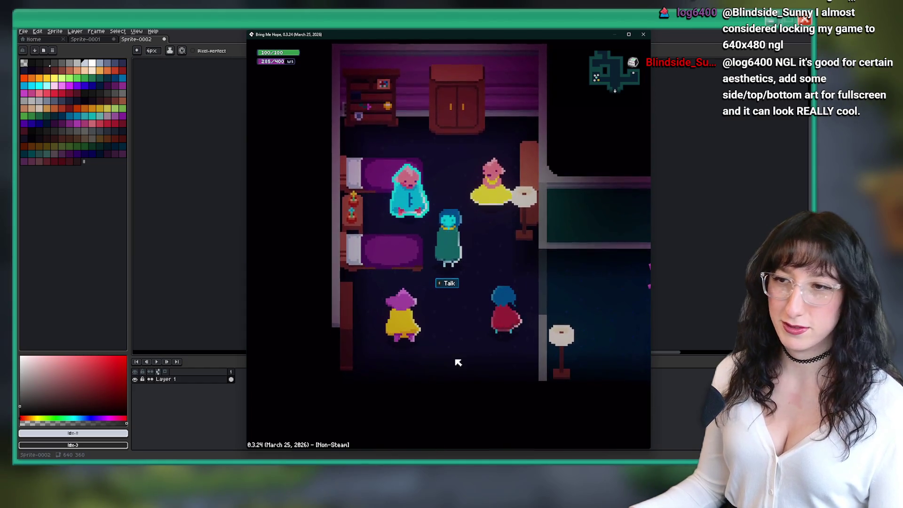
{"action": "mouse_move", "coordinate": [529, 450]}
{"action": "left_mouse_down"}
{"action": "mouse_move", "coordinate": [529, 267]}
{"action": "mouse_move", "coordinate": [485, 442]}
{"action": "mouse_move", "coordinate": [486, 266]}
{"action": "mouse_move", "coordinate": [496, 442]}
{"action": "left_mouse_up"}
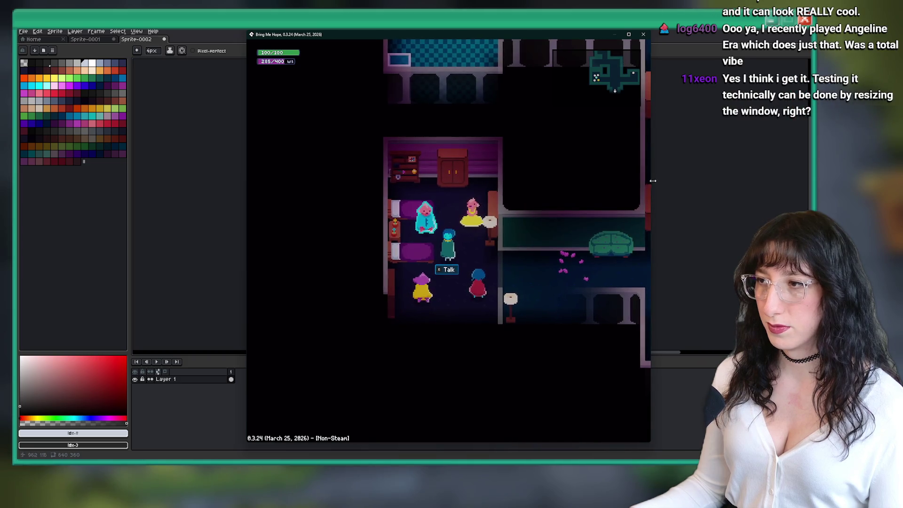
{"action": "mouse_move", "coordinate": [650, 167]}
{"action": "left_mouse_down"}
{"action": "mouse_move", "coordinate": [693, 162]}
{"action": "mouse_move", "coordinate": [651, 162]}
{"action": "left_mouse_up"}
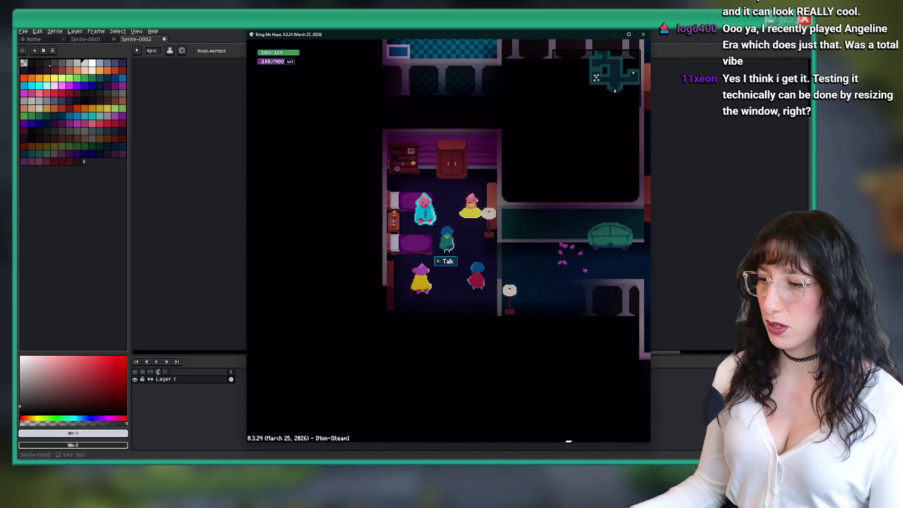
{"action": "left_click_drag", "start_coordinate": [566, 443], "coordinate": [565, 460]}
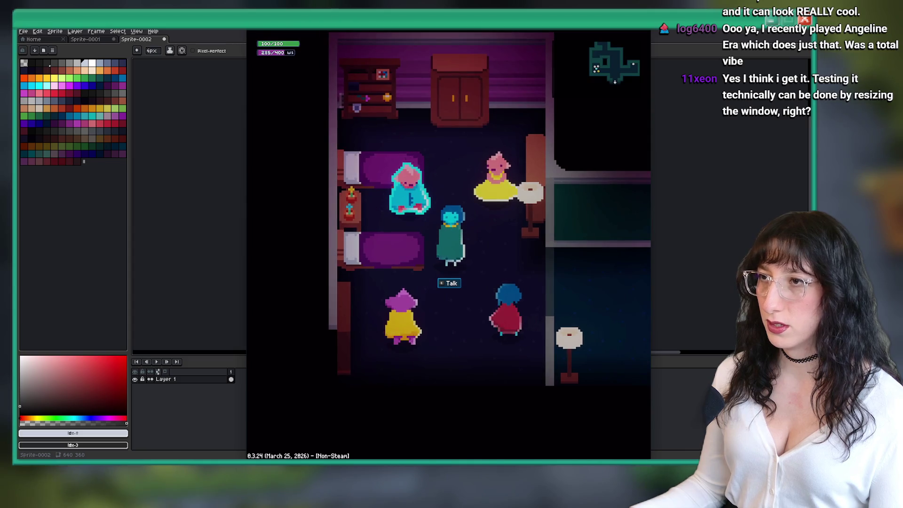
Walk between the bedroom and the couch room, then widen the window and shift it left.
{"action": "key", "text": "d"}
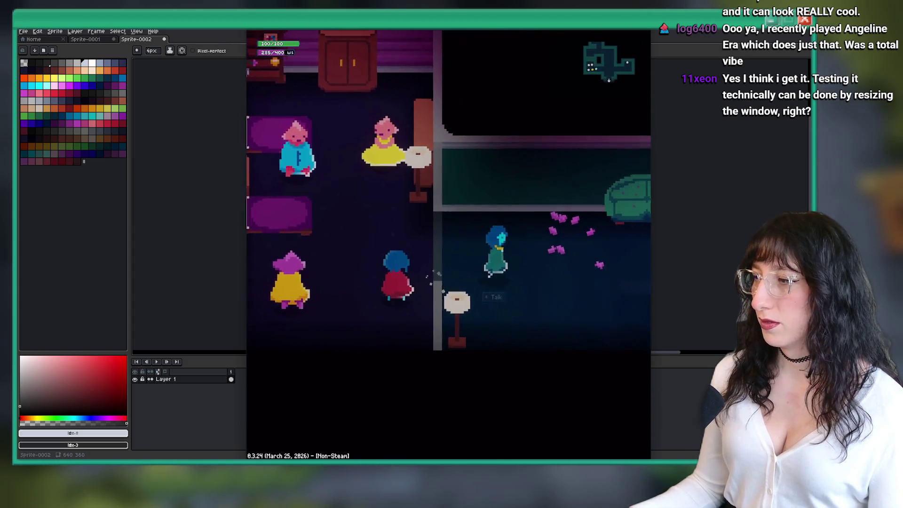
{"action": "key", "text": "a"}
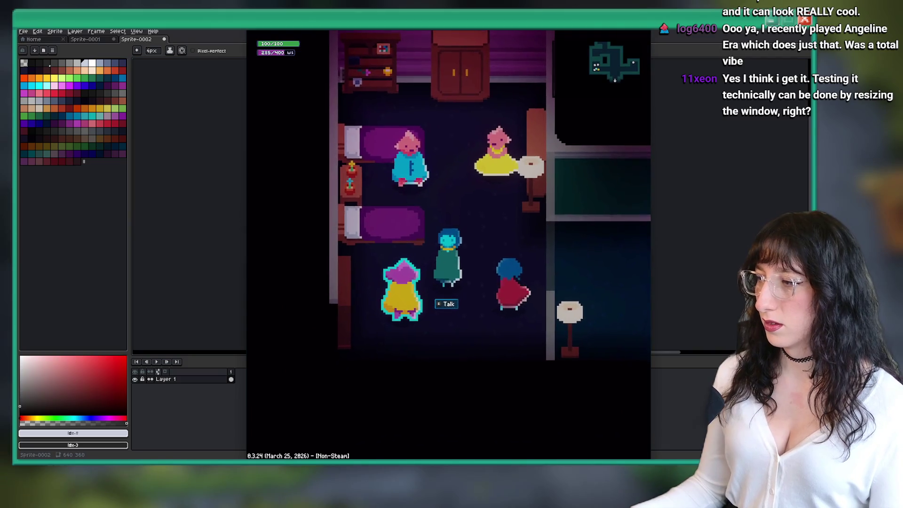
{"action": "key", "text": "w"}
{"action": "key", "text": "d"}
{"action": "key", "text": "a"}
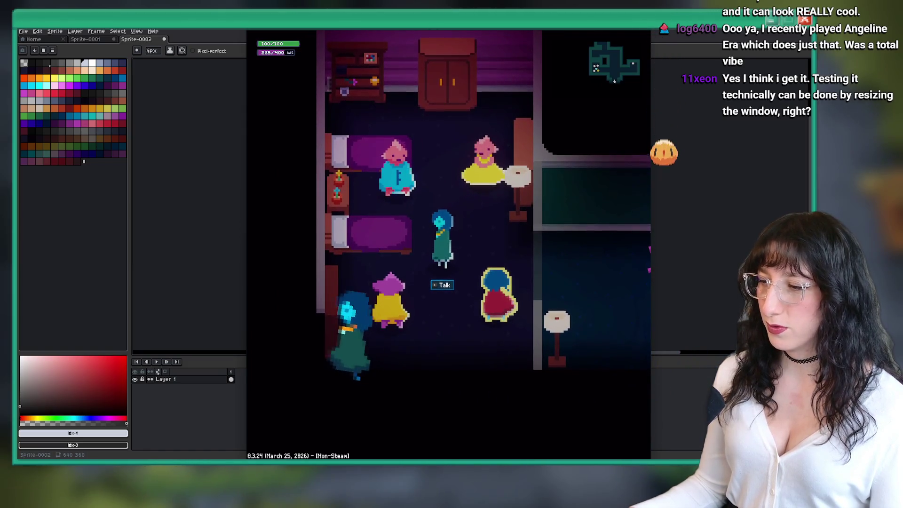
{"action": "left_click_drag", "start_coordinate": [651, 451], "coordinate": [773, 432]}
{"action": "mouse_move", "coordinate": [601, 30]}
{"action": "left_mouse_down"}
{"action": "mouse_move", "coordinate": [575, 117]}
{"action": "mouse_move", "coordinate": [485, 55]}
{"action": "mouse_move", "coordinate": [504, 144]}
{"action": "mouse_move", "coordinate": [524, 84]}
{"action": "mouse_move", "coordinate": [530, 106]}
{"action": "left_mouse_up"}
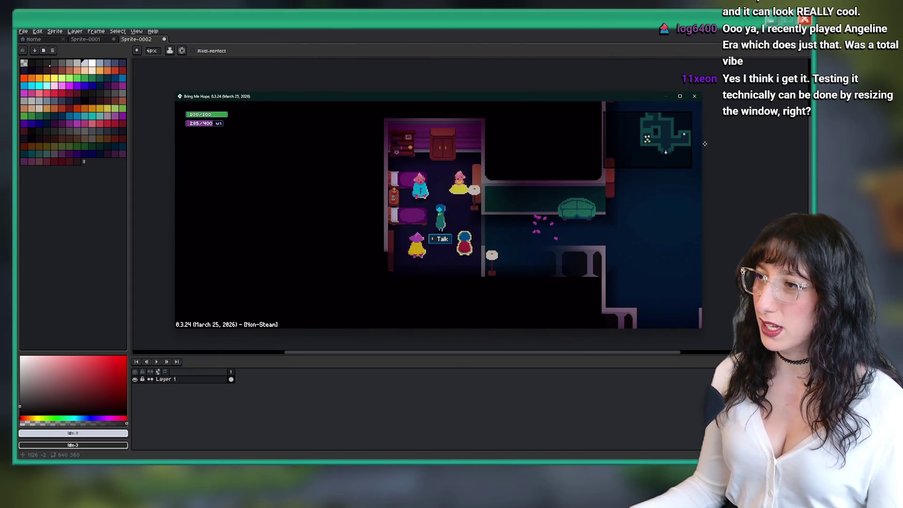
Stretch the game window outward to the right and left.
{"action": "left_click_drag", "start_coordinate": [703, 143], "coordinate": [780, 143]}
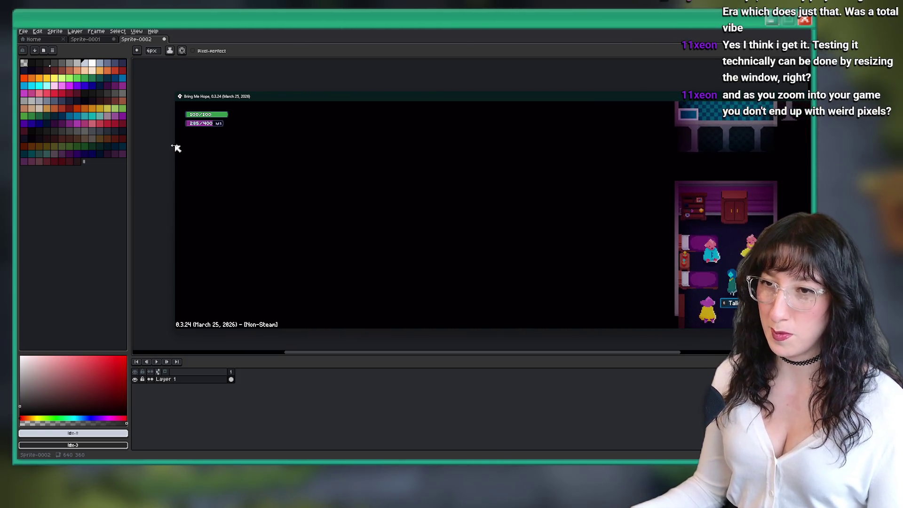
{"action": "left_click_drag", "start_coordinate": [176, 149], "coordinate": [18, 148]}
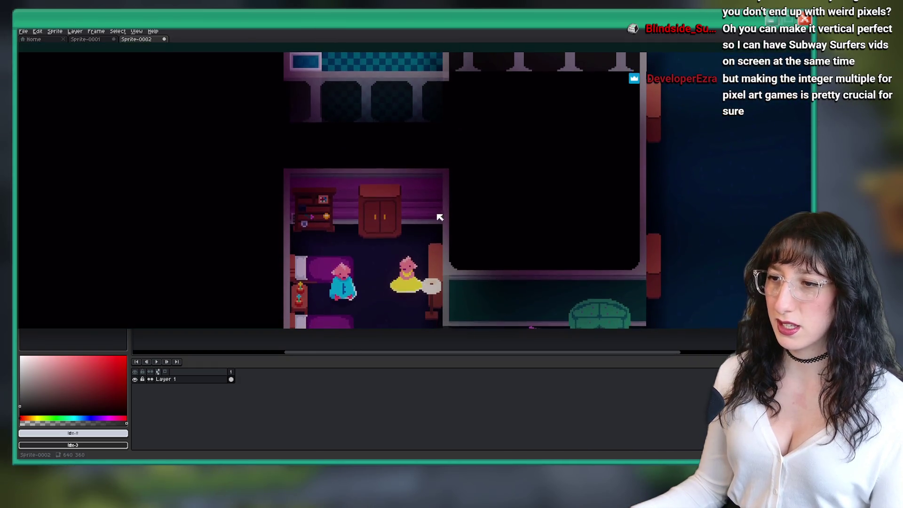
{"action": "left_click_drag", "start_coordinate": [413, 329], "coordinate": [414, 399]}
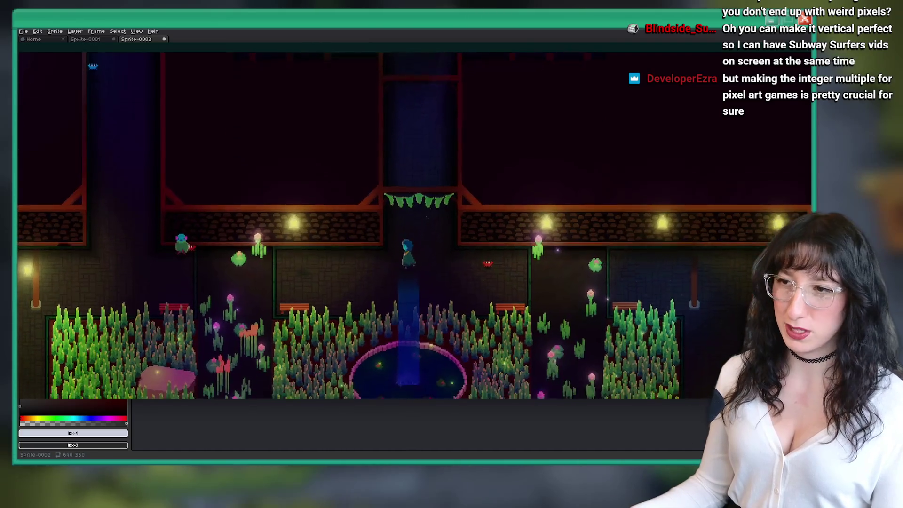
Close the map and quit from the pause menu to the title screen.
{"action": "key", "text": "Escape"}
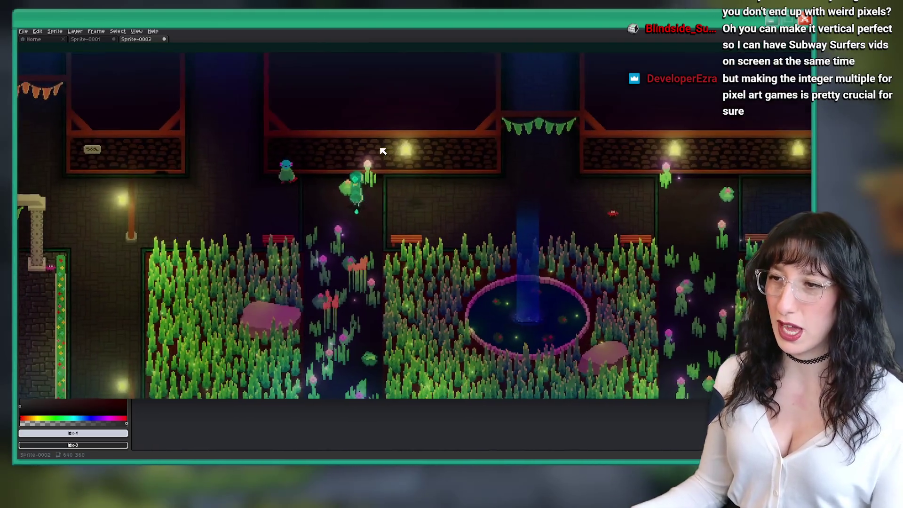
{"action": "key", "text": "Escape"}
{"action": "key", "text": "Down"}
{"action": "key", "text": "Down"}
{"action": "key", "text": "Down"}
{"action": "key", "text": "Return"}
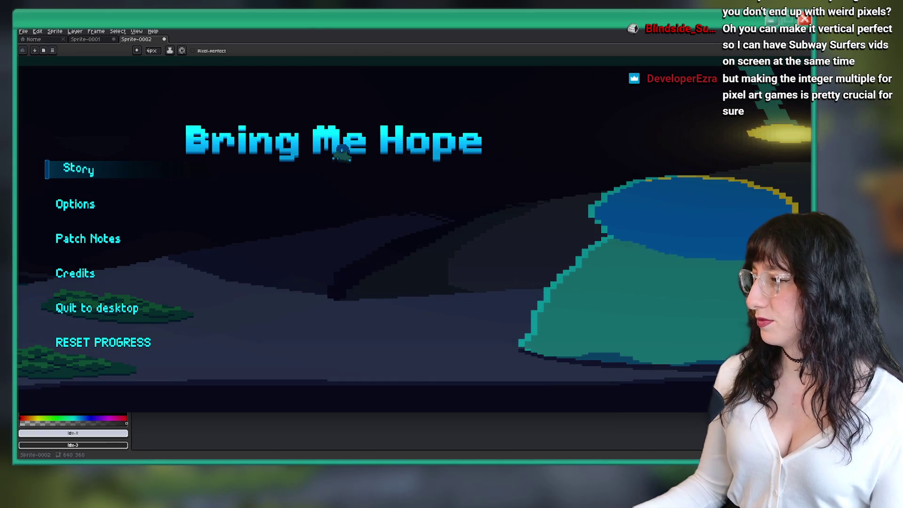
Make the game window taller, switch to borderless fullscreen, and start Story mode.
{"action": "key", "text": "alt+Tab"}
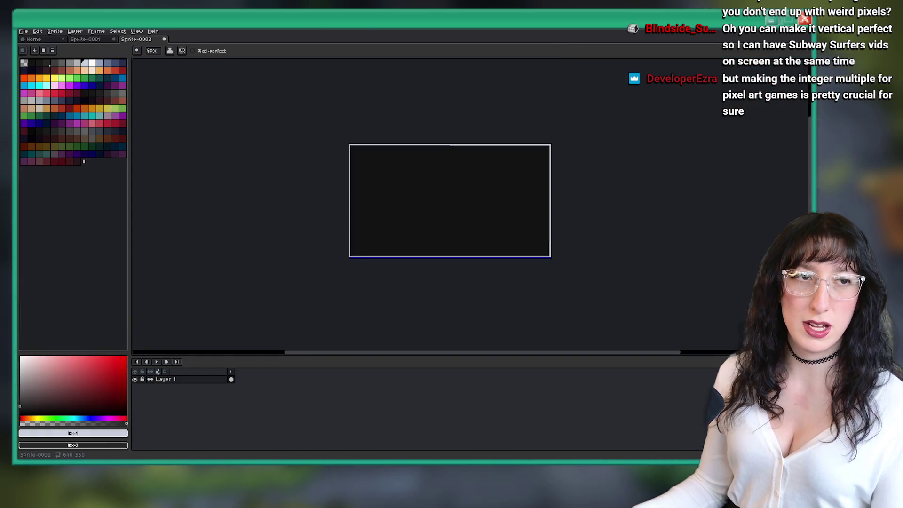
{"action": "key", "text": "alt+Tab"}
{"action": "left_click_drag", "start_coordinate": [459, 274], "coordinate": [475, 441]}
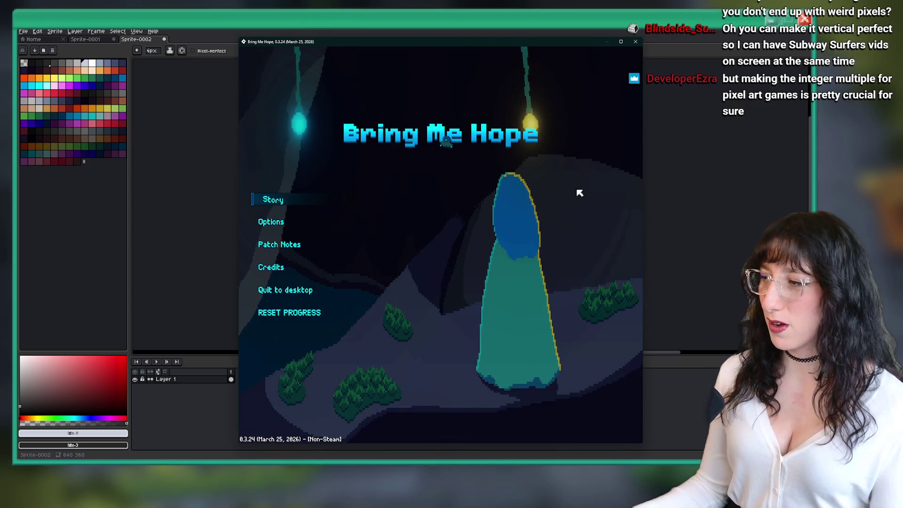
{"action": "key", "text": "F11"}
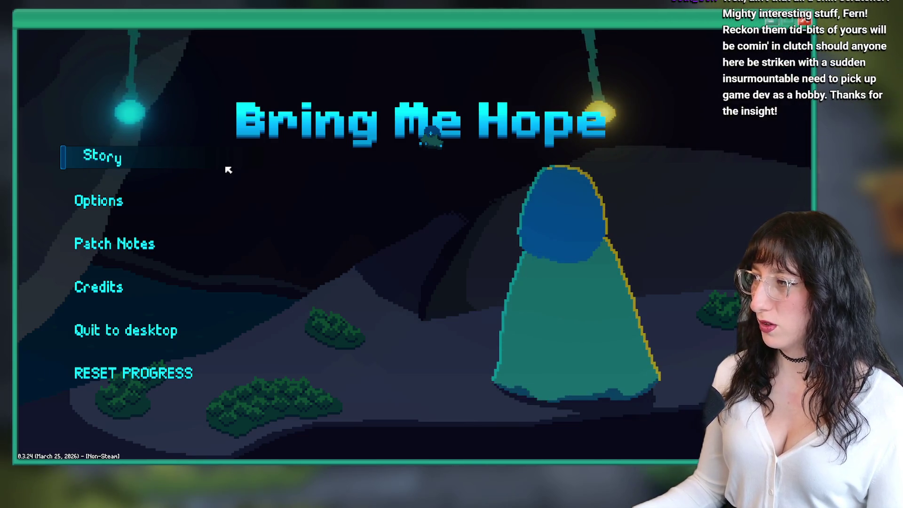
{"action": "left_click", "coordinate": [105, 155]}
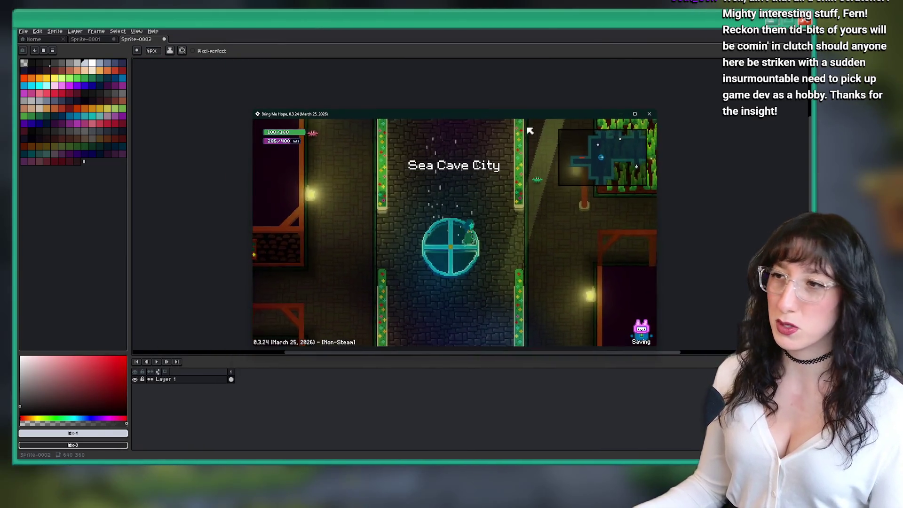
Enlarge the game window and walk through the grass field toward the brick building.
{"action": "key", "text": "w"}
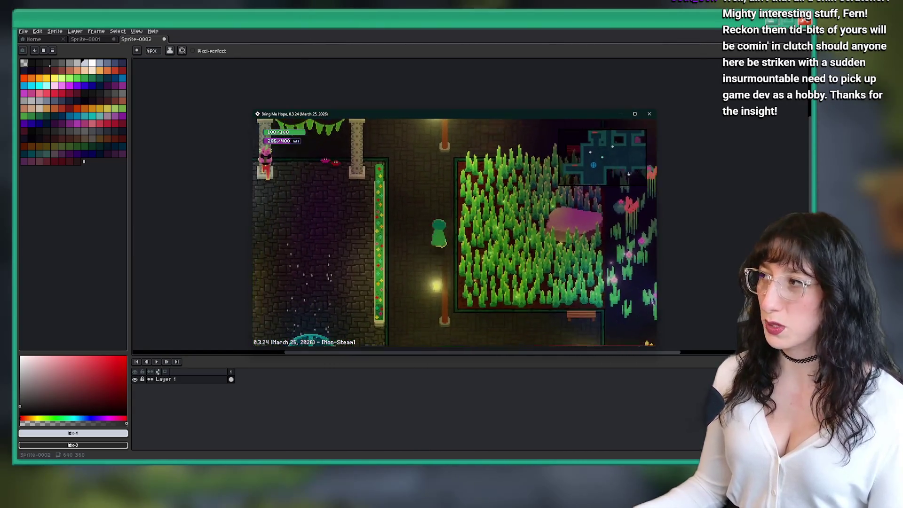
{"action": "left_click_drag", "start_coordinate": [656, 346], "coordinate": [571, 456]}
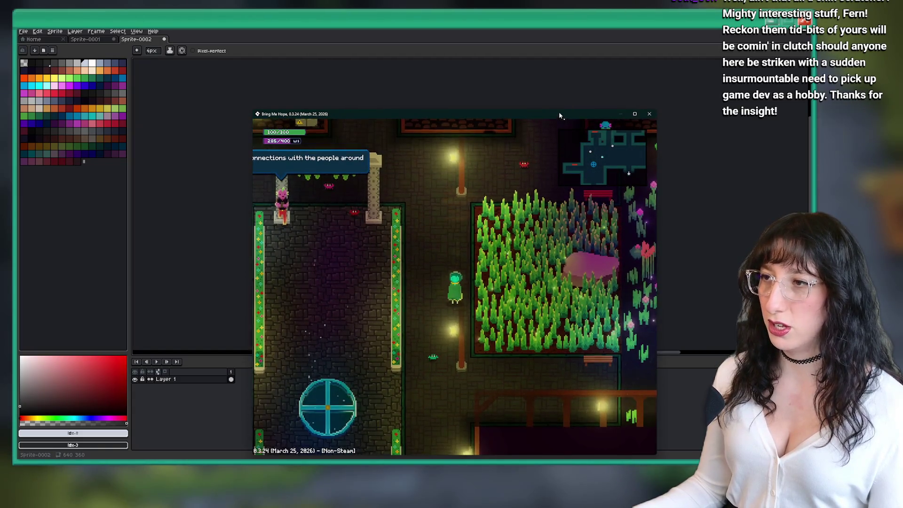
{"action": "left_click_drag", "start_coordinate": [560, 112], "coordinate": [560, 28]}
{"action": "key", "text": "d"}
{"action": "key", "text": "d"}
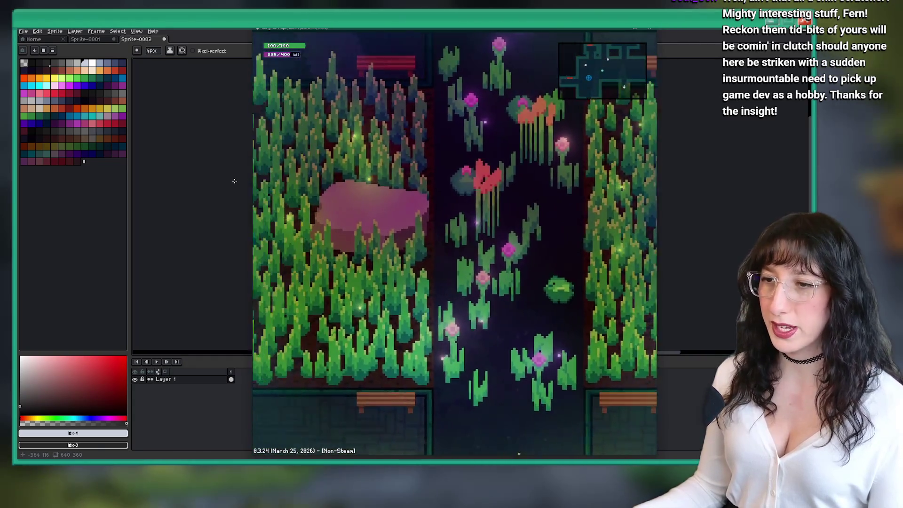
{"action": "key", "text": "a"}
{"action": "key", "text": "d"}
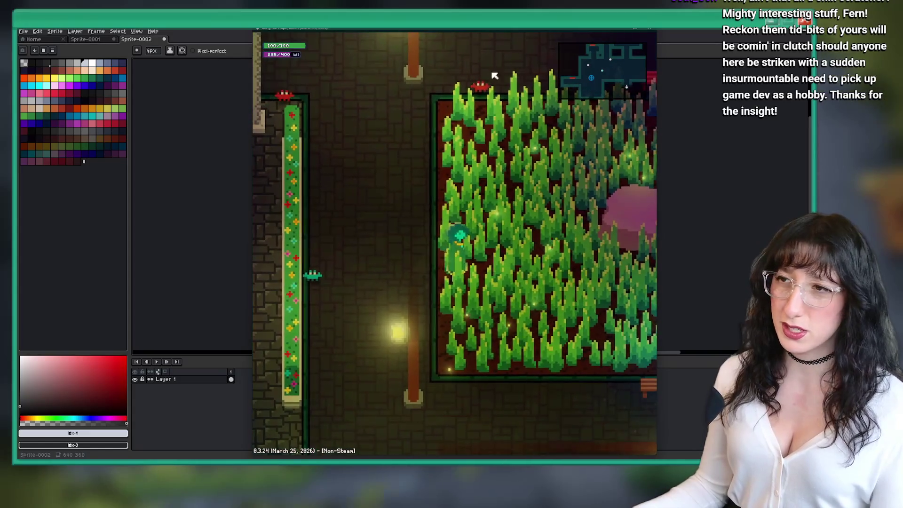
{"action": "key", "text": "w"}
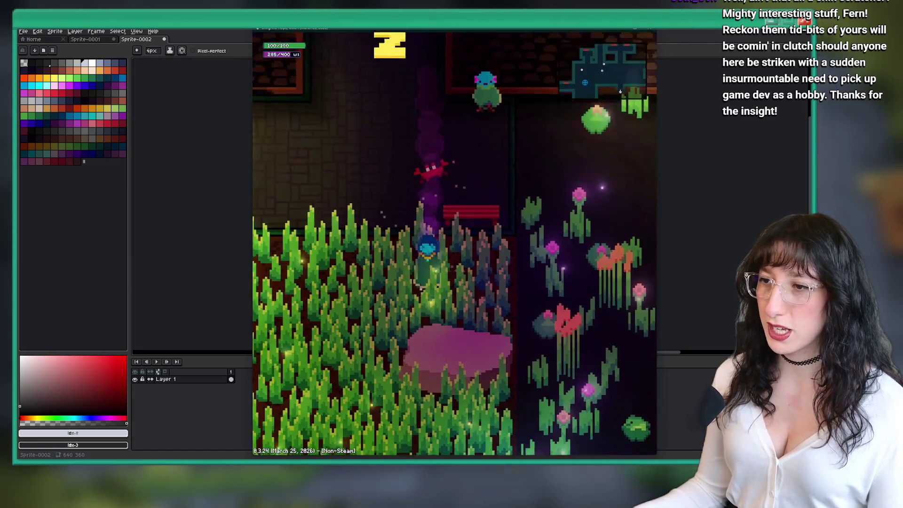
Check the Kick Off skill in the inventory menu, then close the menu.
{"action": "key", "text": "Tab"}
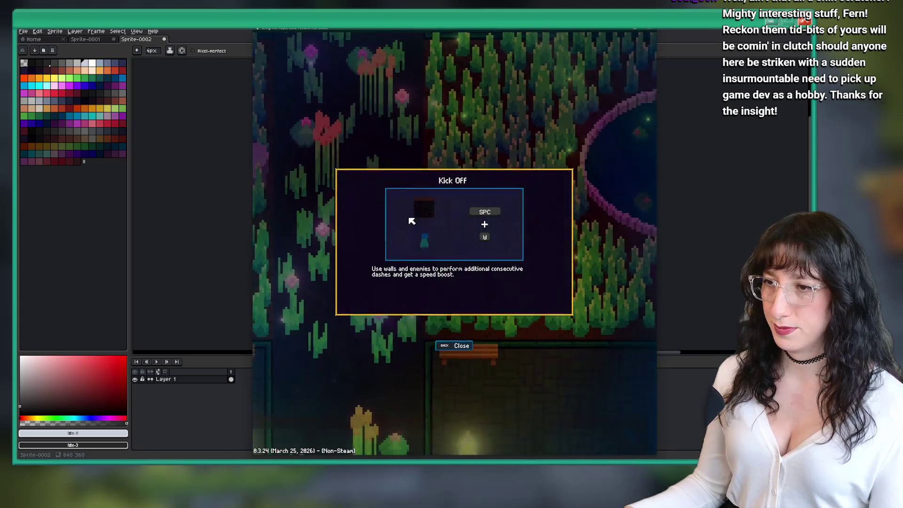
{"action": "key", "text": "Escape"}
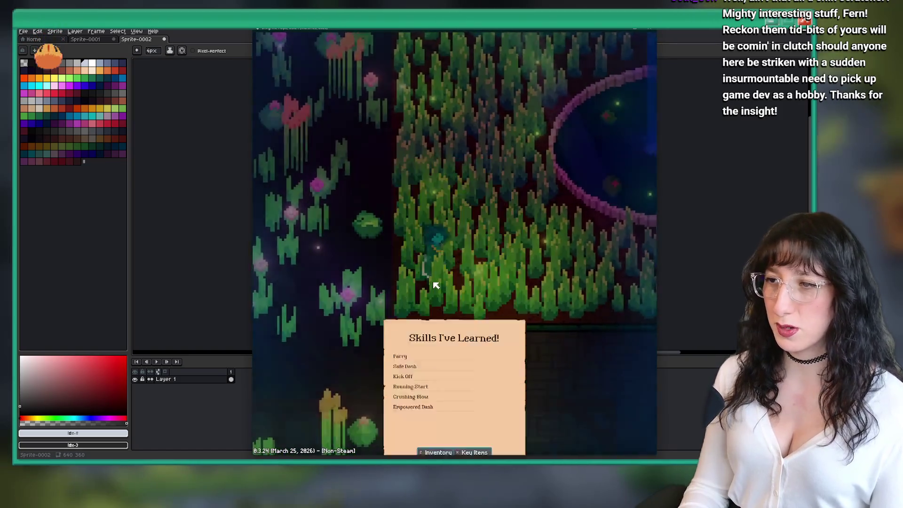
{"action": "key", "text": "Escape"}
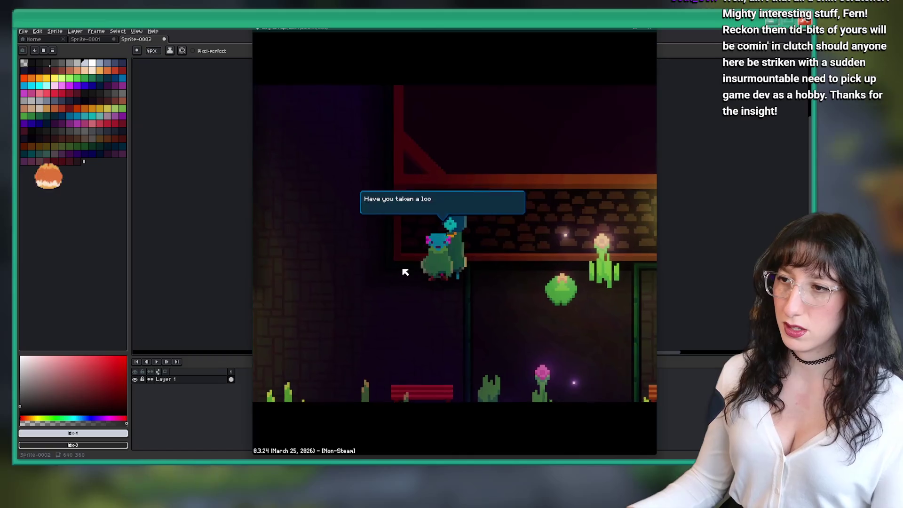
Walk through the corridors into the Sea Elevator Station and open its evacuation notice.
{"action": "key", "text": "Left"}
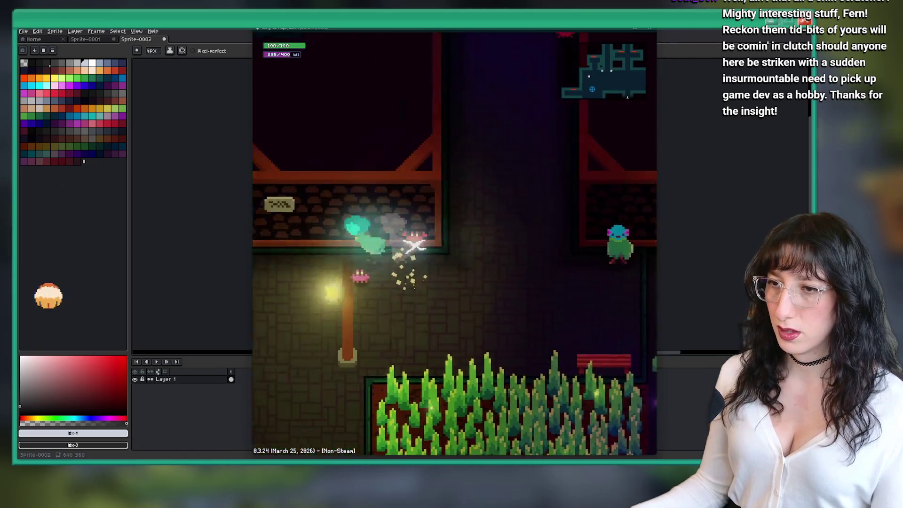
{"action": "key", "text": "Left"}
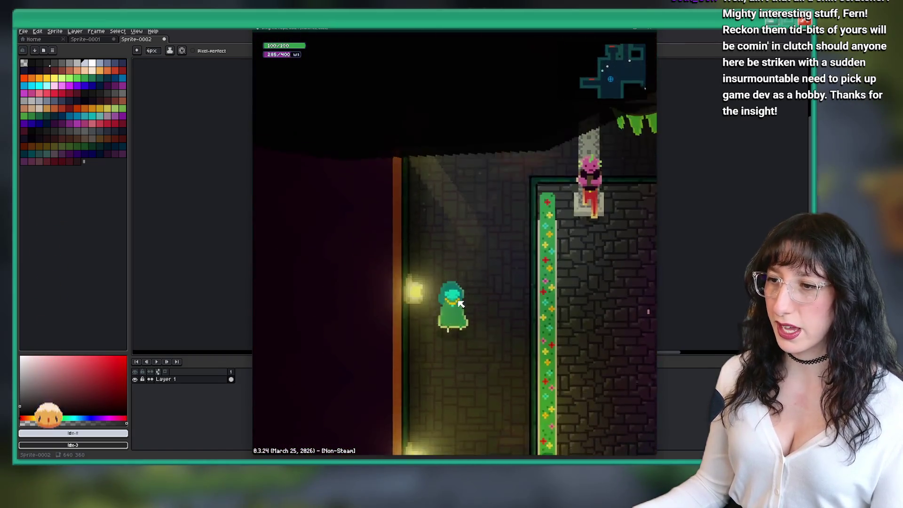
{"action": "key", "text": "Left"}
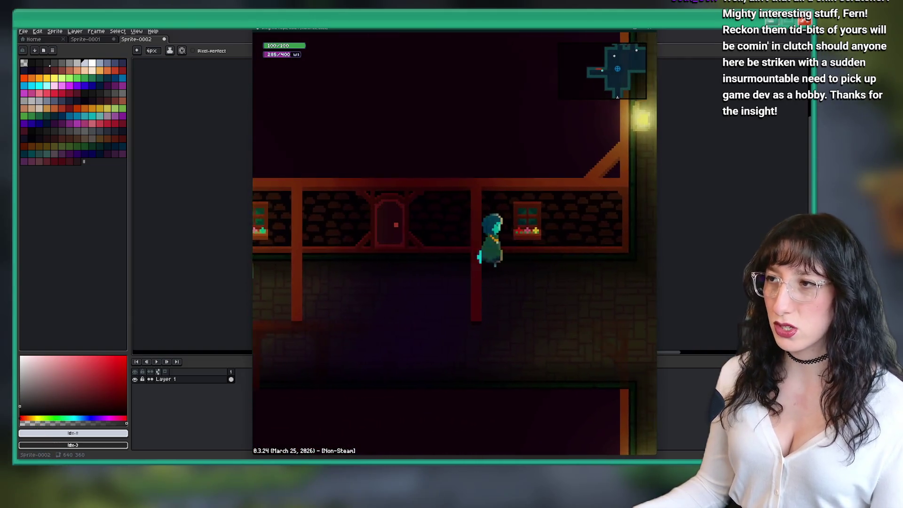
{"action": "key", "text": "Down"}
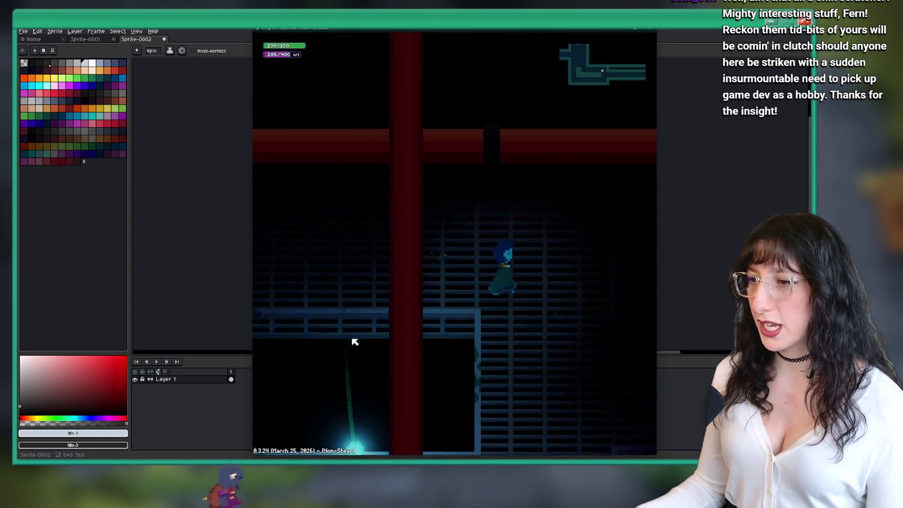
{"action": "mouse_move", "coordinate": [483, 44]}
{"action": "left_mouse_down"}
{"action": "mouse_move", "coordinate": [468, 54]}
{"action": "mouse_move", "coordinate": [429, 29]}
{"action": "mouse_move", "coordinate": [435, 44]}
{"action": "mouse_move", "coordinate": [448, 29]}
{"action": "left_mouse_up"}
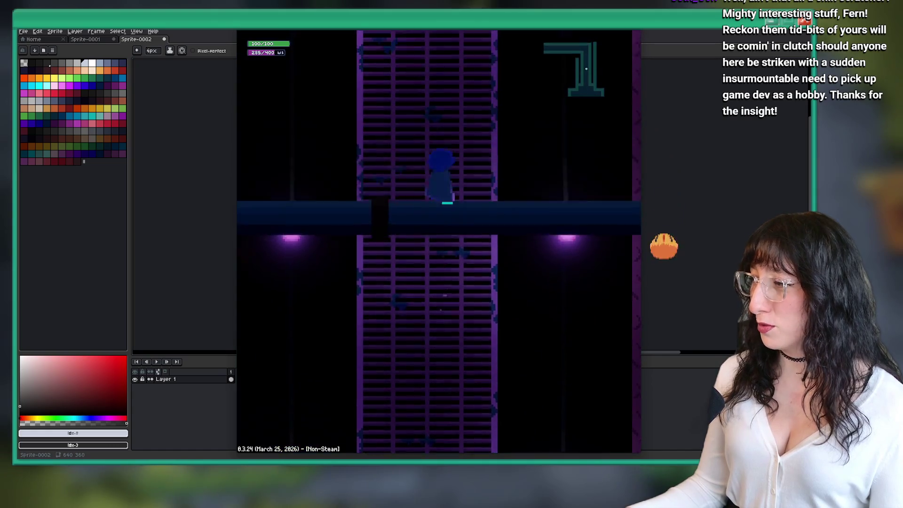
{"action": "key", "text": "h"}
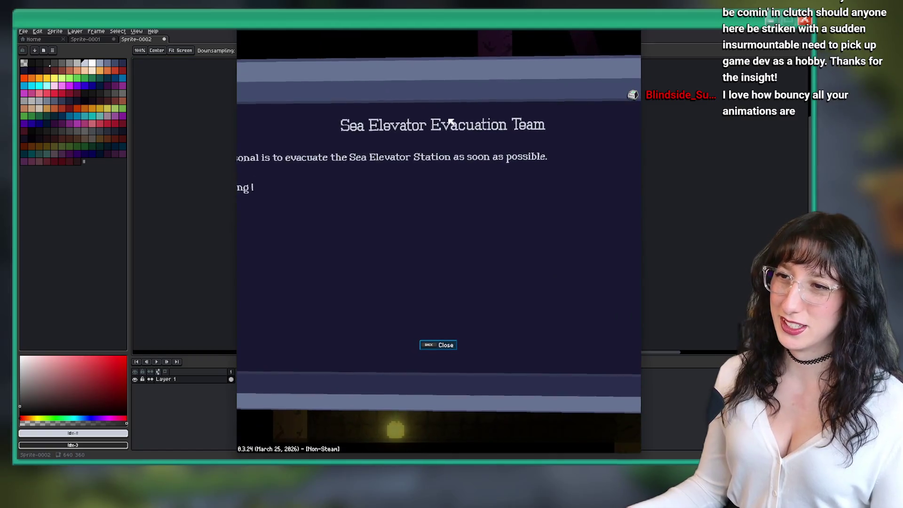
Read the evacuation notice several times while resizing the window and toggling fullscreen.
{"action": "key", "text": "b"}
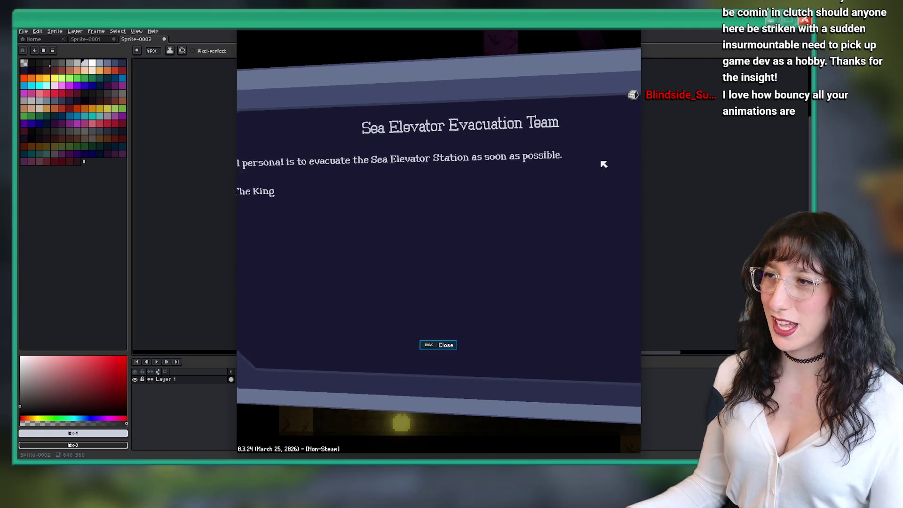
{"action": "left_click_drag", "start_coordinate": [640, 150], "coordinate": [766, 150]}
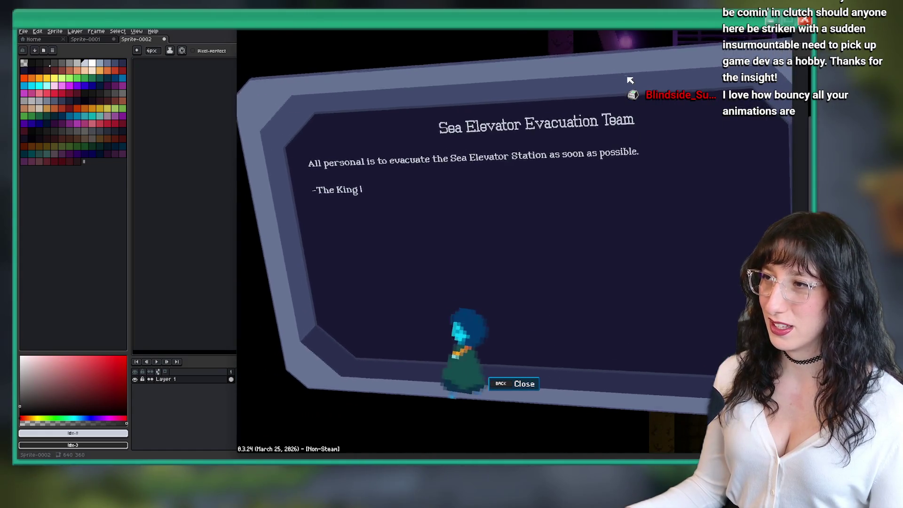
{"action": "mouse_move", "coordinate": [286, 53]}
{"action": "left_mouse_down"}
{"action": "mouse_move", "coordinate": [210, 53]}
{"action": "mouse_move", "coordinate": [312, 217]}
{"action": "left_mouse_up"}
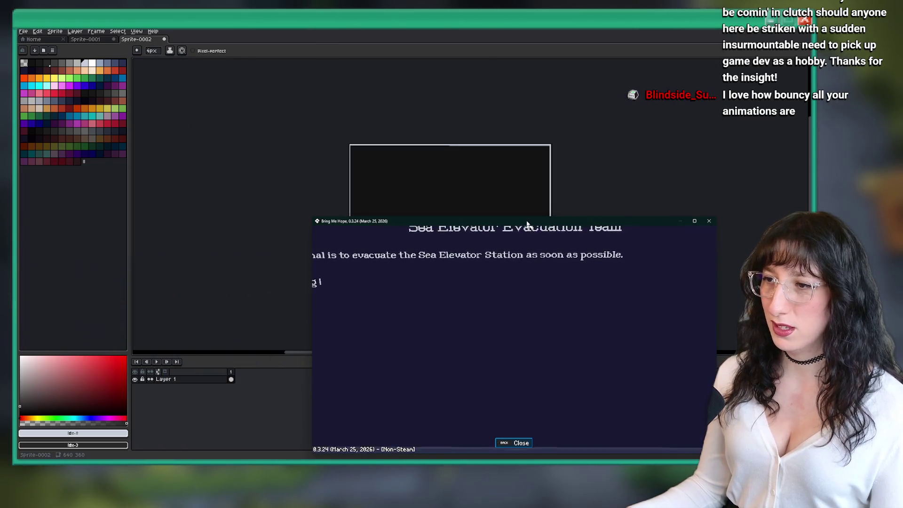
{"action": "key", "text": "F11"}
{"action": "key", "text": "Escape"}
{"action": "key", "text": "e"}
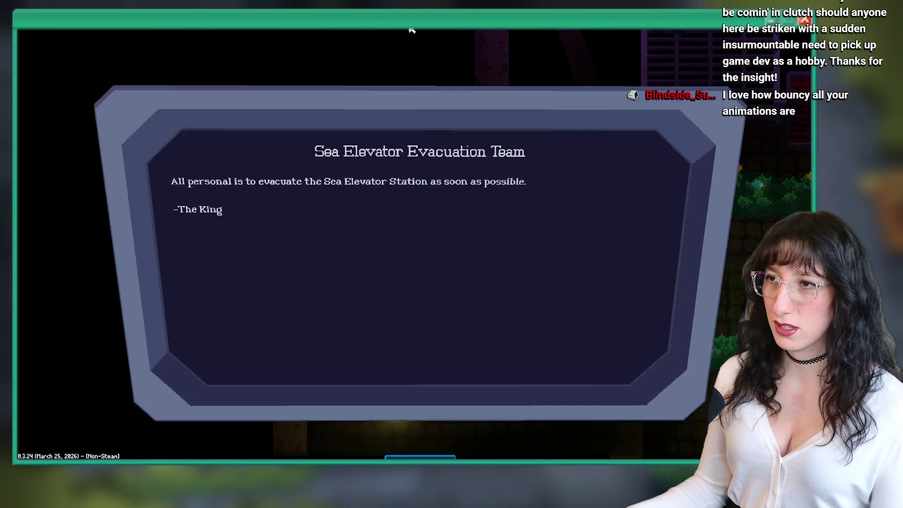
{"action": "key", "text": "Escape"}
{"action": "key", "text": "F11"}
{"action": "key", "text": "e"}
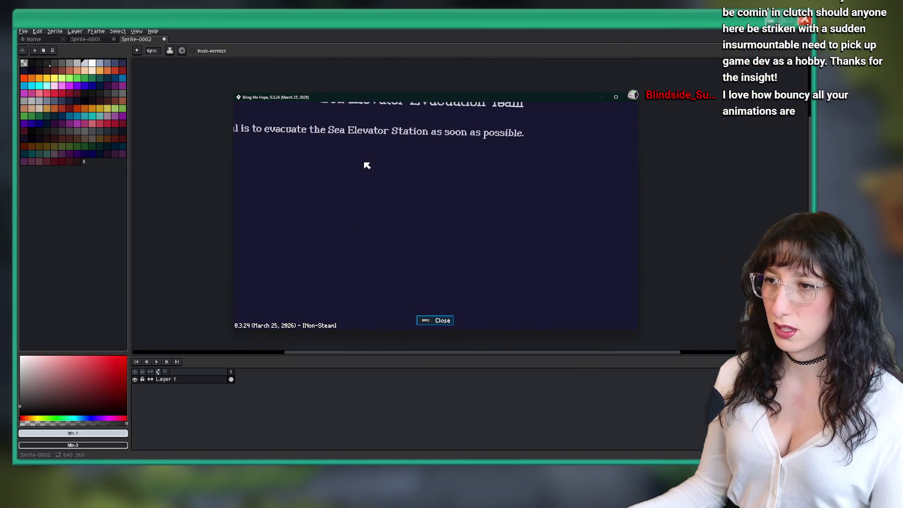
{"action": "key", "text": "Escape"}
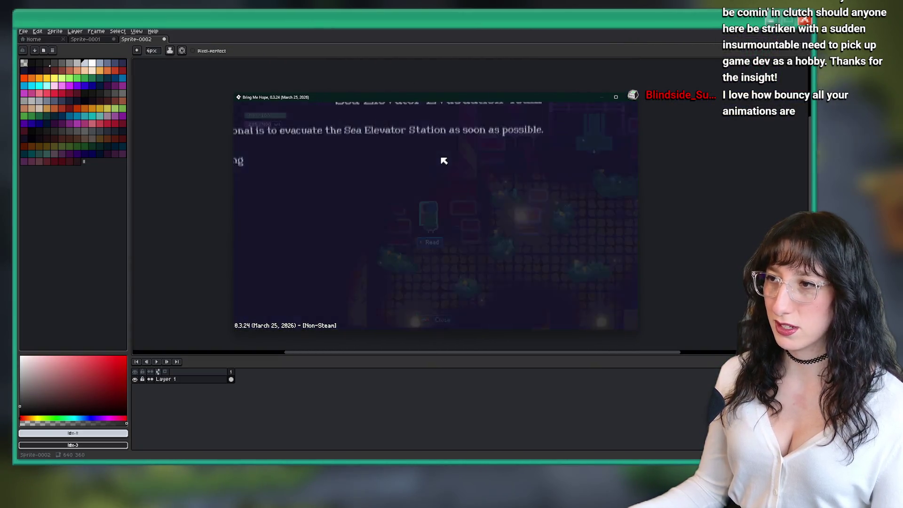
Walk up into Sea Cave City, then read and close the Keep Sea Cave City Safe! sign.
{"action": "key", "text": "w"}
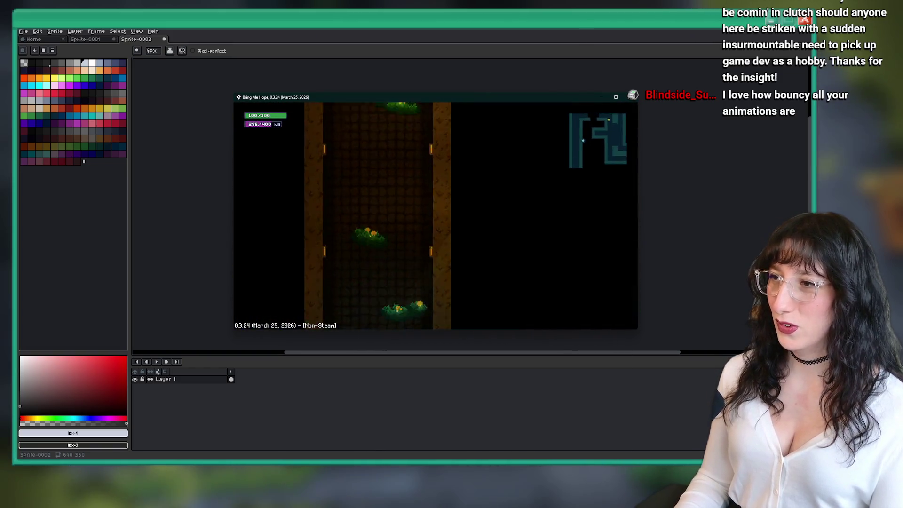
{"action": "key", "text": "w"}
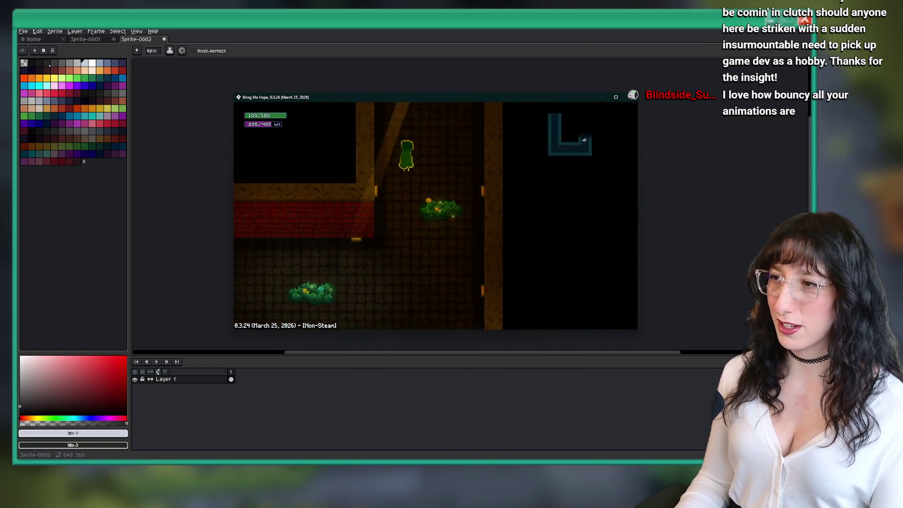
{"action": "key", "text": "w"}
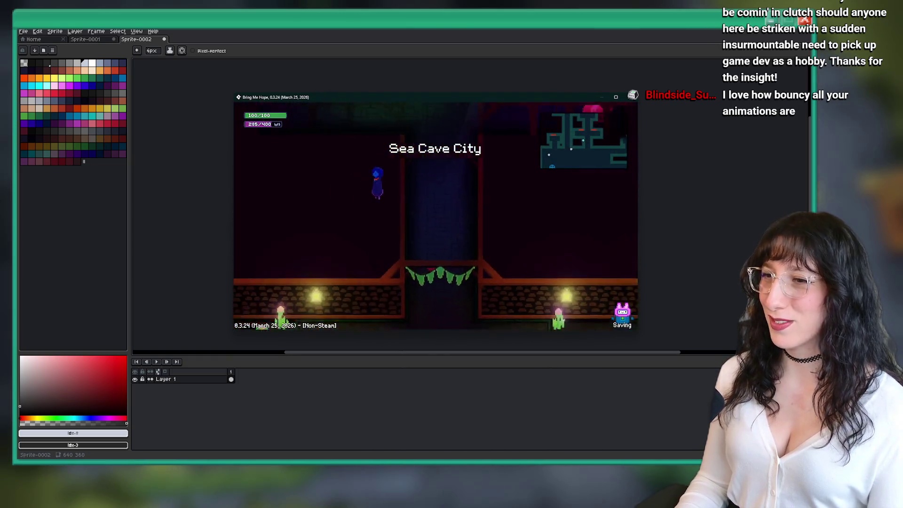
{"action": "key", "text": "w"}
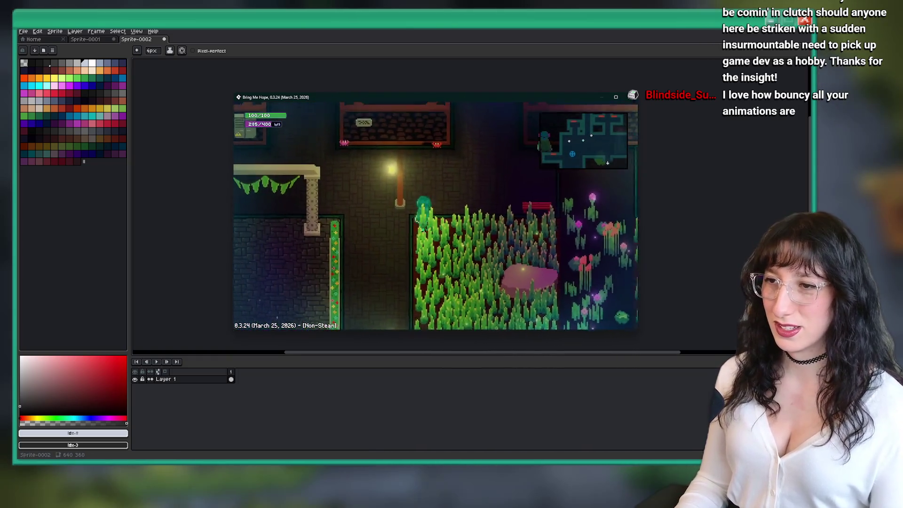
{"action": "key", "text": "e"}
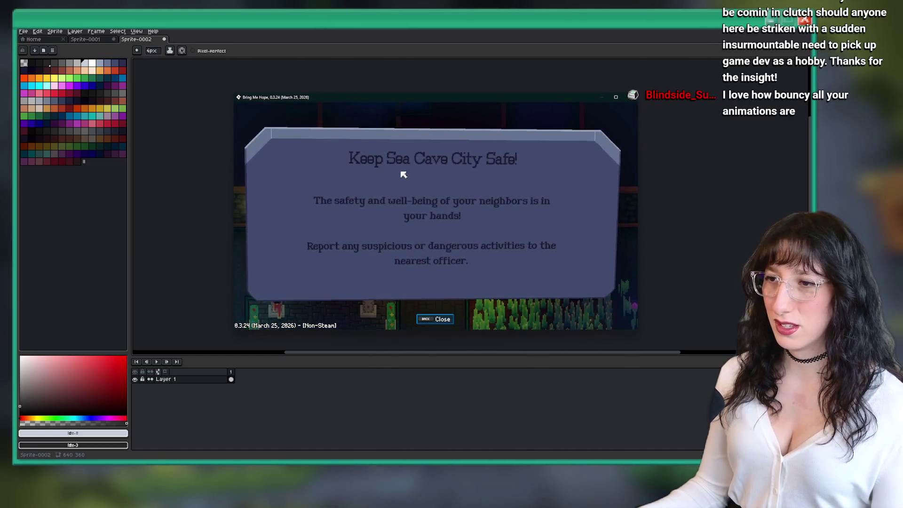
{"action": "mouse_move", "coordinate": [423, 101]}
{"action": "left_mouse_down"}
{"action": "mouse_move", "coordinate": [413, 41]}
{"action": "mouse_move", "coordinate": [403, 65]}
{"action": "left_mouse_up"}
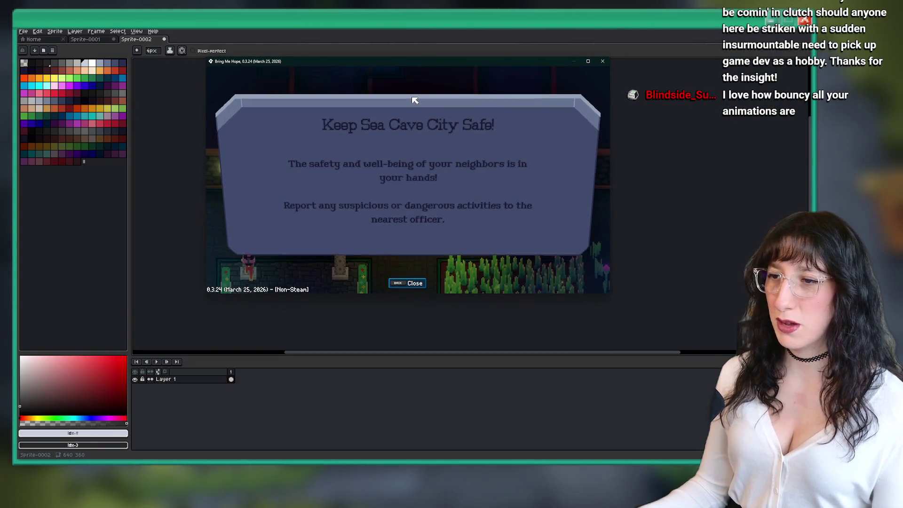
{"action": "key", "text": "e"}
{"action": "key", "text": "w"}
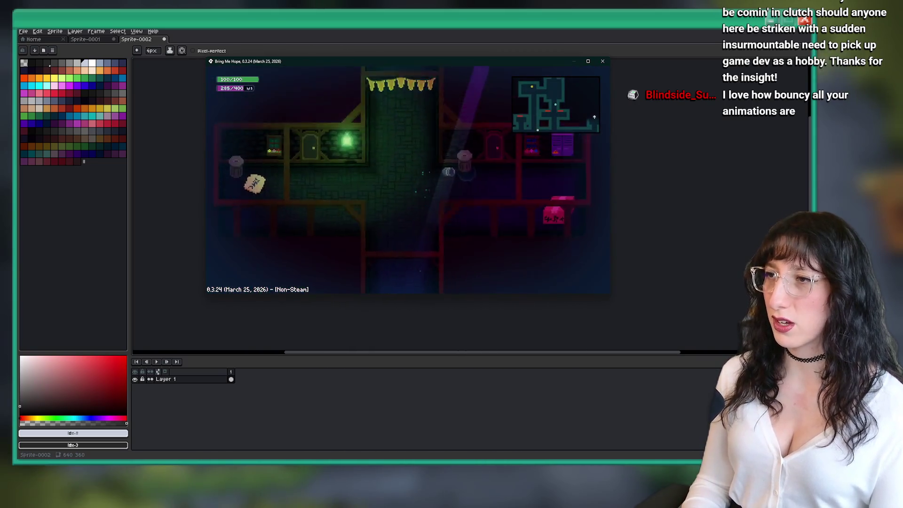
{"action": "key", "text": "alt+Tab"}
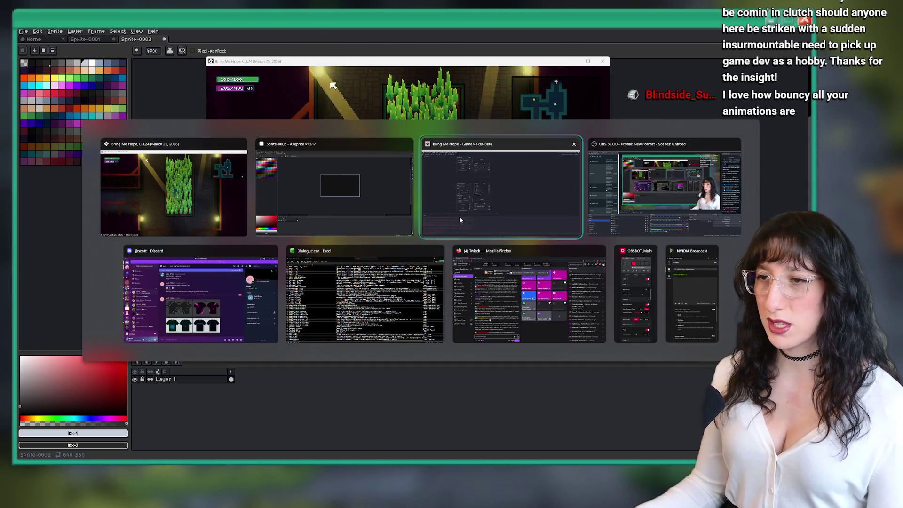
Open ToDo.txt via Ctrl+T search and type Fake 3D on line 2 under STREAM TODO.
{"action": "key", "text": "ctrl+t"}
{"action": "type", "text": "todo"}
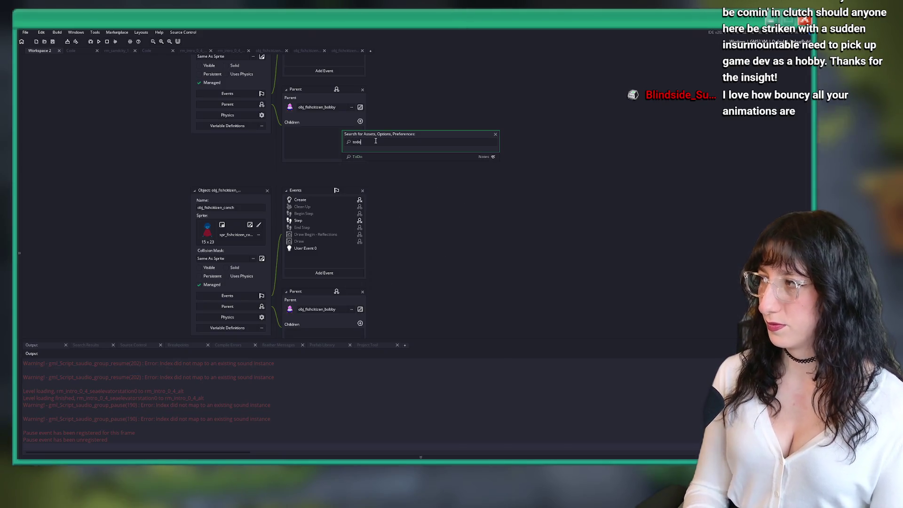
{"action": "key", "text": "Return"}
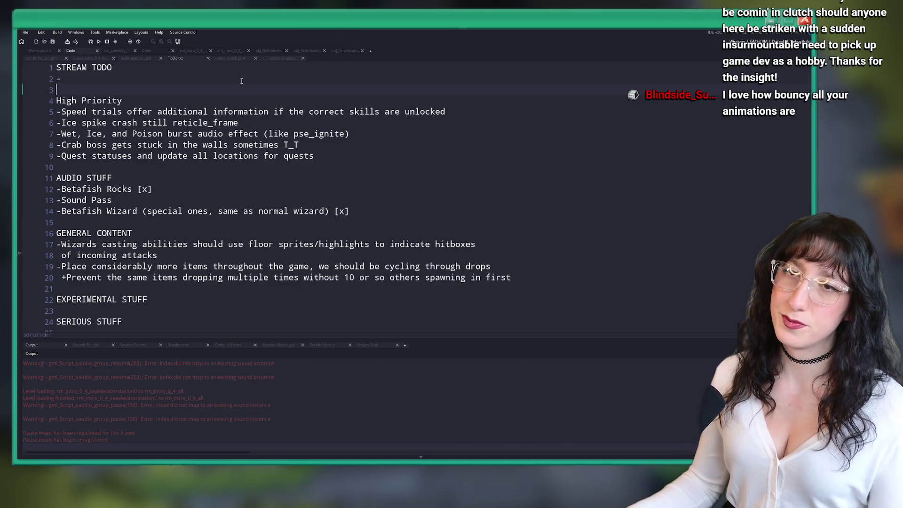
{"action": "left_click", "coordinate": [241, 80]}
{"action": "type", "text": "Fake"}
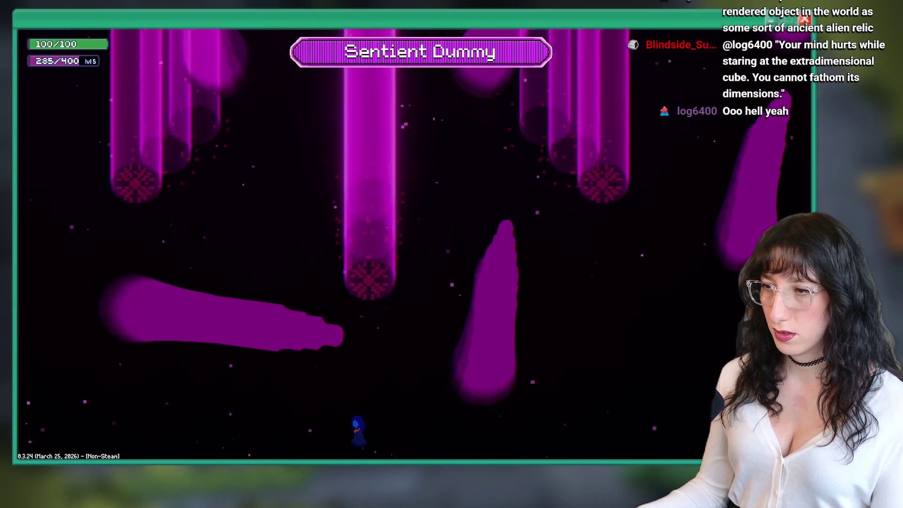
Open the debug console over the boss arena.
{"action": "key", "text": "grave"}
Run a room_goto rm_ command in the debug console to jump to the '???' room.
{"action": "type", "text": "room_inth"}
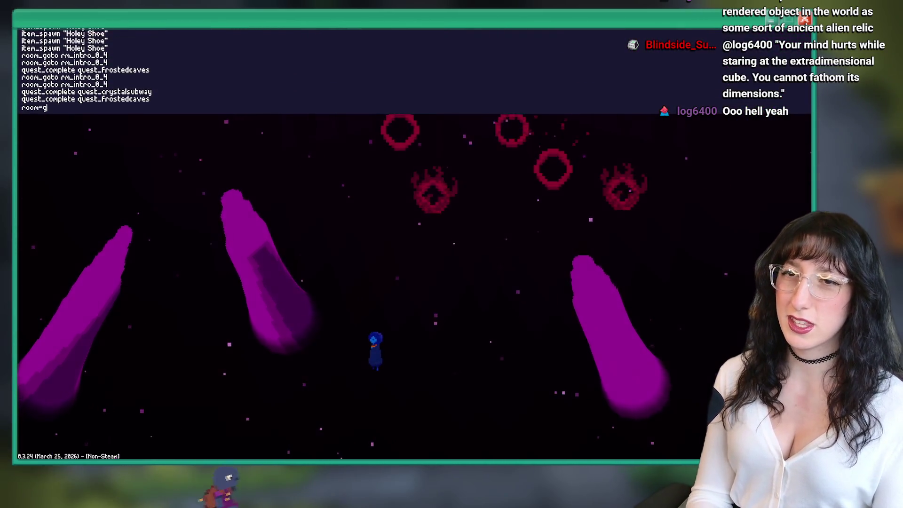
{"action": "key", "text": "BackSpace"}
{"action": "key", "text": "BackSpace"}
{"action": "key", "text": "BackSpace"}
{"action": "type", "text": "goto rm_beyond_"}
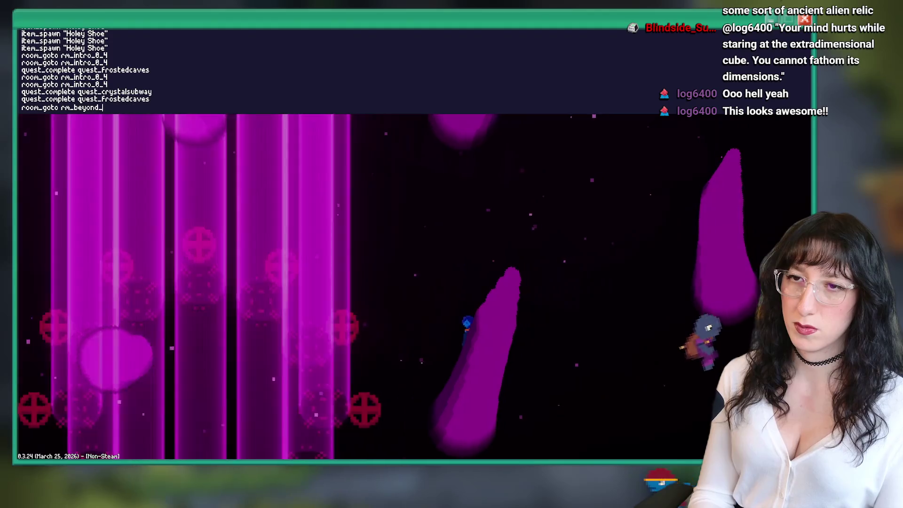
{"action": "key", "text": "Return"}
Climb the red-lit staircase into the lit garden and walk around the lamps and yellow tree.
{"action": "key", "text": "Up"}
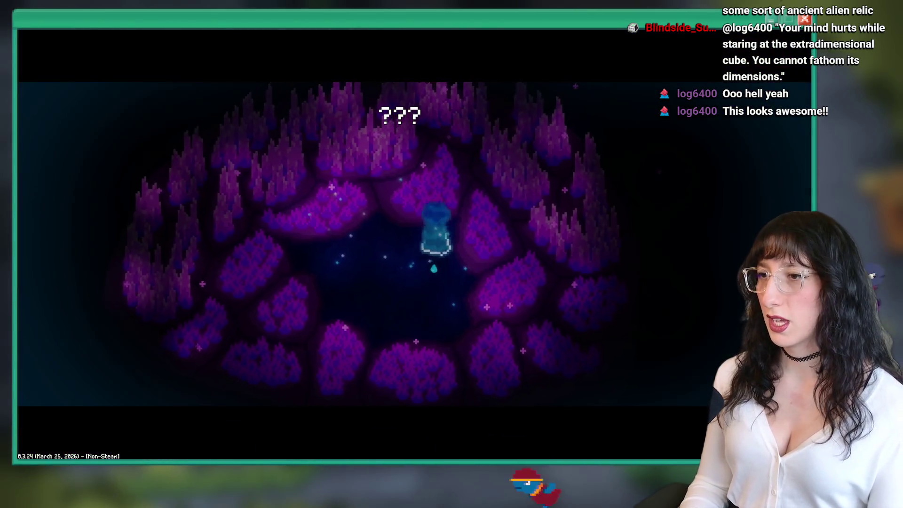
{"action": "key", "text": "Up"}
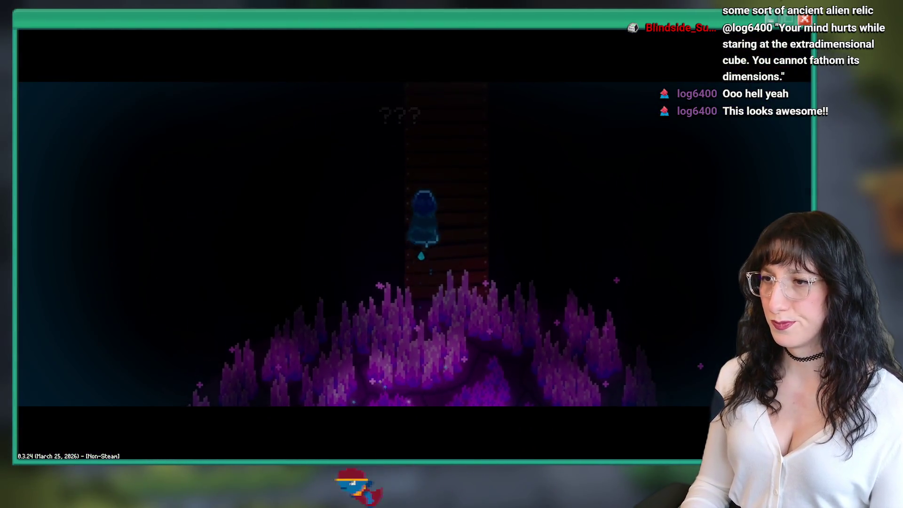
{"action": "key", "text": "Up"}
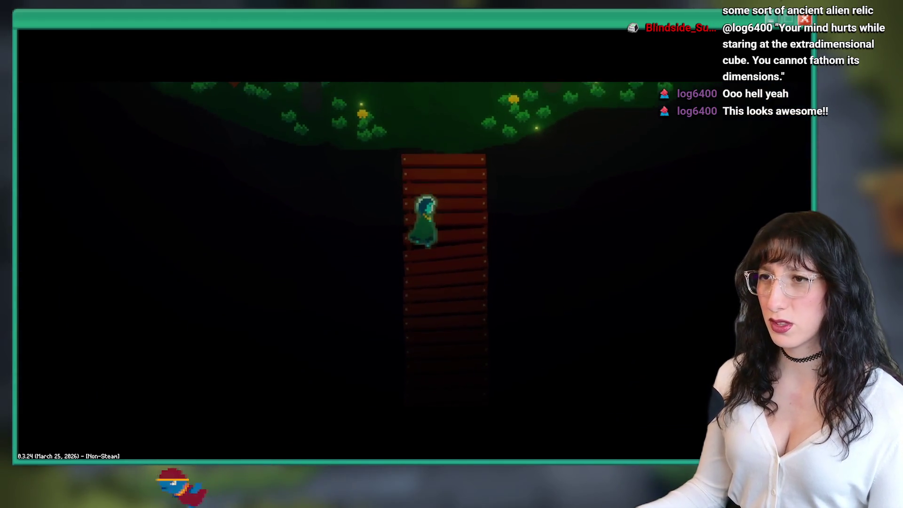
{"action": "key", "text": "Up"}
{"action": "key", "text": "Left"}
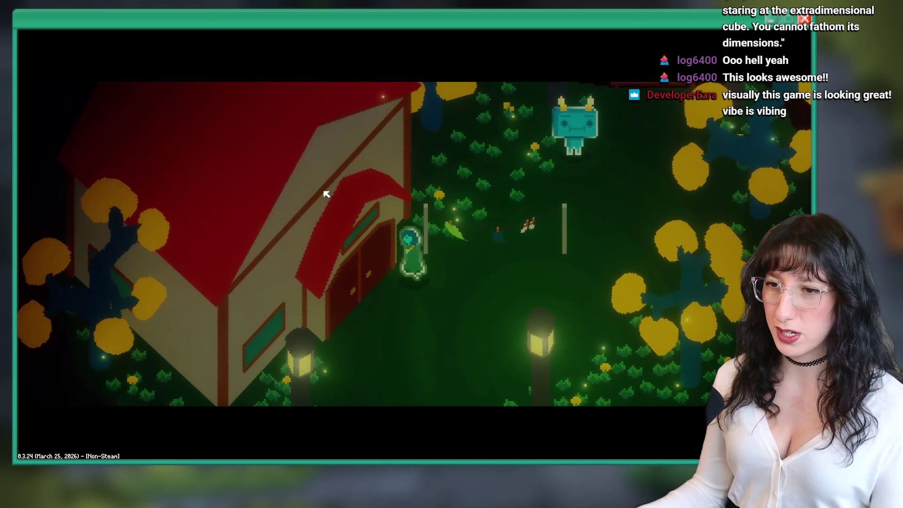
{"action": "key", "text": "Down"}
{"action": "key", "text": "Right"}
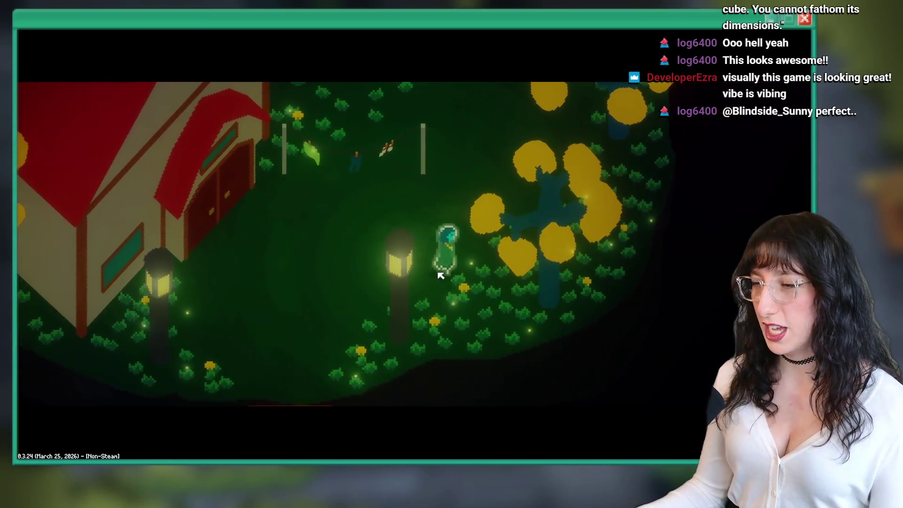
{"action": "key", "text": "Up"}
{"action": "key", "text": "Right"}
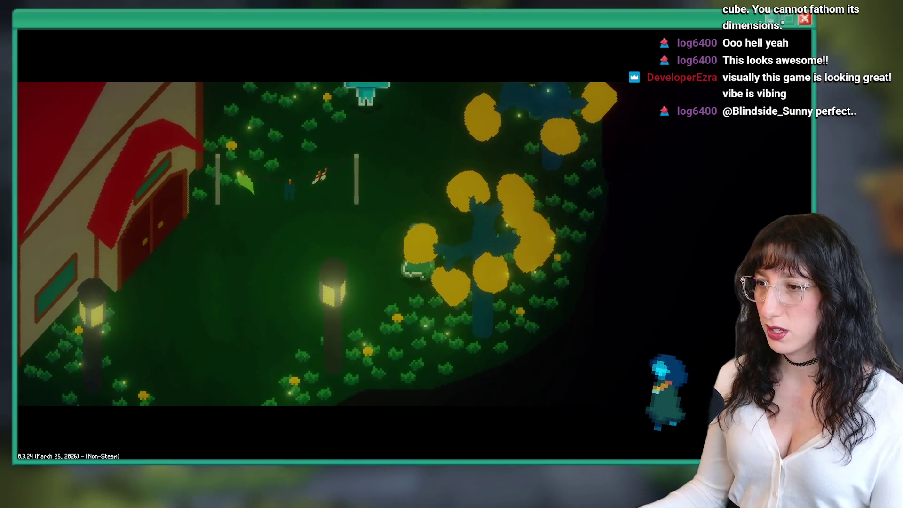
{"action": "key", "text": "Left"}
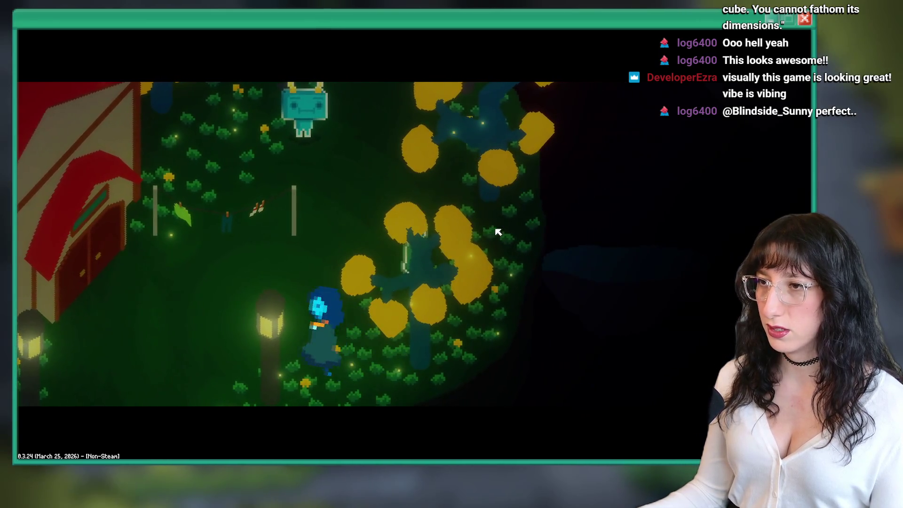
{"action": "key", "text": "Left"}
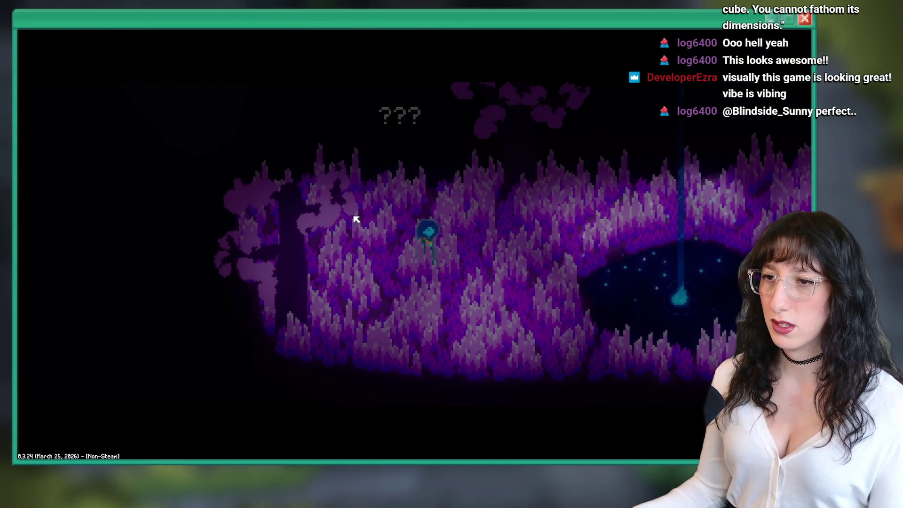
Bring up the pause menu and dismiss it.
{"action": "key", "text": "Escape"}
{"action": "key", "text": "Down"}
{"action": "key", "text": "Return"}
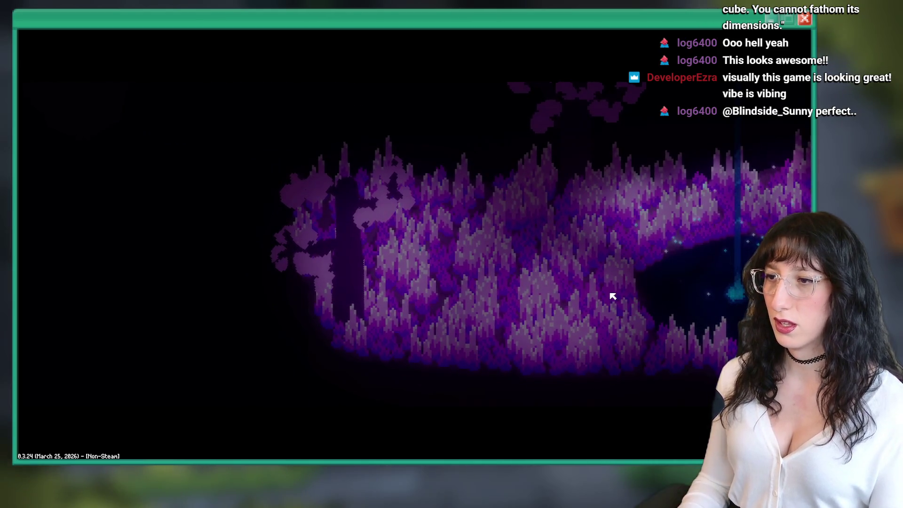
Set the graphics preset to High in Options > Graphics and return to play.
{"action": "key", "text": "Escape"}
{"action": "key", "text": "Down"}
{"action": "key", "text": "Return"}
{"action": "key", "text": "Down"}
{"action": "key", "text": "Down"}
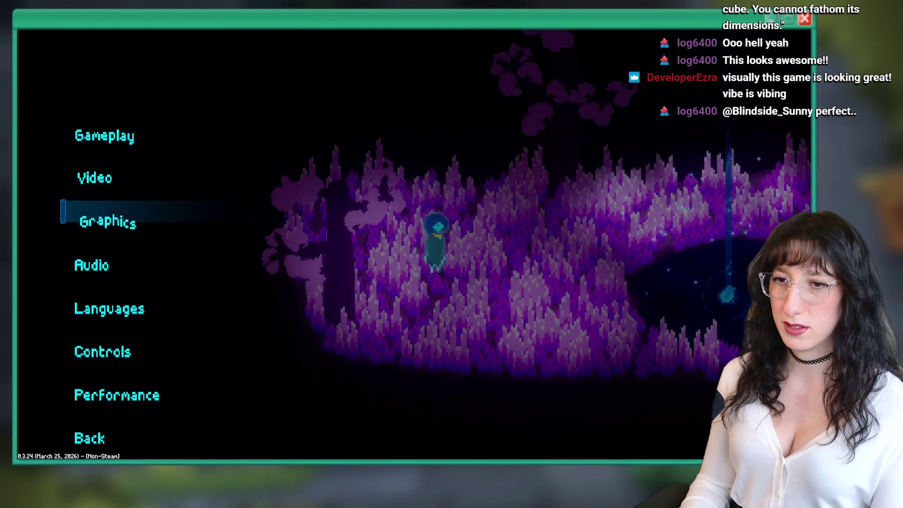
{"action": "key", "text": "Return"}
{"action": "key", "text": "Down"}
{"action": "key", "text": "Up"}
{"action": "key", "text": "Left"}
{"action": "scroll", "coordinate": [226, 282], "scroll_direction": "down", "scroll_amount": 5}
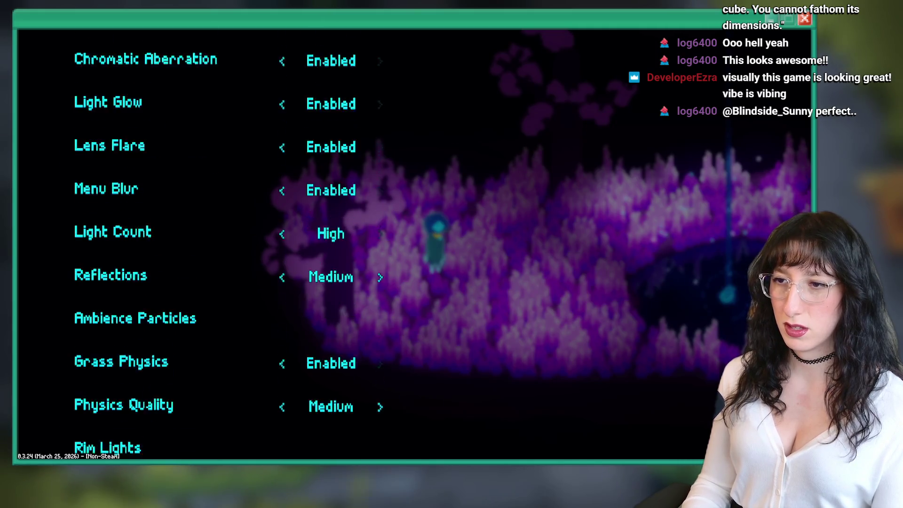
{"action": "key", "text": "Escape"}
Walk right past the pond through the purple grass and back, then close the game.
{"action": "key", "text": "Right"}
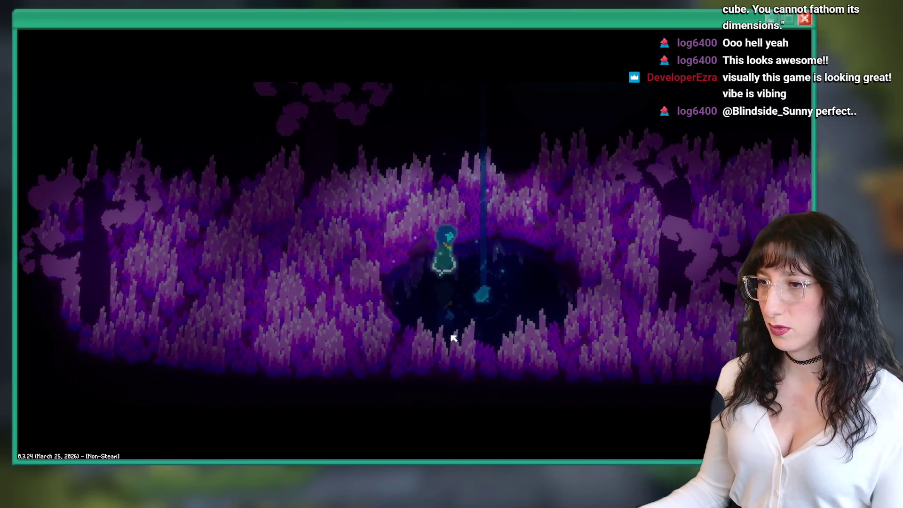
{"action": "key", "text": "Left"}
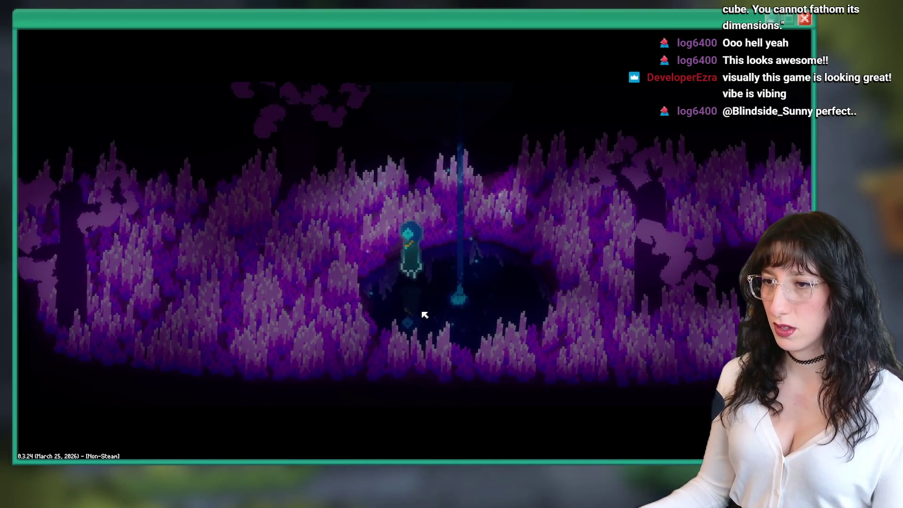
{"action": "key", "text": "Right"}
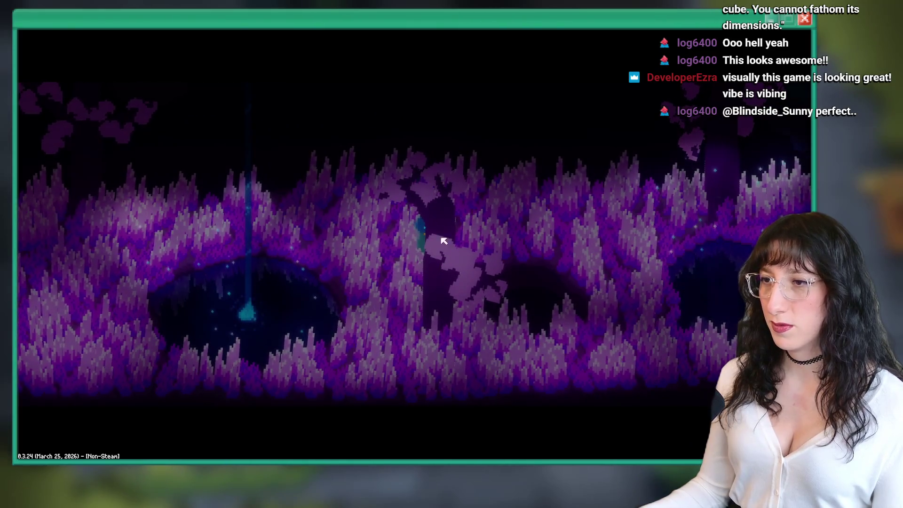
{"action": "key", "text": "Right"}
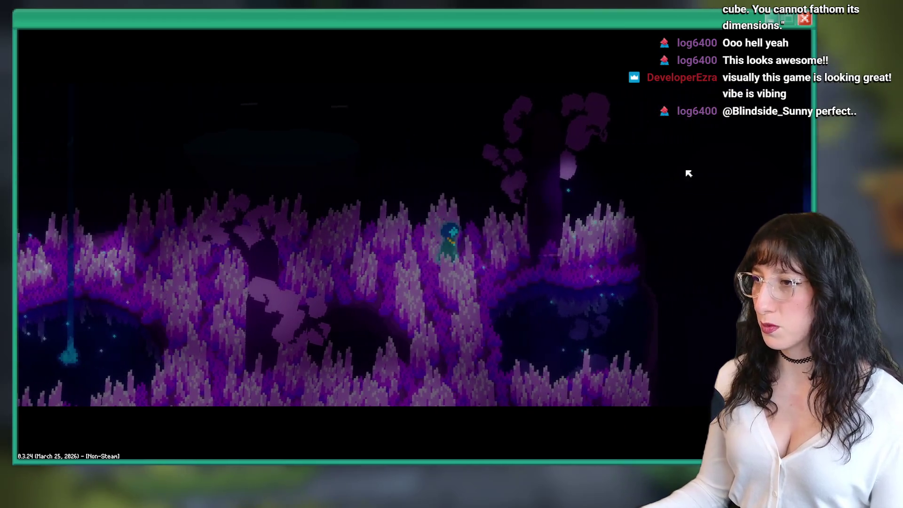
{"action": "key", "text": "Right"}
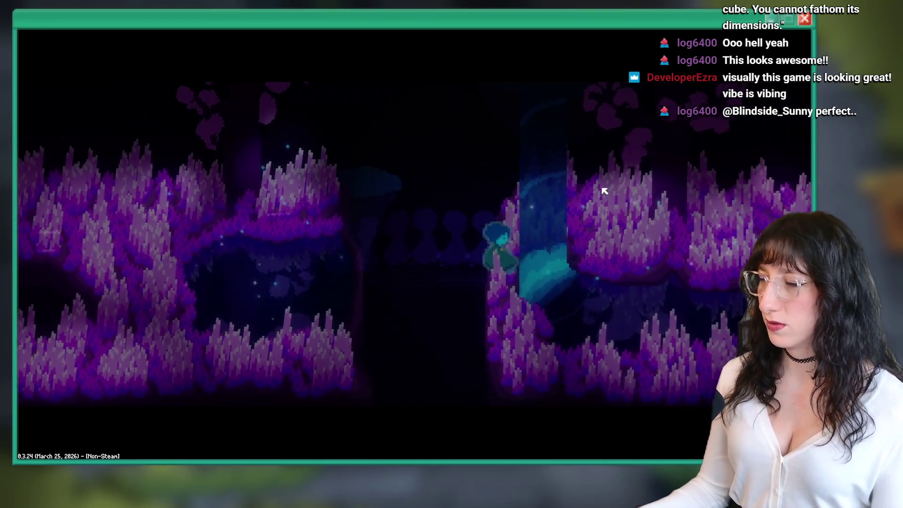
{"action": "key", "text": "Right"}
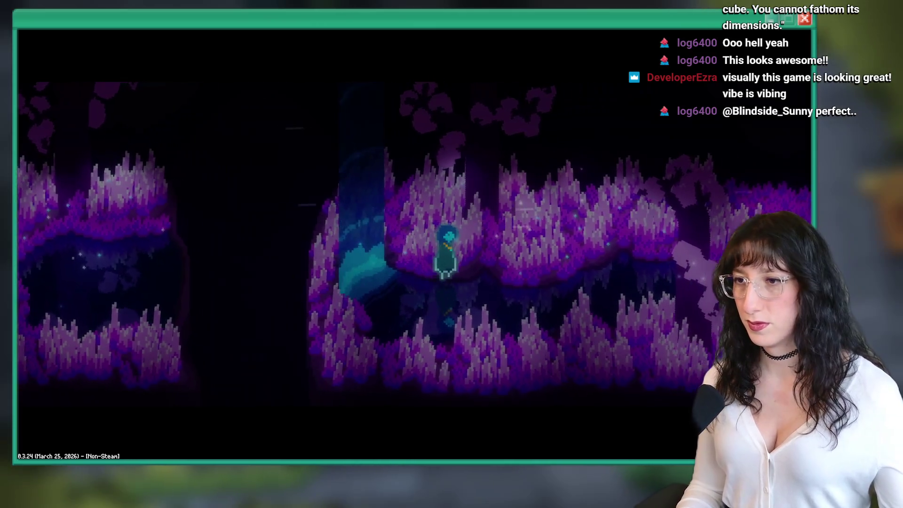
{"action": "key", "text": "Right"}
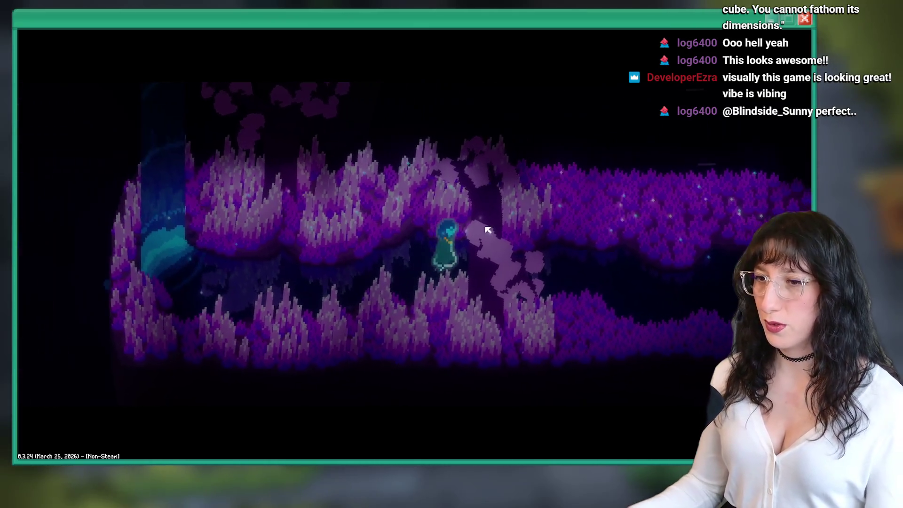
{"action": "key", "text": "Left"}
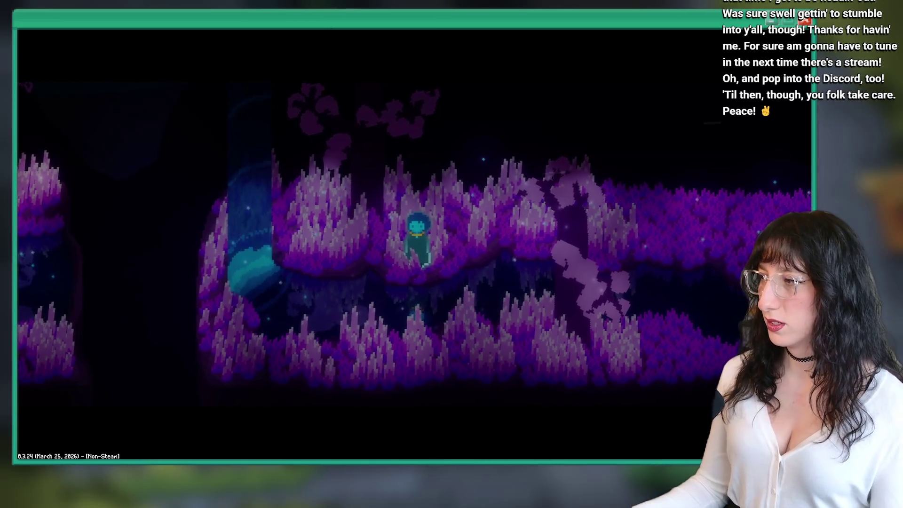
{"action": "key", "text": "Escape"}
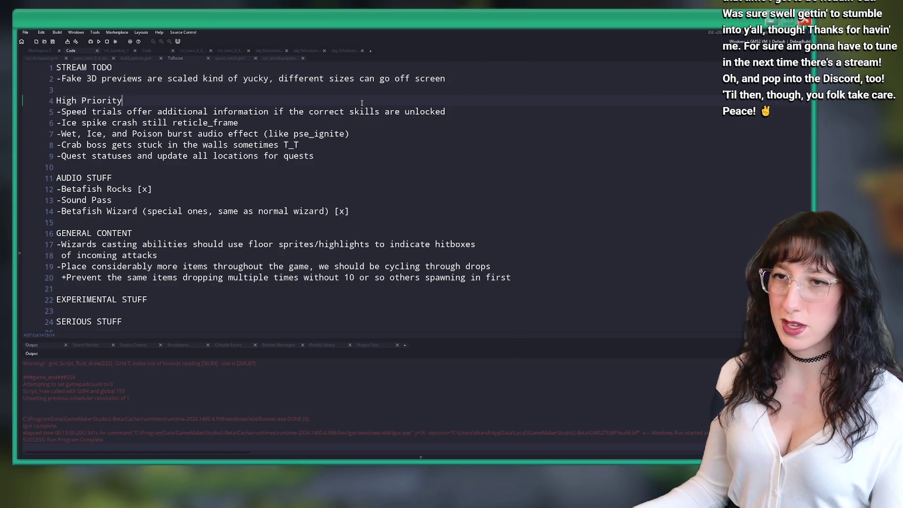
Open the level_shader_bloom code in the object-editor workspace.
{"action": "left_click", "coordinate": [35, 52]}
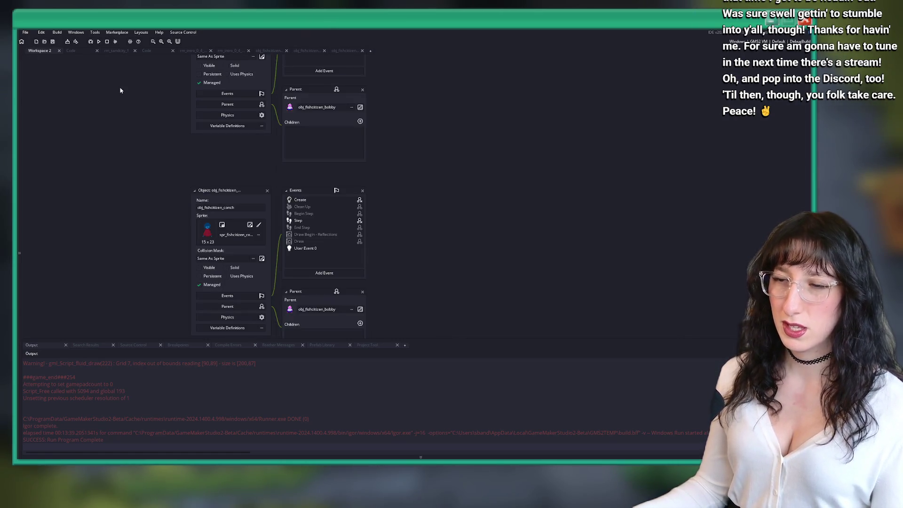
{"action": "key", "text": "ctrl+t"}
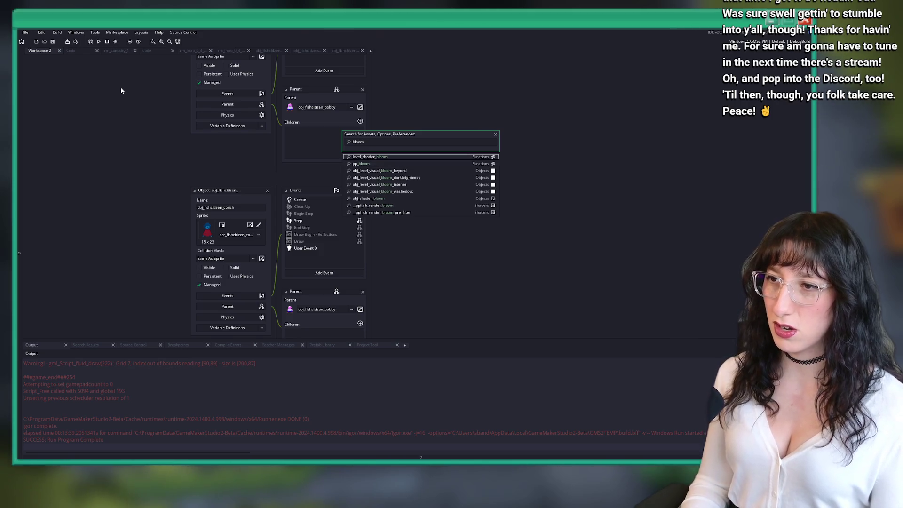
{"action": "key", "text": "Return"}
Open obj_shader_bloom's Step event with _intensity_modifier at 0.85 and run the game again.
{"action": "key", "text": "ctrl+t"}
{"action": "type", "text": "bl"}
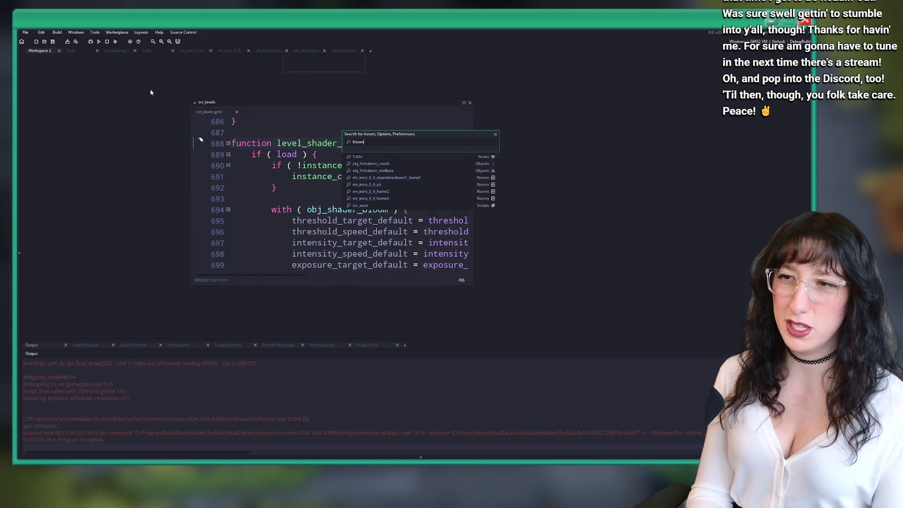
{"action": "key", "text": "Down"}
{"action": "key", "text": "Down"}
{"action": "key", "text": "Down"}
{"action": "key", "text": "Return"}
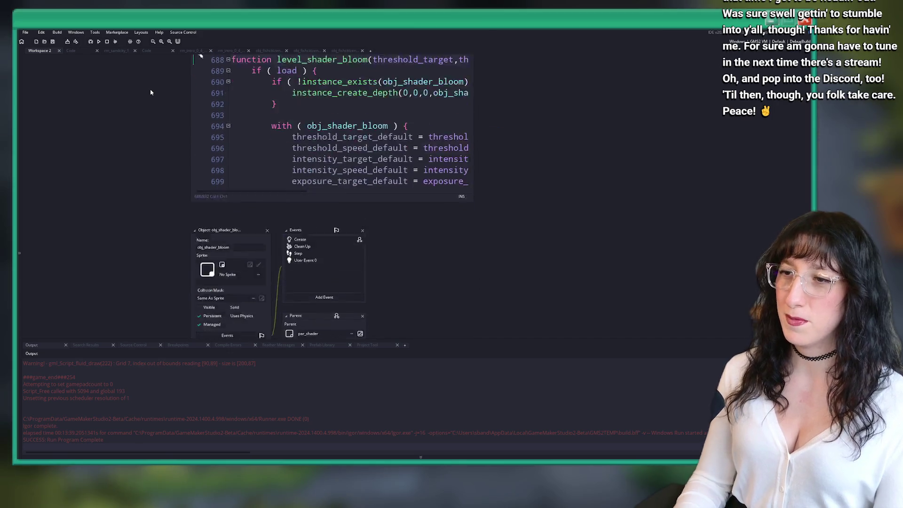
{"action": "left_click", "coordinate": [330, 130]}
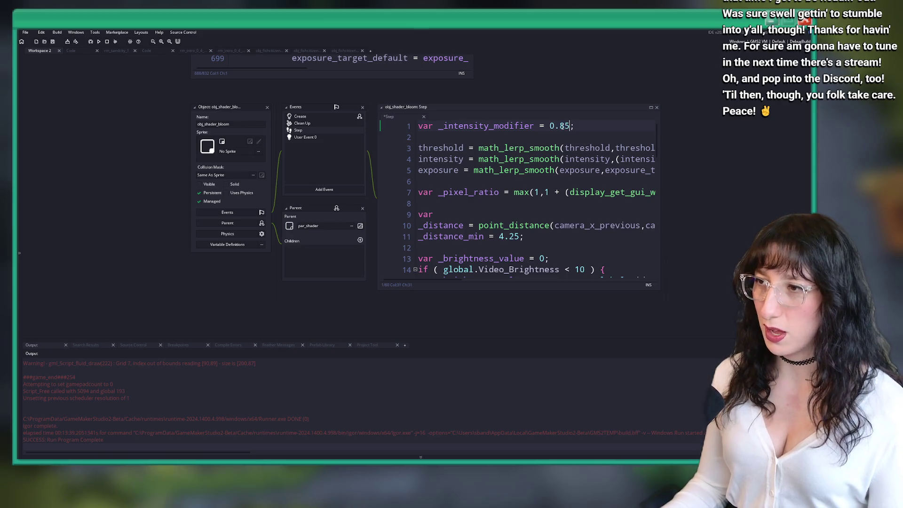
{"action": "key", "text": "F5"}
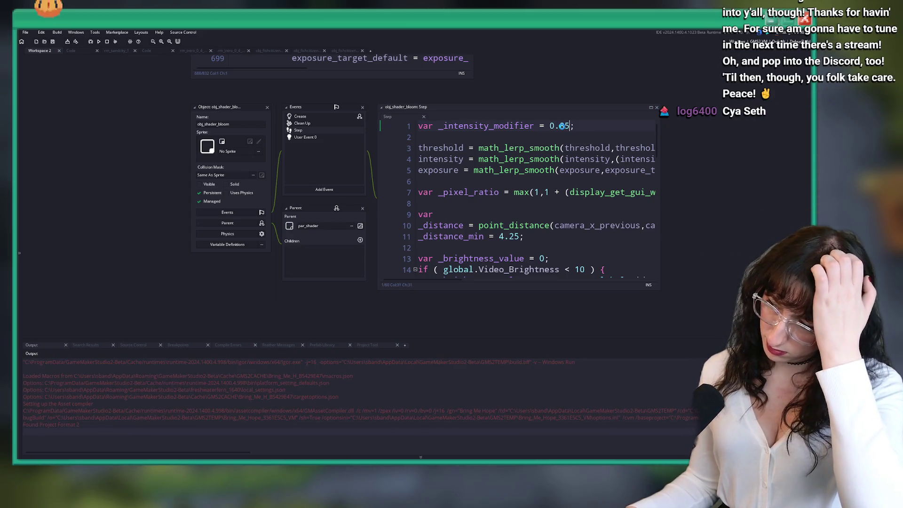